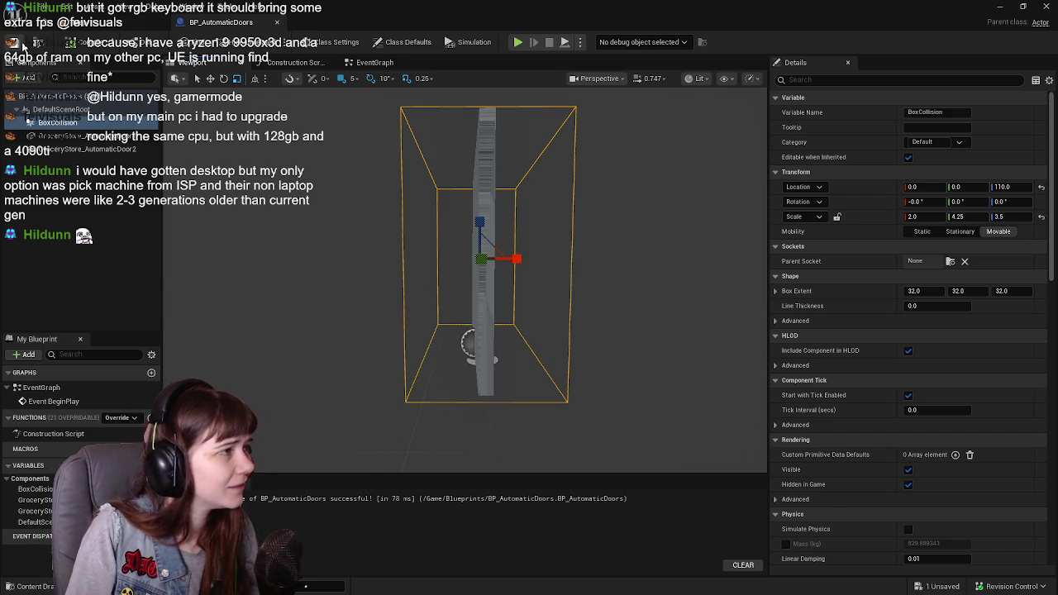
Save BP_AutomaticDoors and orbit the preview to face the door and its box collision
left_click(37, 22)
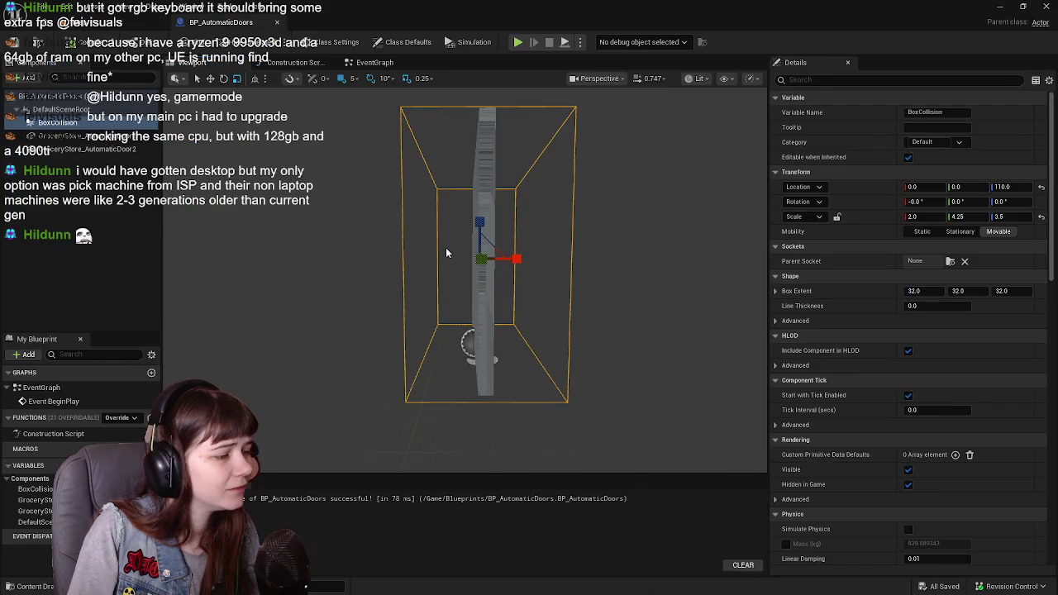
left_click_drag(537, 371, 471, 371)
scroll(624, 265, "up", 4)
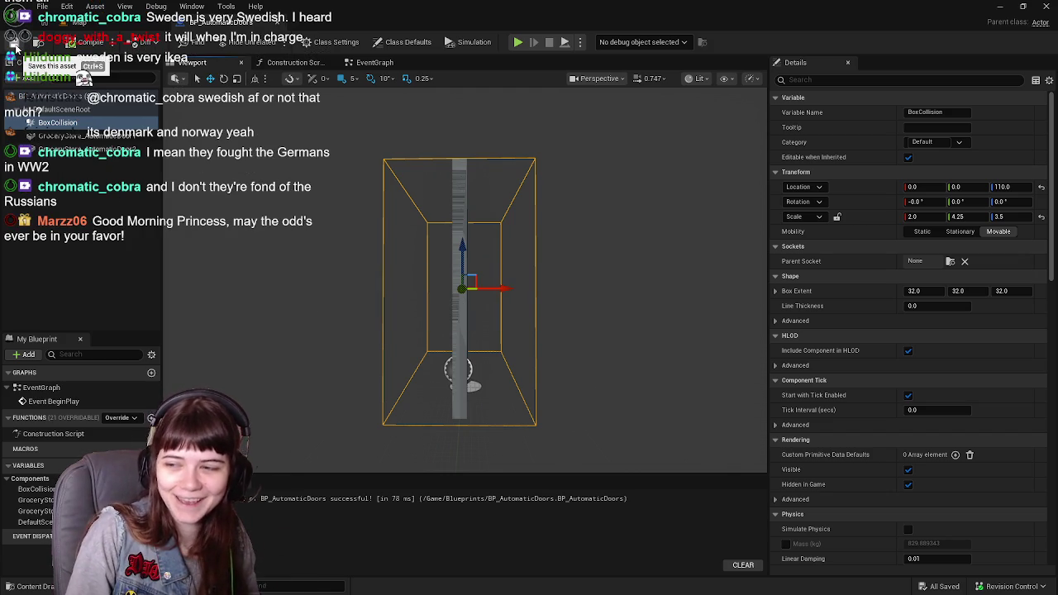
Return to the level and fly the view in close to the placed automatic door frame
left_click(25, 22)
left_click_drag(397, 331, 330, 330)
left_click_drag(552, 248, 552, 248)
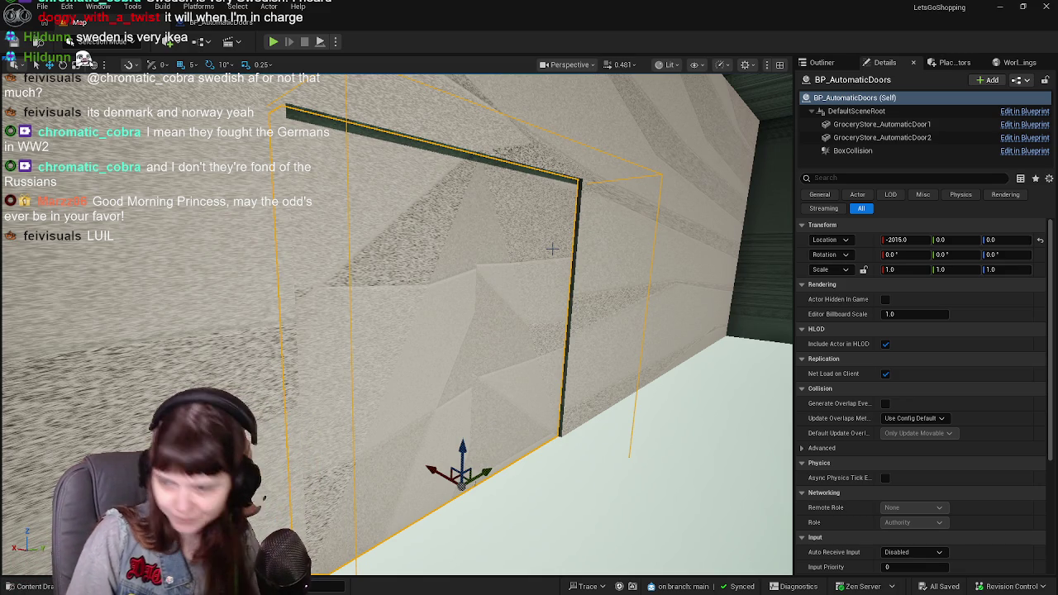
Show the BP_AutomaticDoors EventGraph and select the GroceryStore_AutomaticDoor2 component
left_click(217, 24)
mouse_move(482, 244)
left_mouse_down()
mouse_move(388, 252)
mouse_move(385, 231)
left_mouse_up()
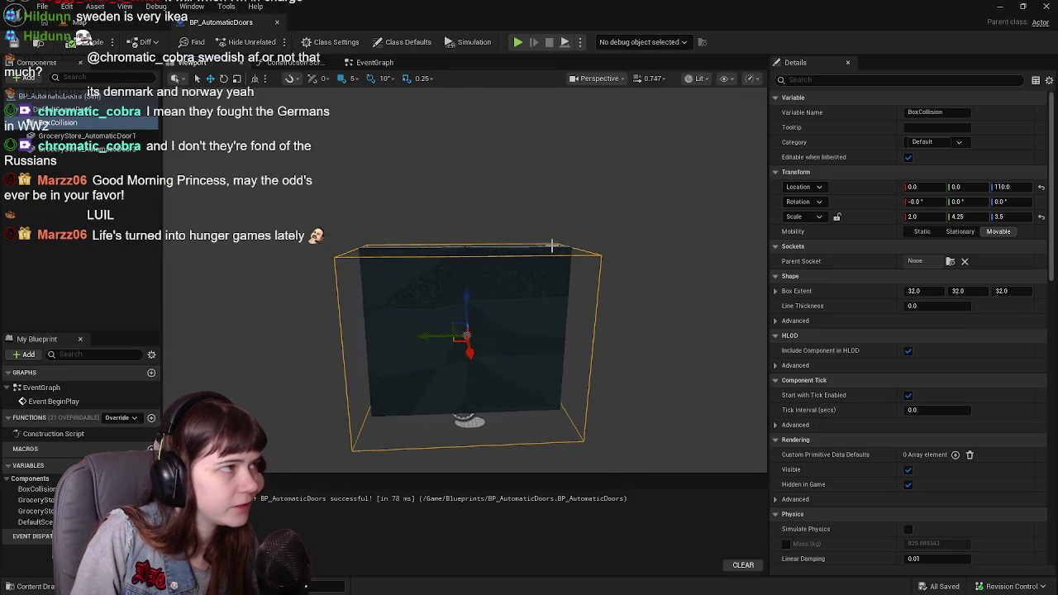
left_click(378, 57)
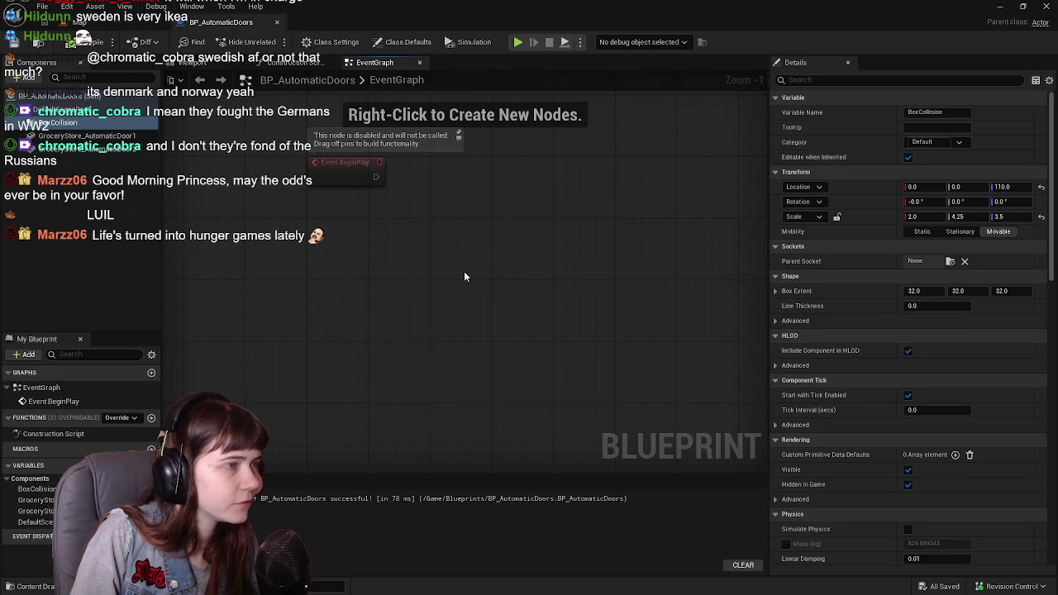
left_click(41, 500)
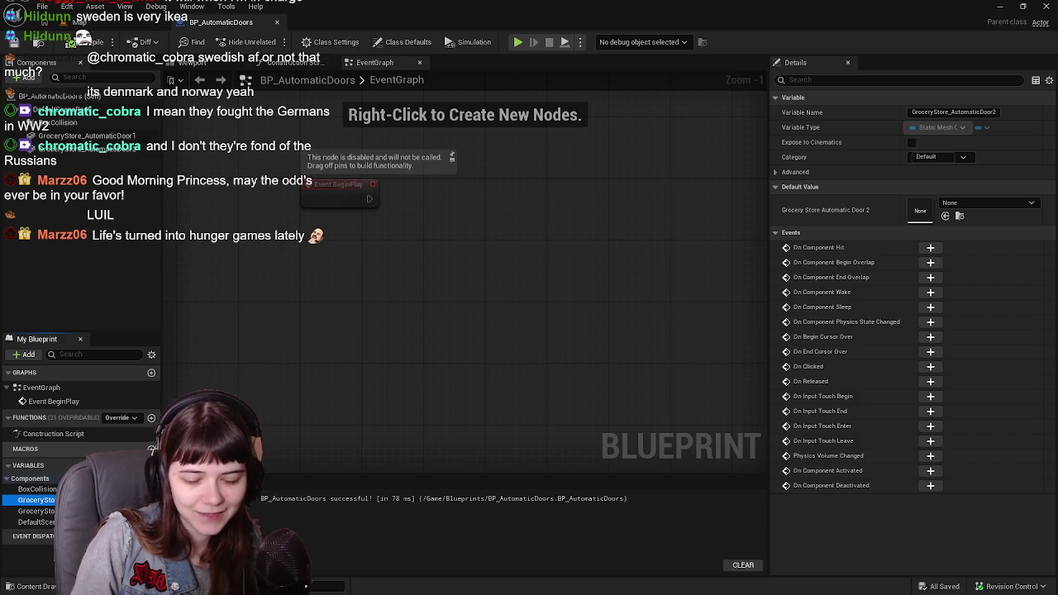
Add getter nodes for GroceryStore_AutomaticDoor1 and AutomaticDoor2 below Event BeginPlay
left_click(133, 139)
mouse_move(133, 152)
left_mouse_down()
mouse_move(327, 257)
mouse_move(303, 247)
left_mouse_up()
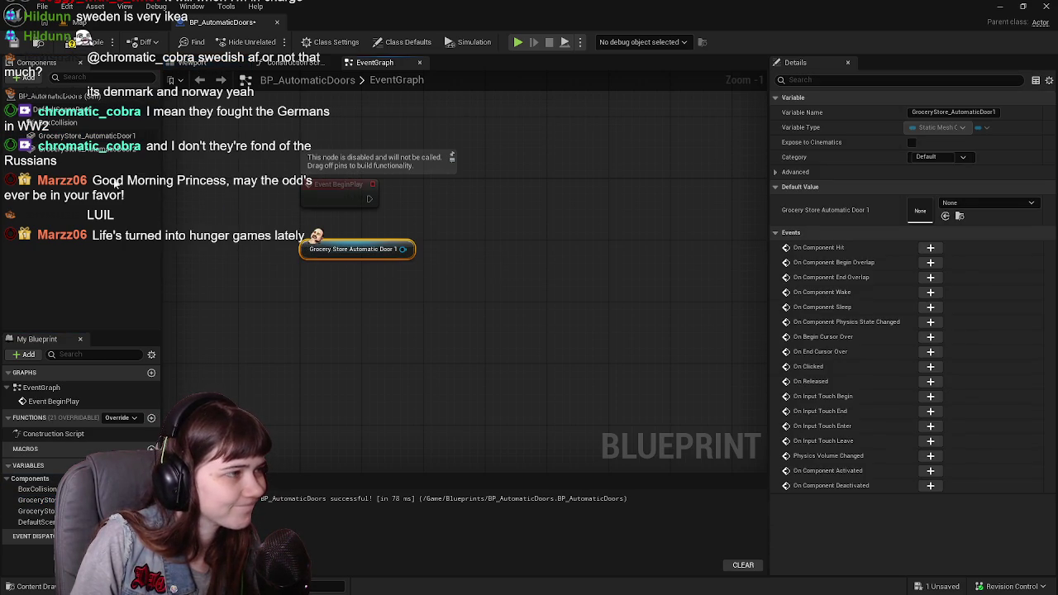
mouse_move(124, 149)
left_mouse_down()
mouse_move(128, 191)
mouse_move(303, 283)
left_mouse_up()
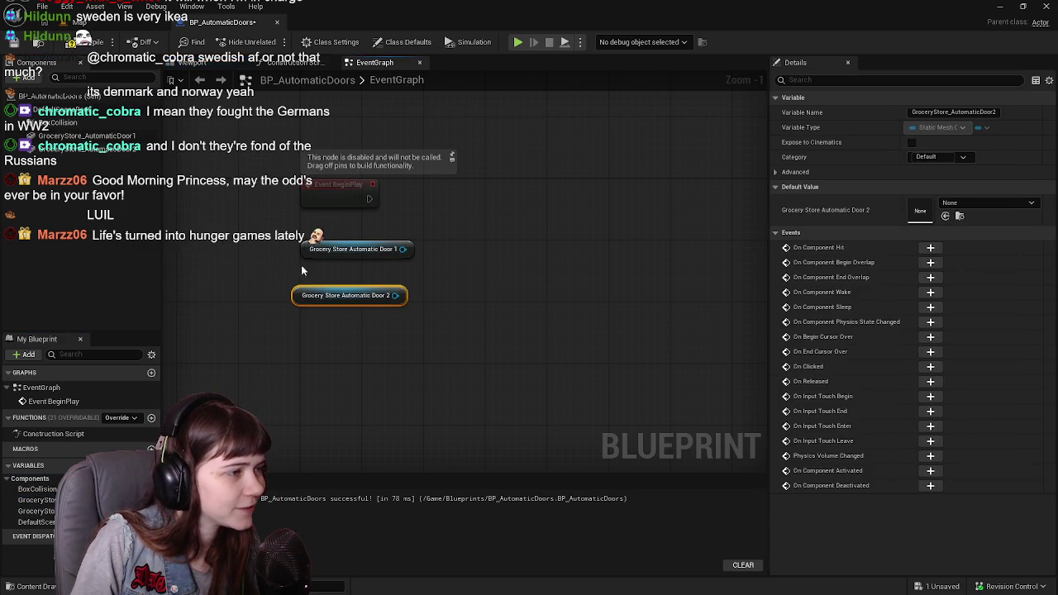
Compile and save the blueprint
left_click(36, 43)
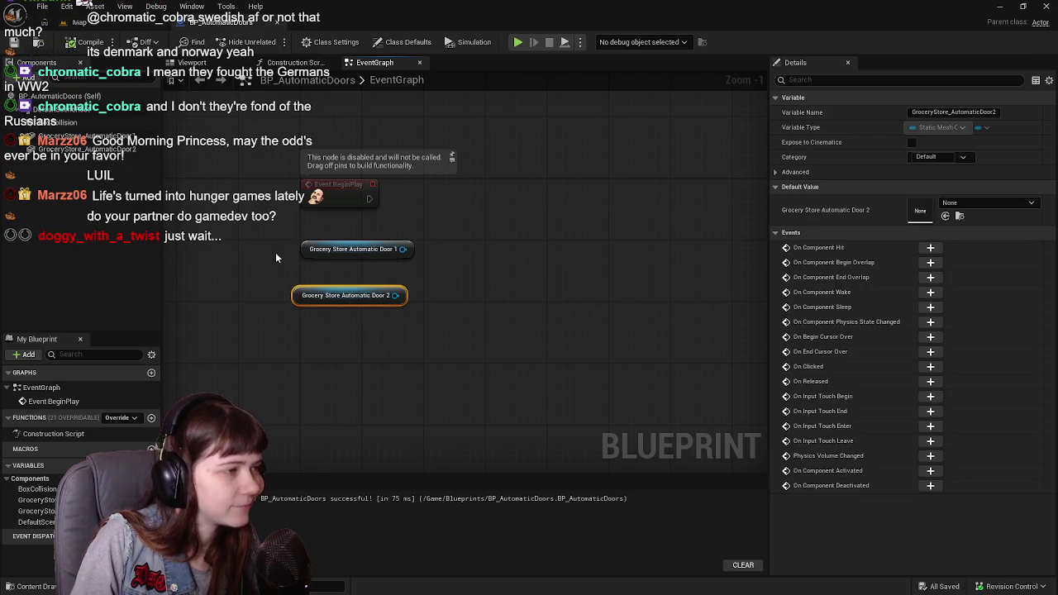
mouse_move(301, 299)
left_mouse_down()
mouse_move(315, 299)
mouse_move(310, 290)
left_mouse_up()
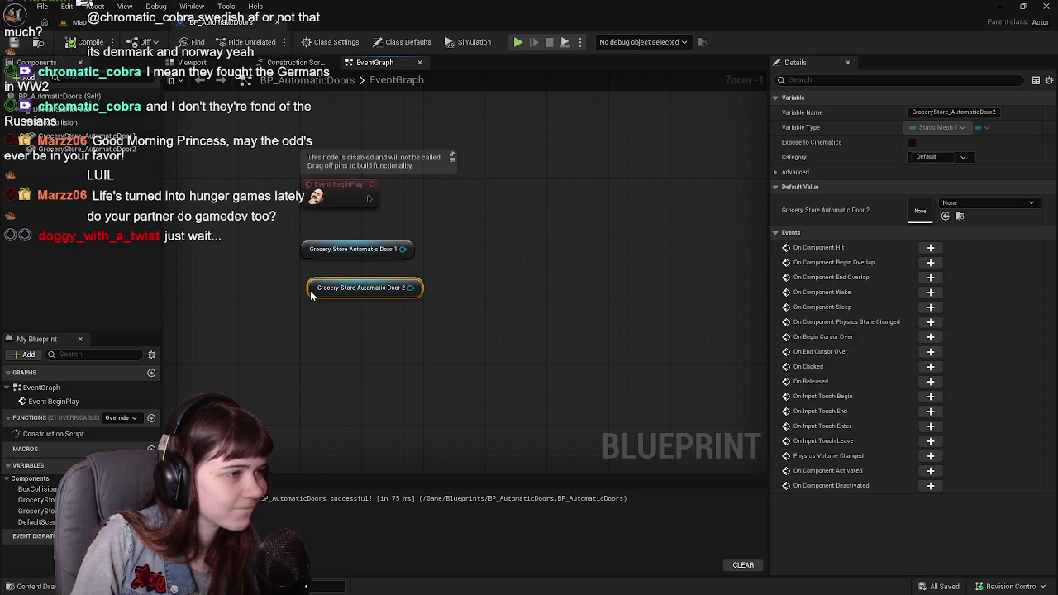
left_click(13, 42)
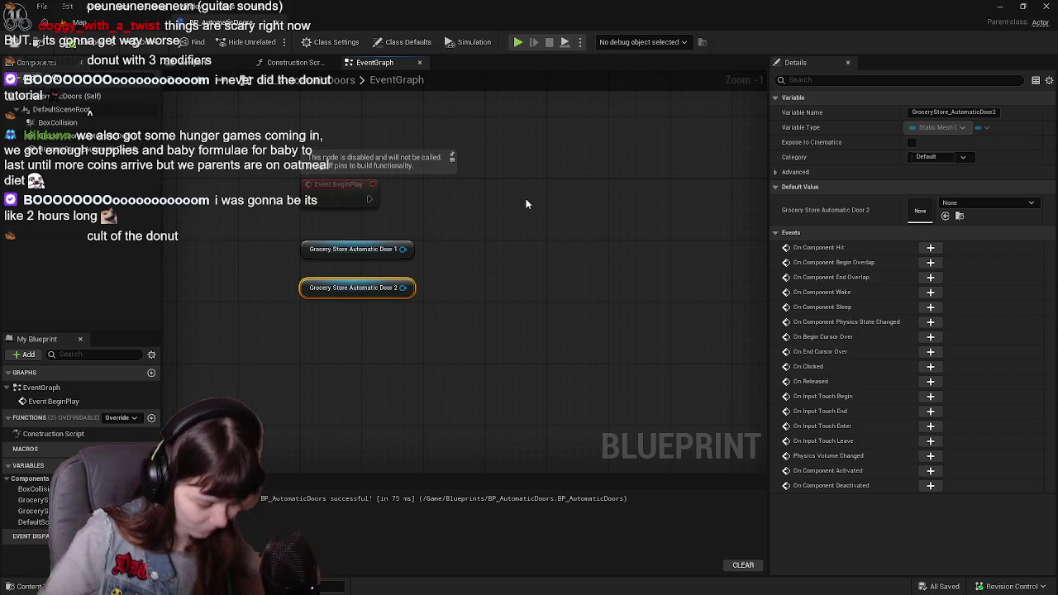
left_click_drag(461, 304, 435, 328)
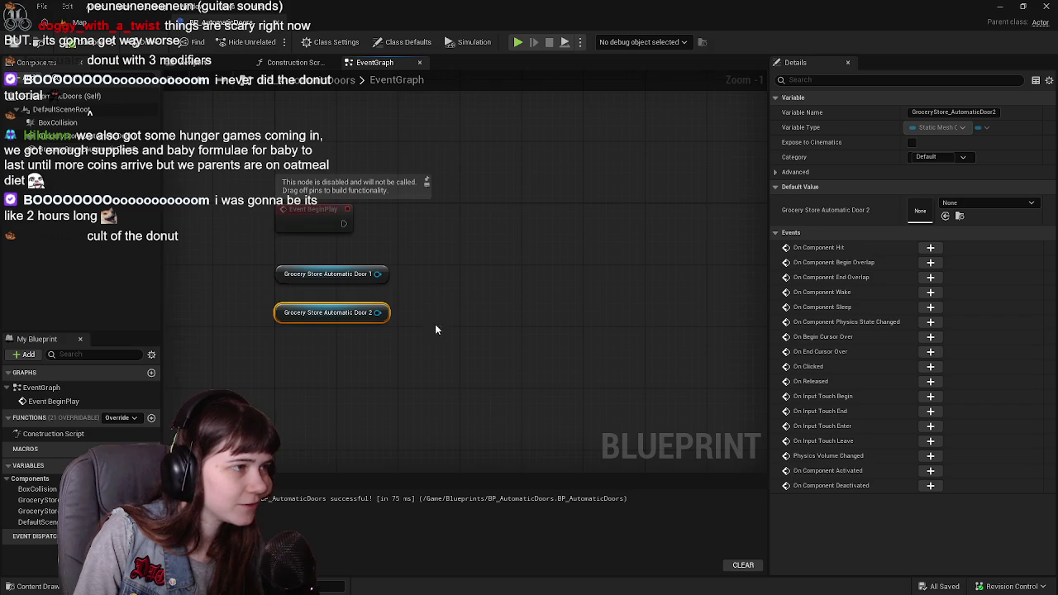
Add a Custom Event named DoorsOpen below the door getters, position it, and save
right_click(311, 413)
type("custom event")
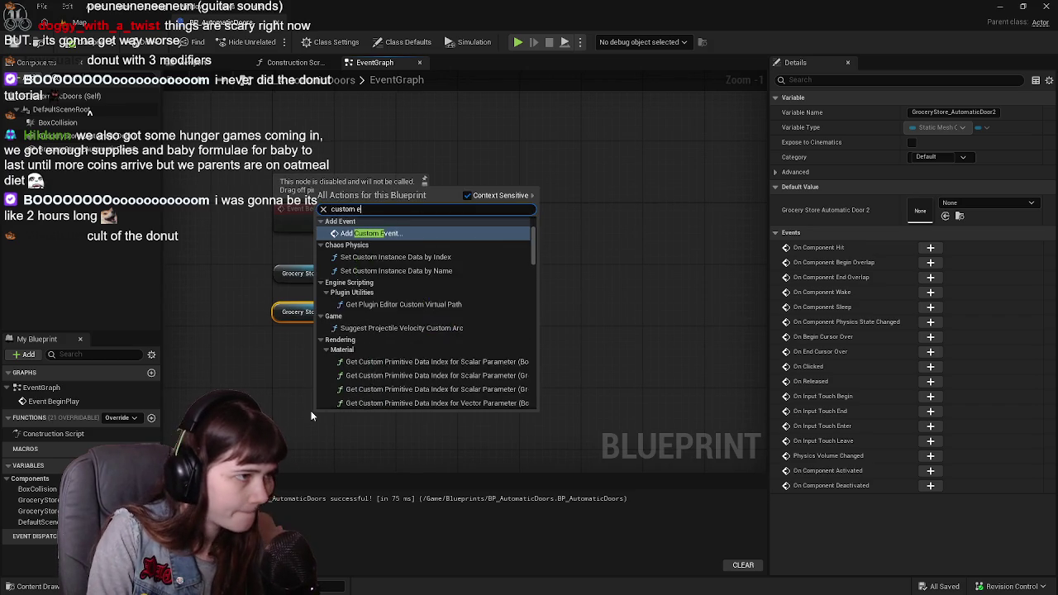
key("Return")
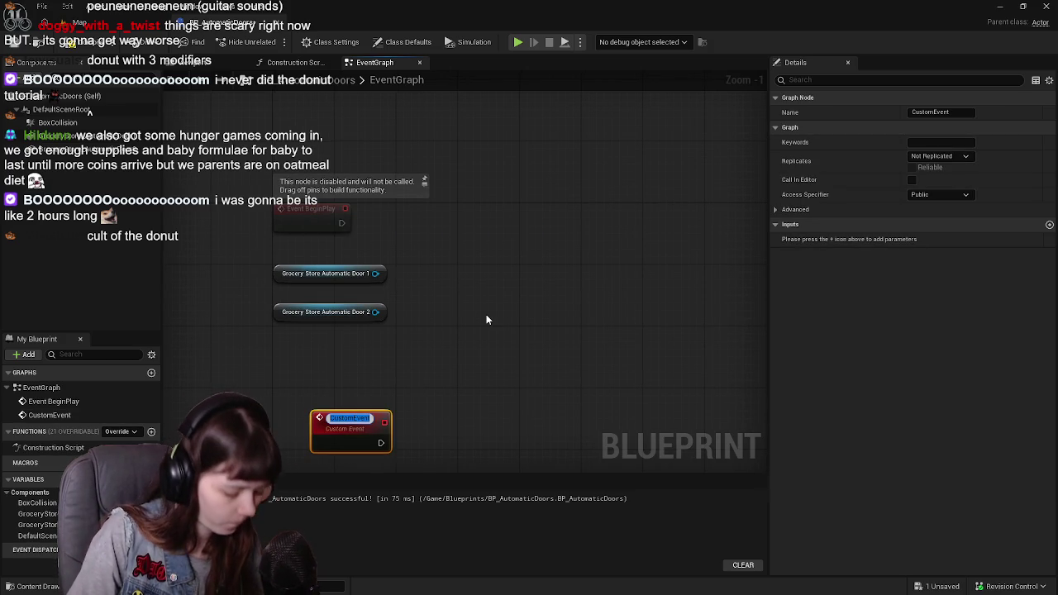
type("DoorsOpen")
key("Return")
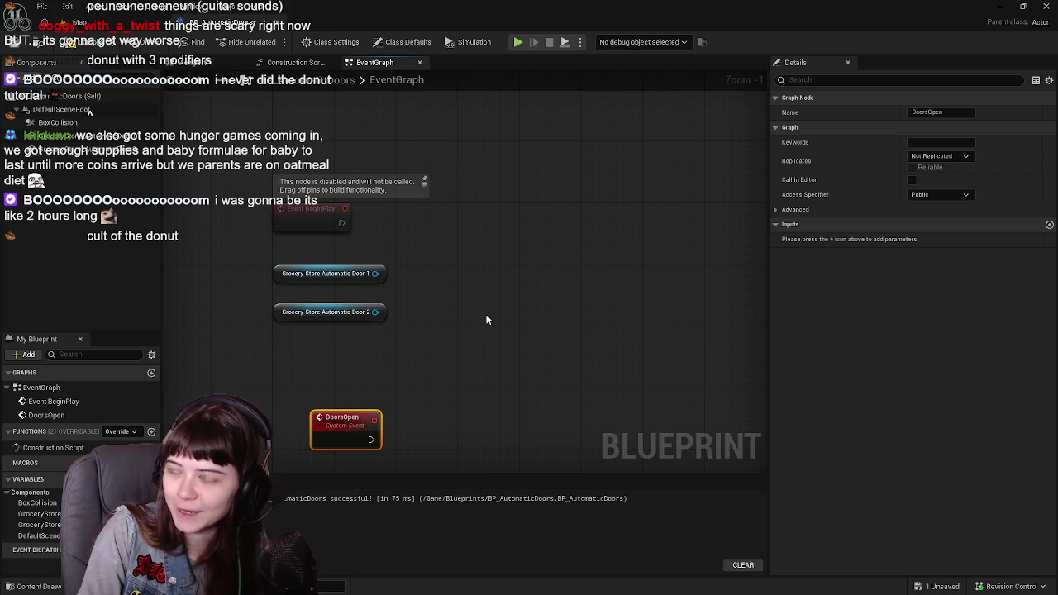
mouse_move(311, 375)
left_mouse_down()
mouse_move(444, 354)
mouse_move(448, 389)
left_mouse_up()
left_click_drag(366, 403, 335, 395)
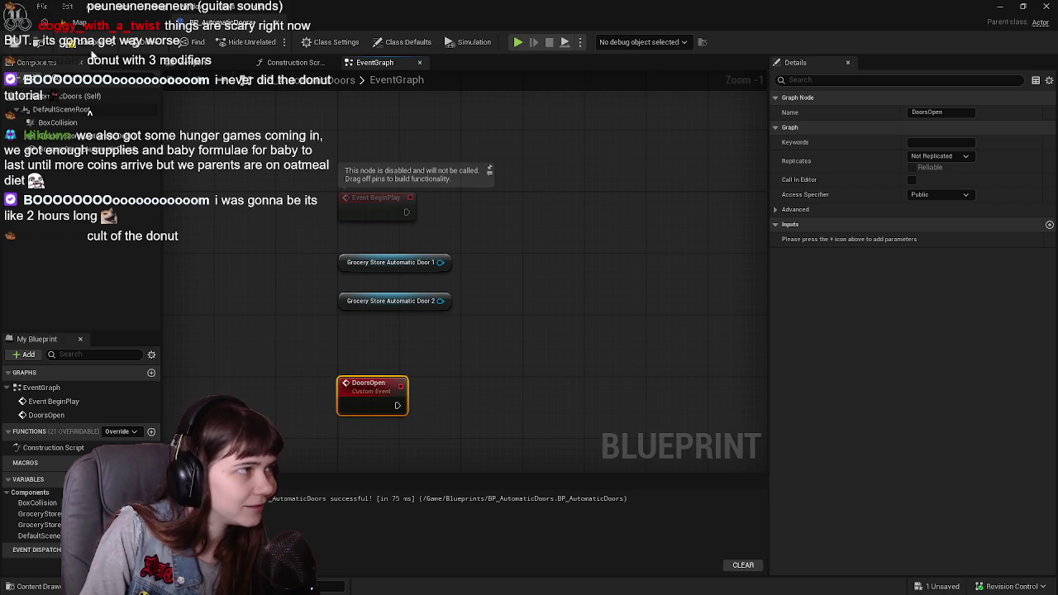
key("ctrl+s")
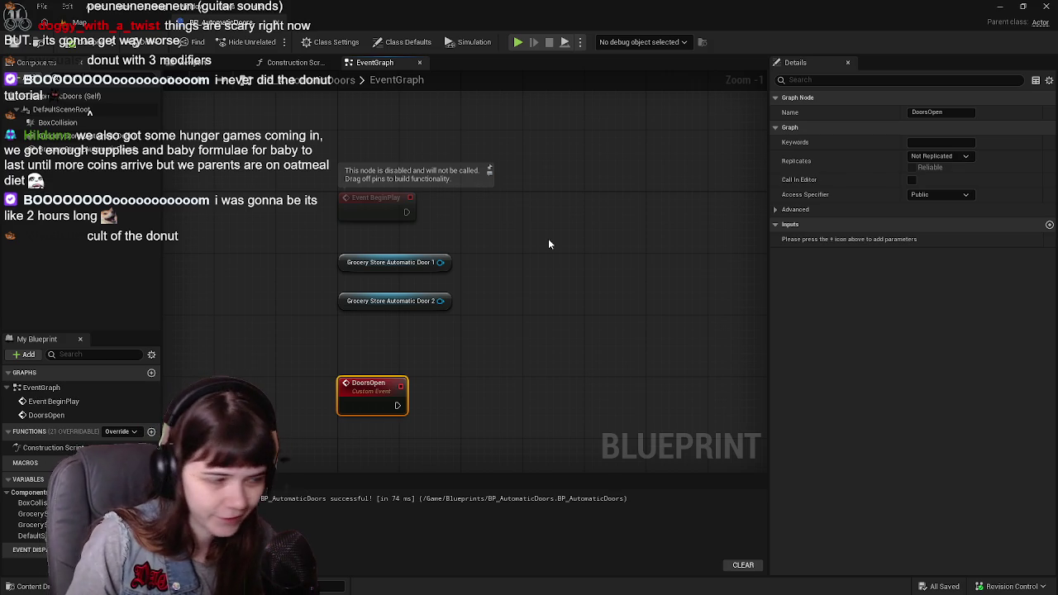
Stack the nodes as DoorsOpen, then the Door 1 getter, then the Door 2 getter
left_click_drag(364, 404, 367, 344)
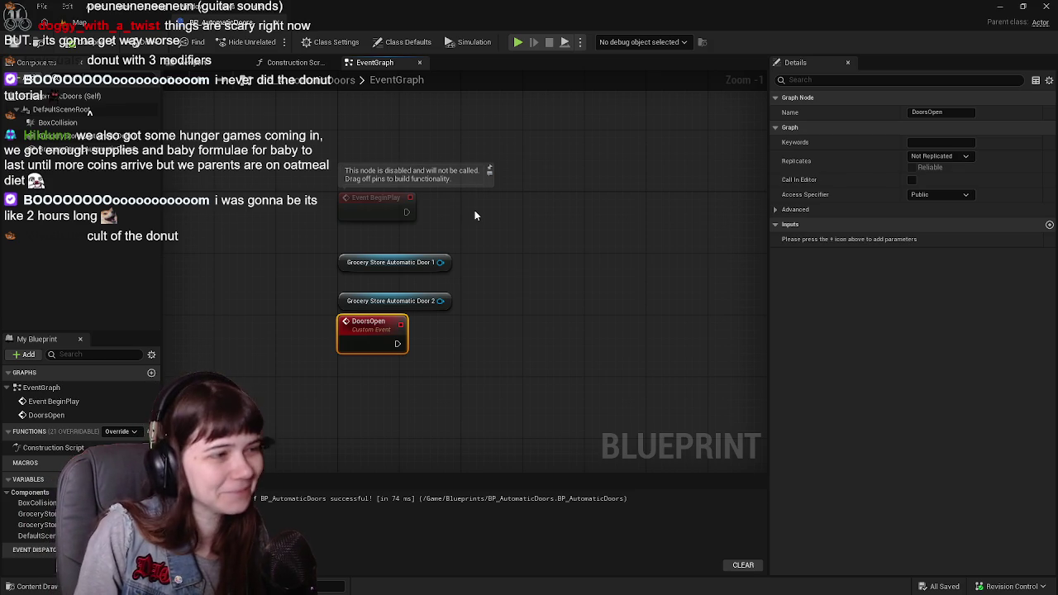
mouse_move(349, 269)
left_mouse_down()
mouse_move(341, 390)
mouse_move(338, 377)
left_mouse_up()
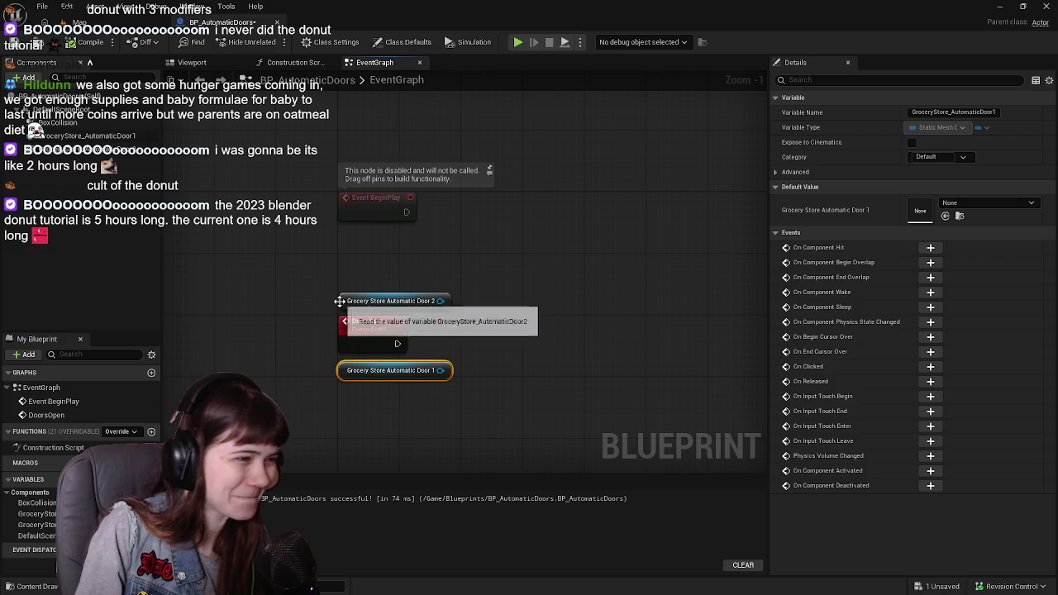
left_click_drag(338, 300, 339, 393)
left_click(490, 358)
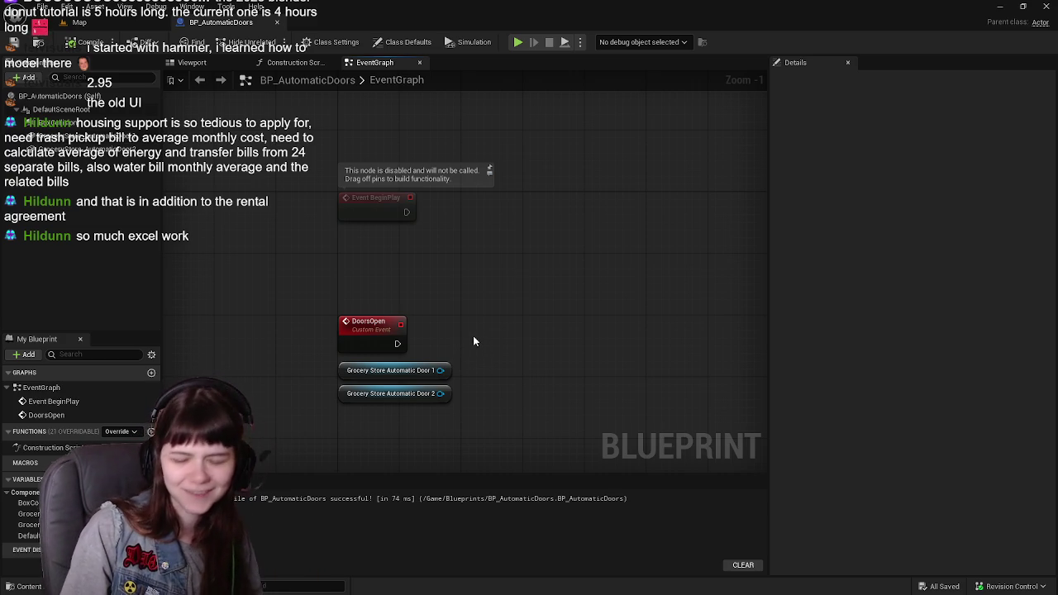
Glance at the door preview, then return to the event graph's All Actions menu
mouse_move(473, 341)
left_mouse_down()
mouse_move(448, 326)
mouse_move(485, 307)
left_mouse_up()
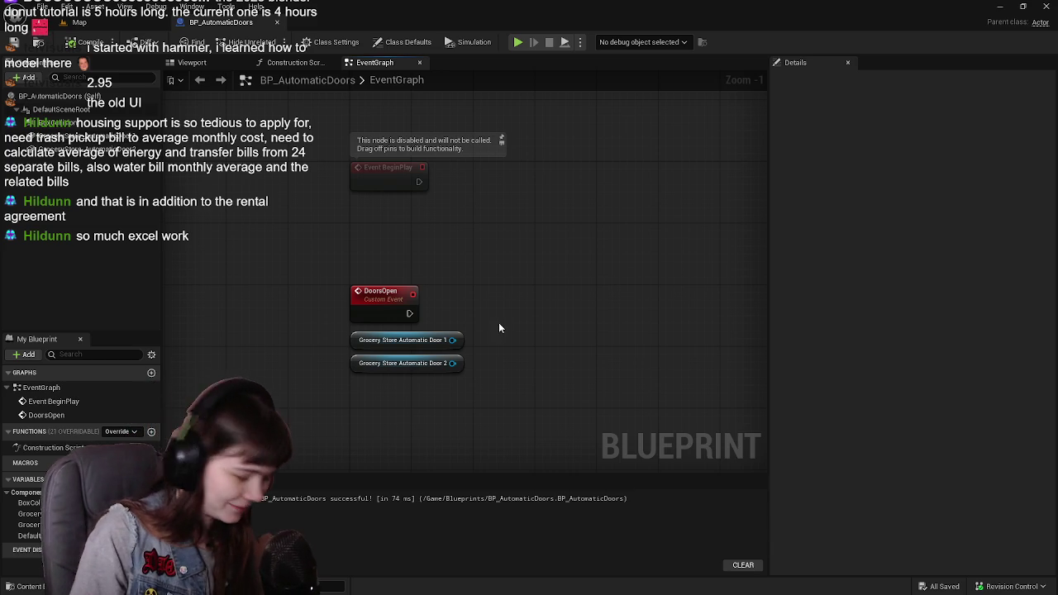
left_click(190, 63)
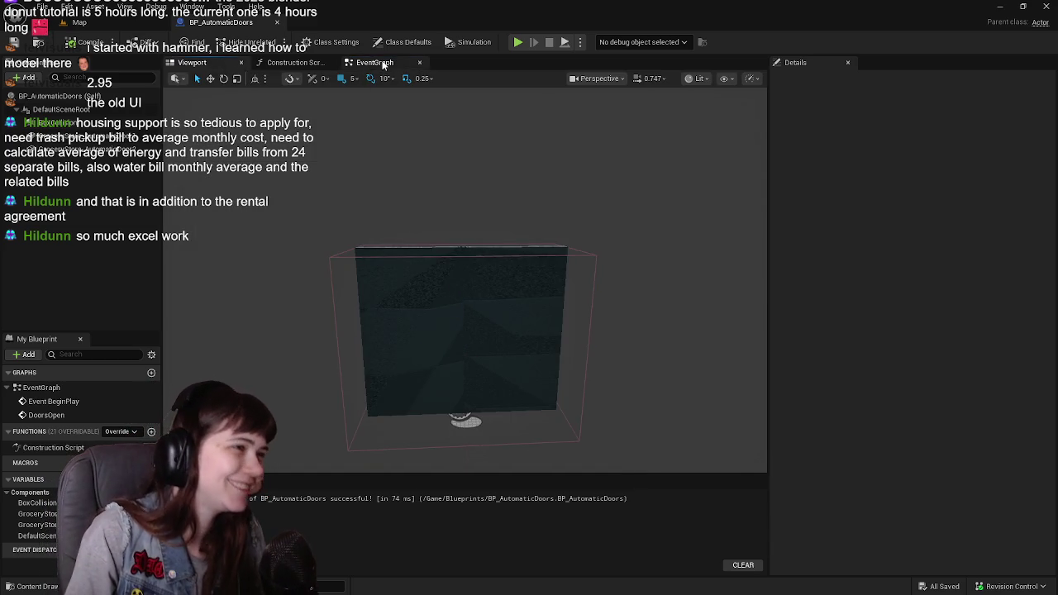
left_click(383, 64)
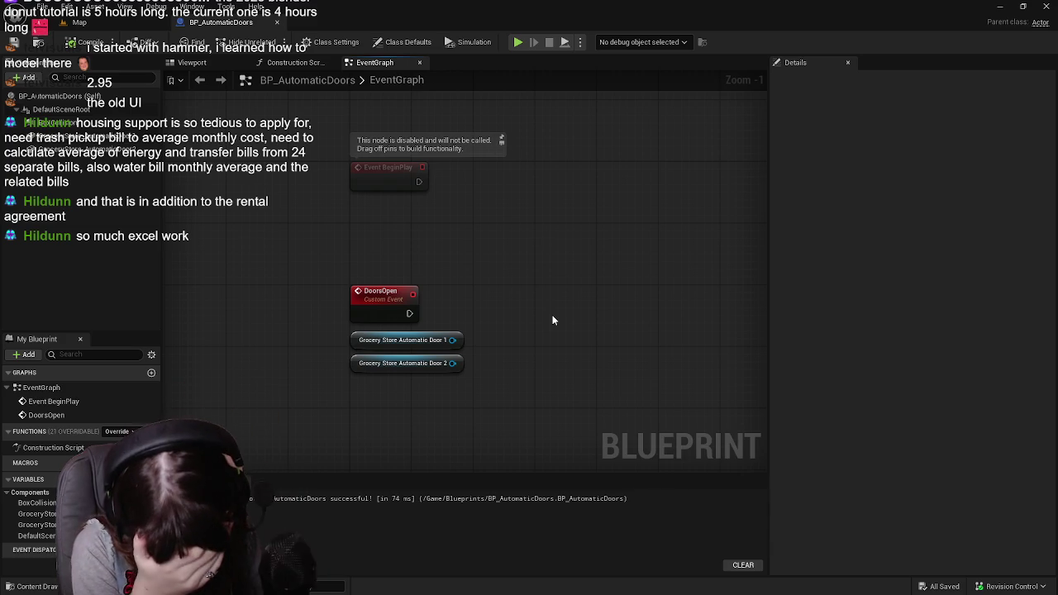
right_click(540, 342)
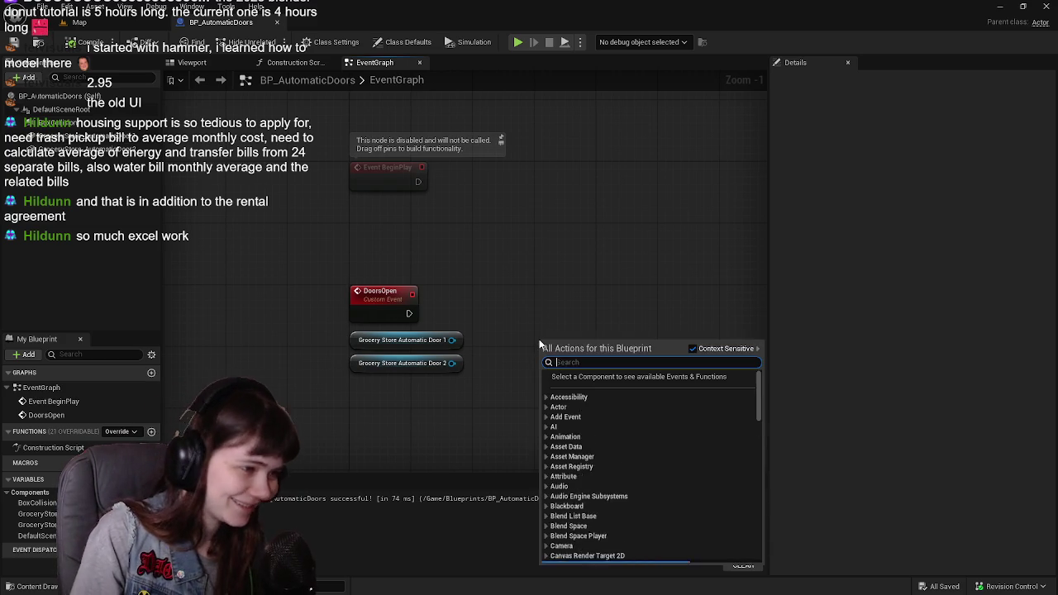
Remove an Add Component node that was placed by mistake
type("tim")
key("BackSpace")
key("BackSpace")
key("BackSpace")
type("add component")
key("Return")
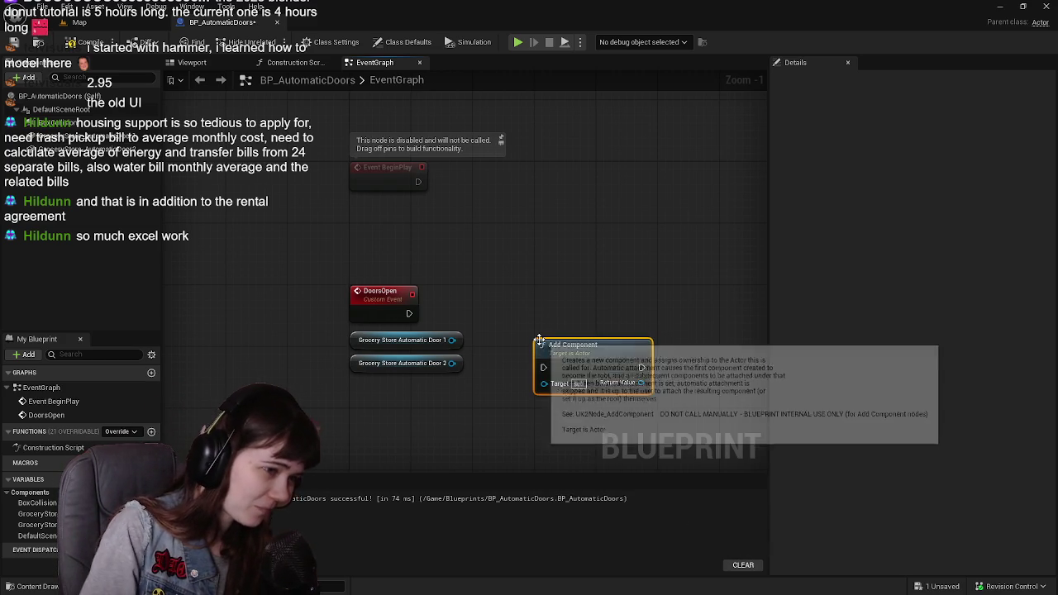
key("ctrl+z")
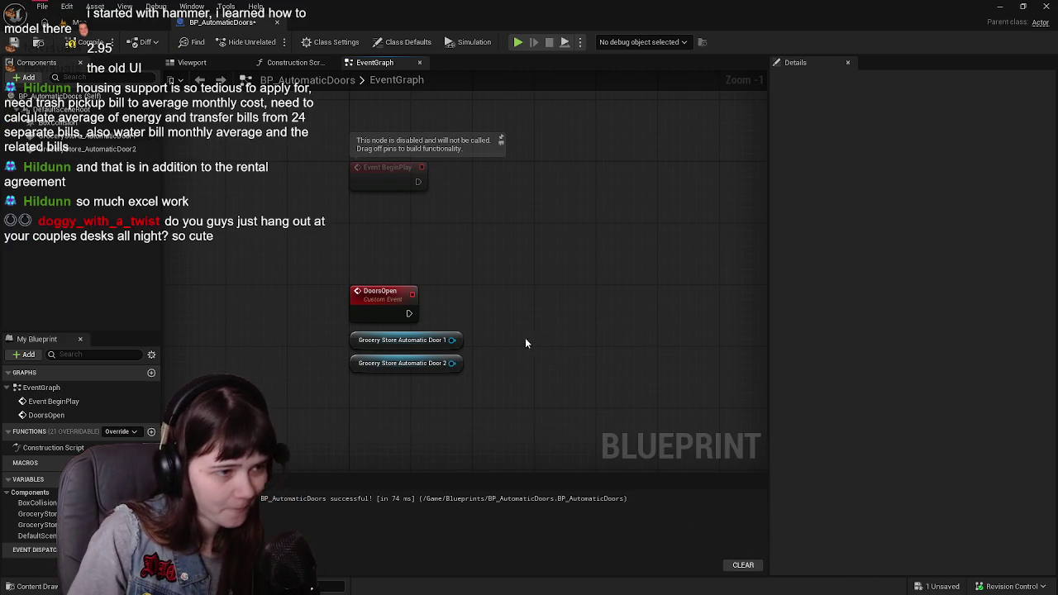
Wire a Timeline node after DoorsOpen and rename it DoorsOpening_Anim
left_click_drag(408, 313, 557, 317)
type("timeline")
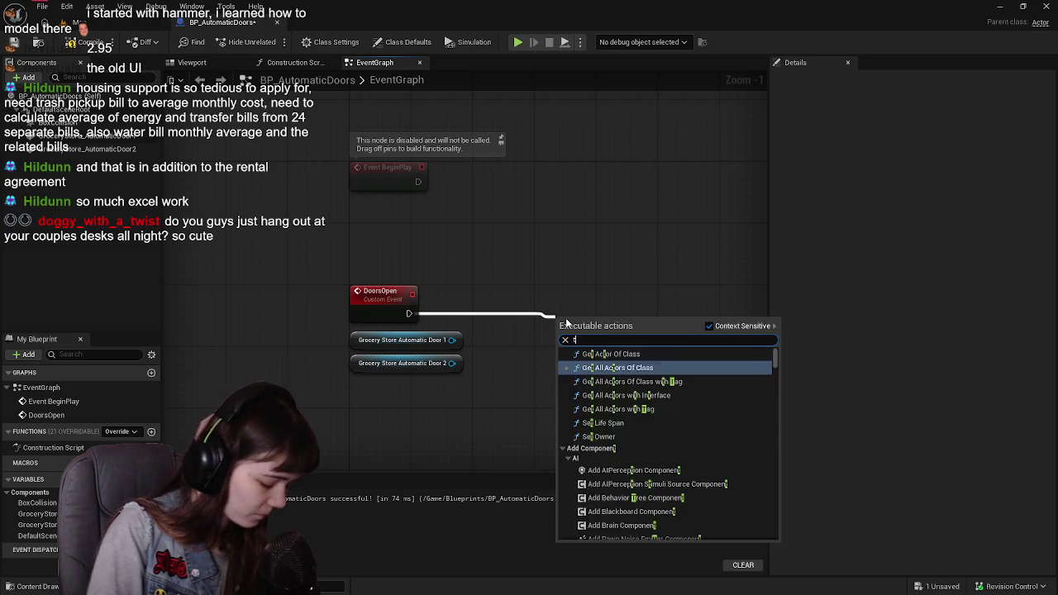
key("Return")
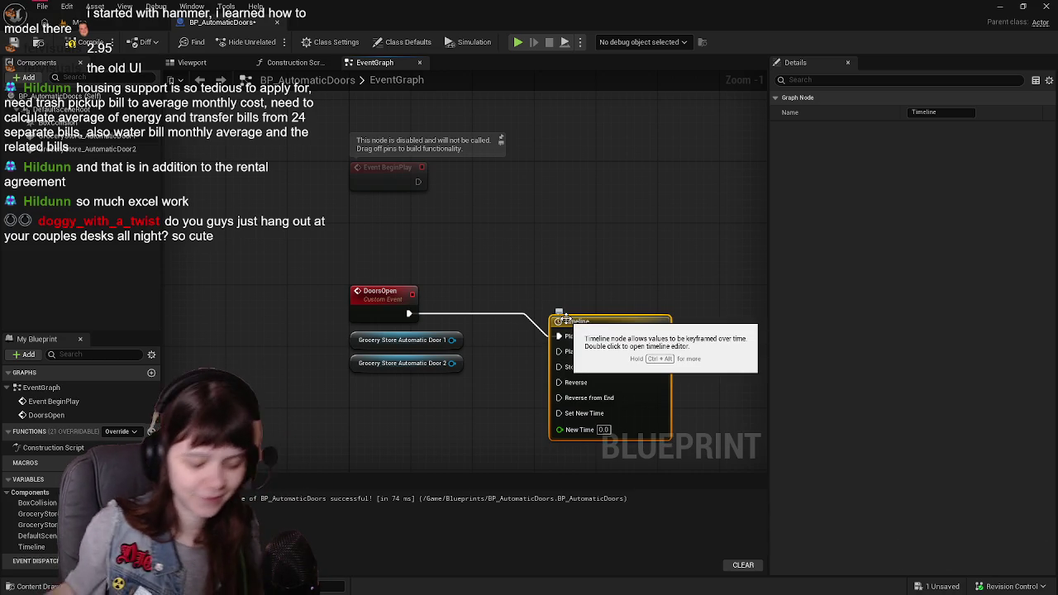
left_click_drag(606, 320, 590, 290)
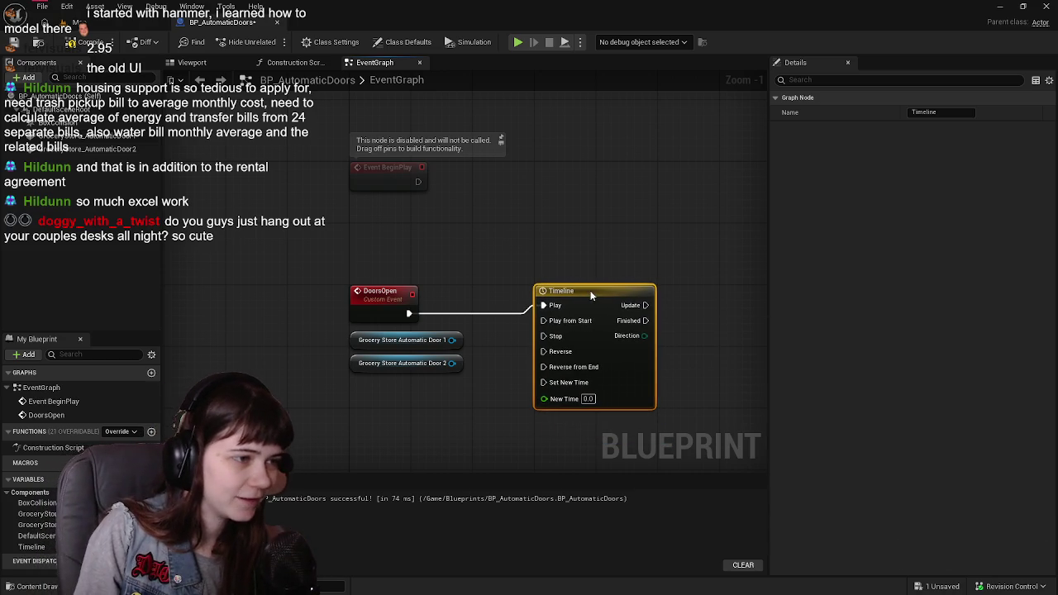
left_click(591, 293)
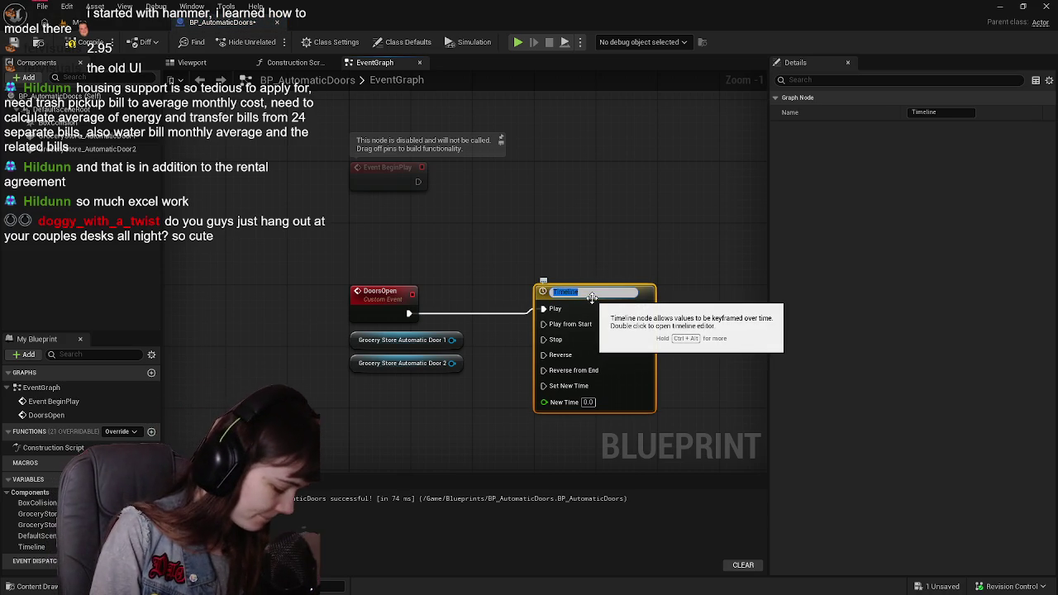
type("Door")
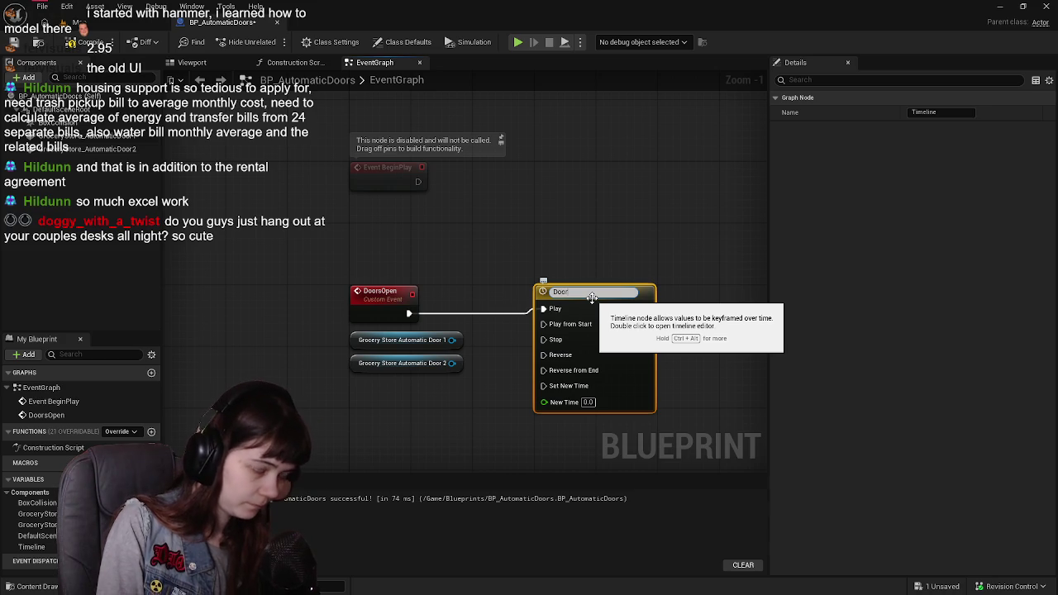
type("sOpening")
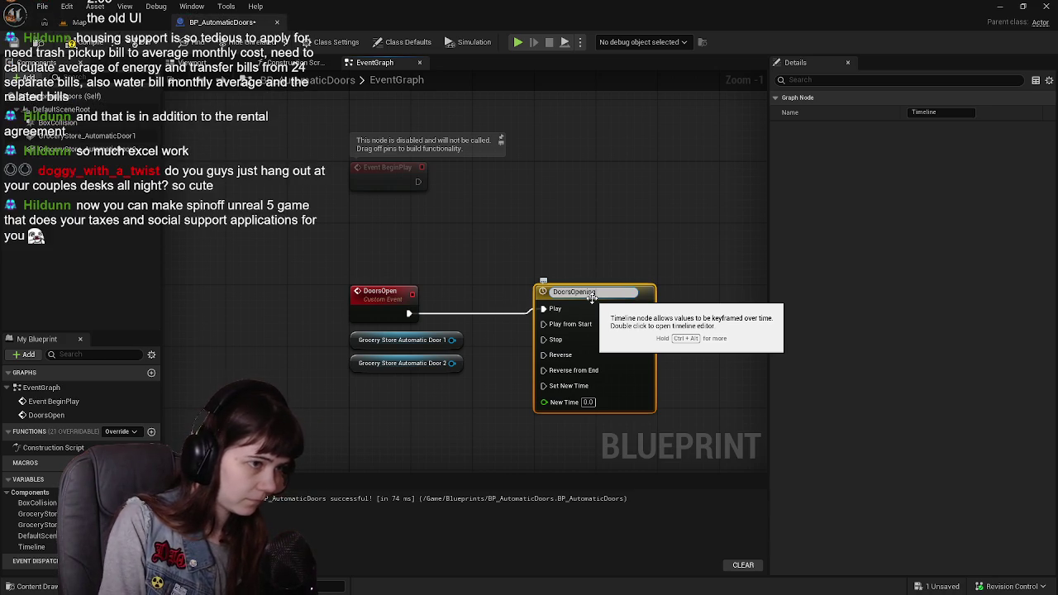
type("_Anim")
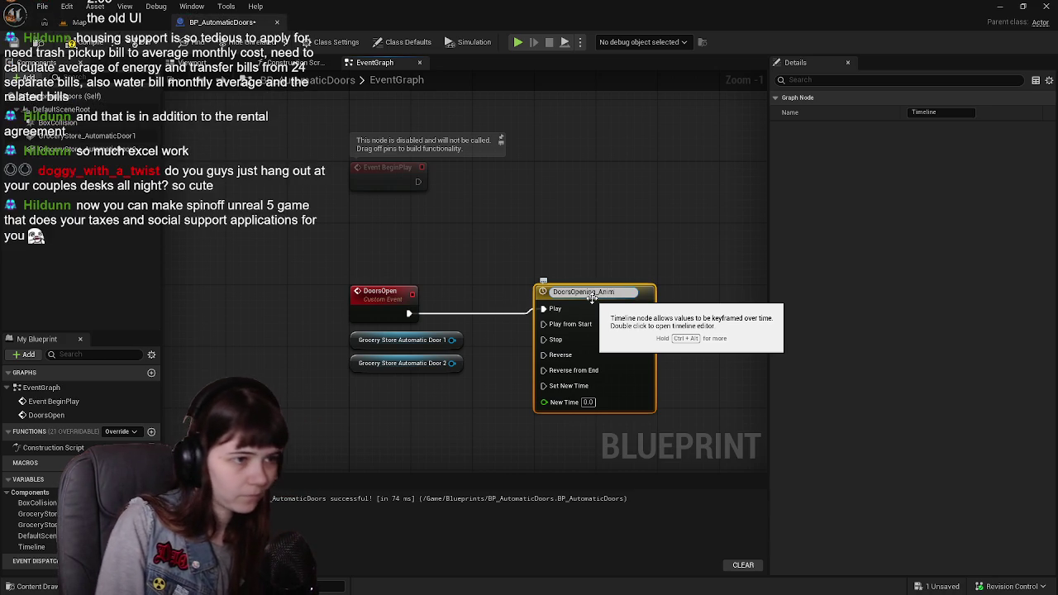
key("Return")
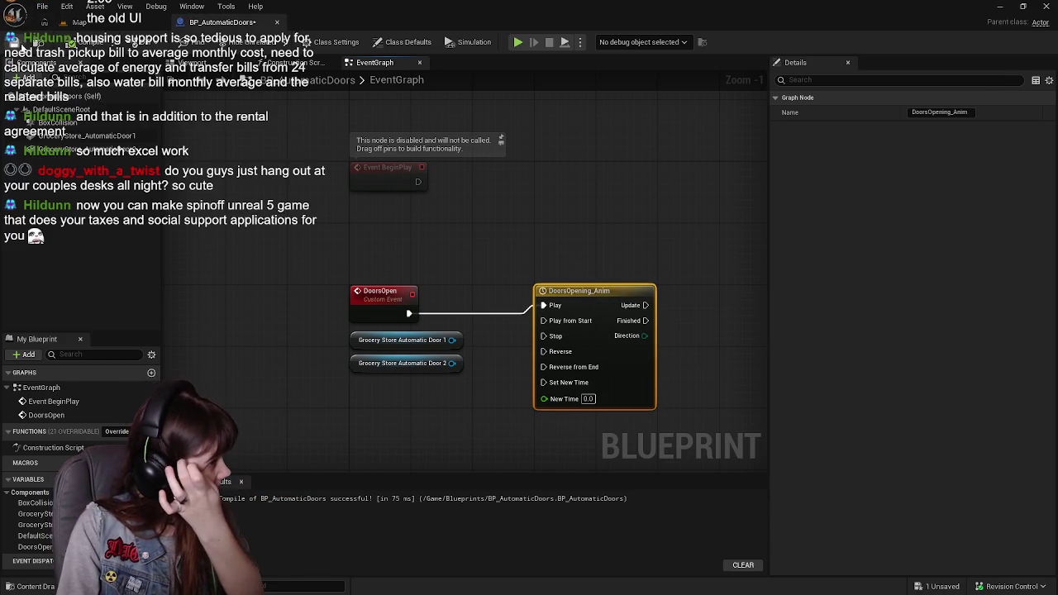
Open the DoorsOpening_Anim Timeline node in the Timeline editor
double_click(595, 304)
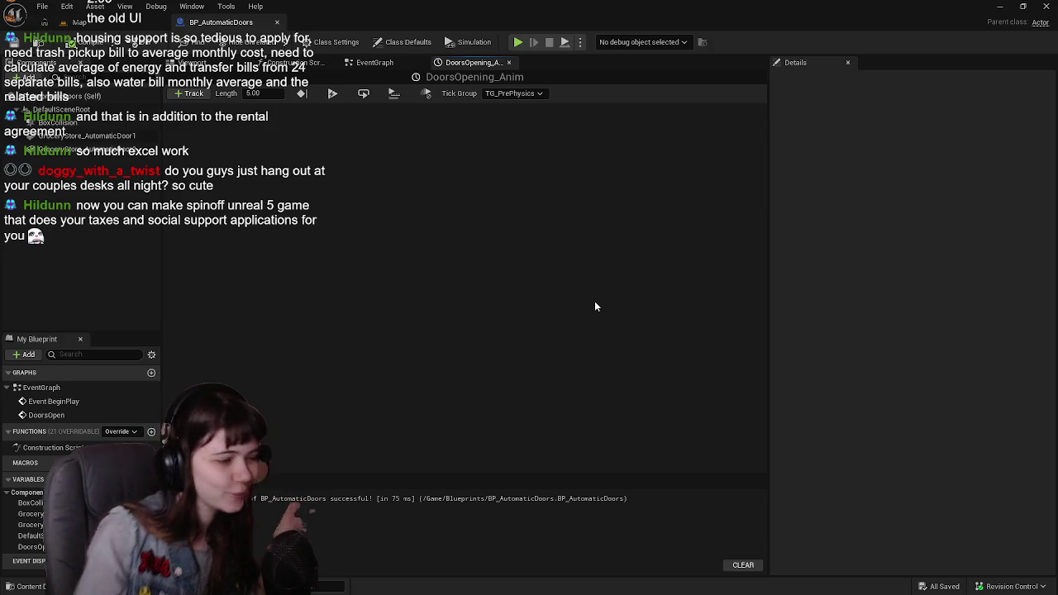
Add a float track to DoorsOpening_Anim and rename NewTrack_0 to DoorsSlide
left_click(190, 93)
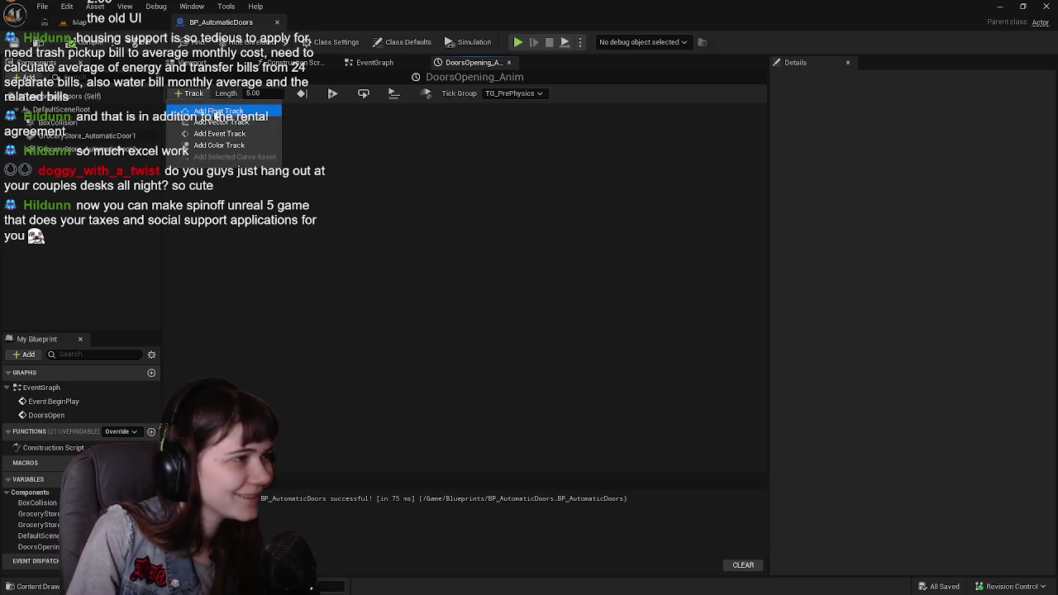
left_click(218, 110)
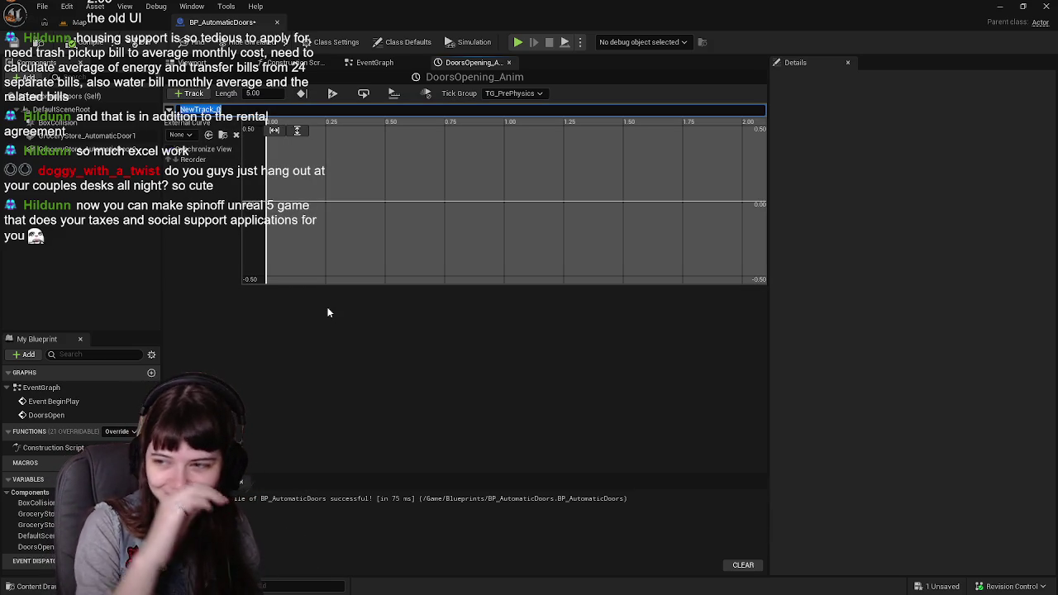
left_click(312, 589)
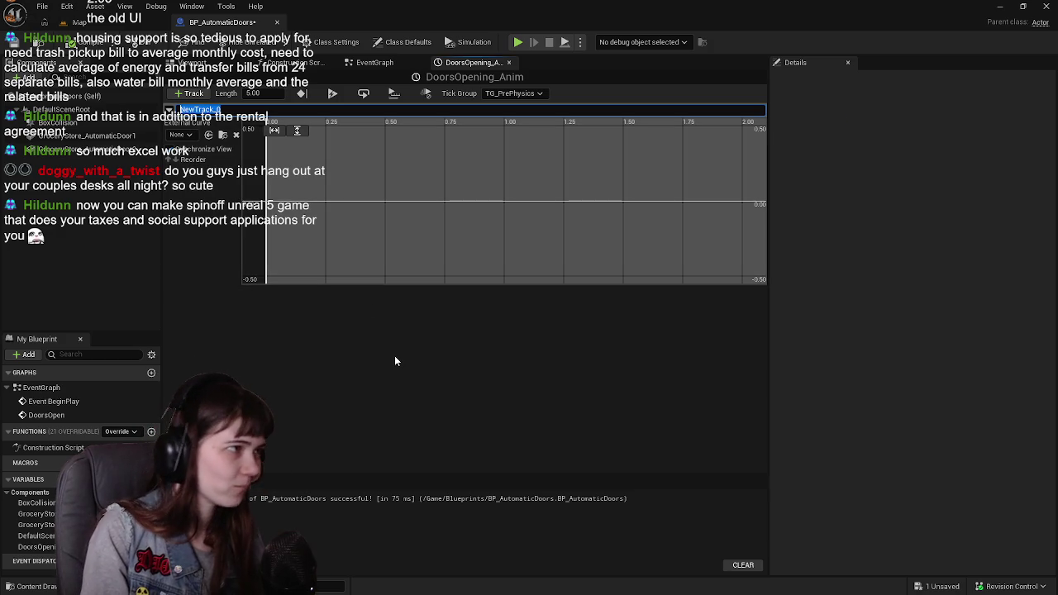
key("BackSpace")
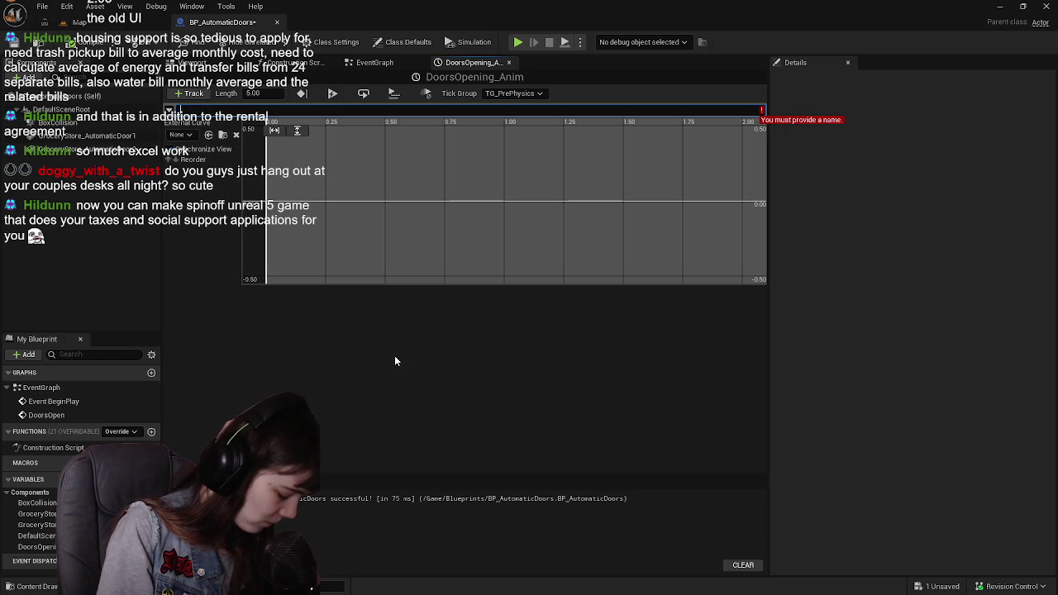
type("s")
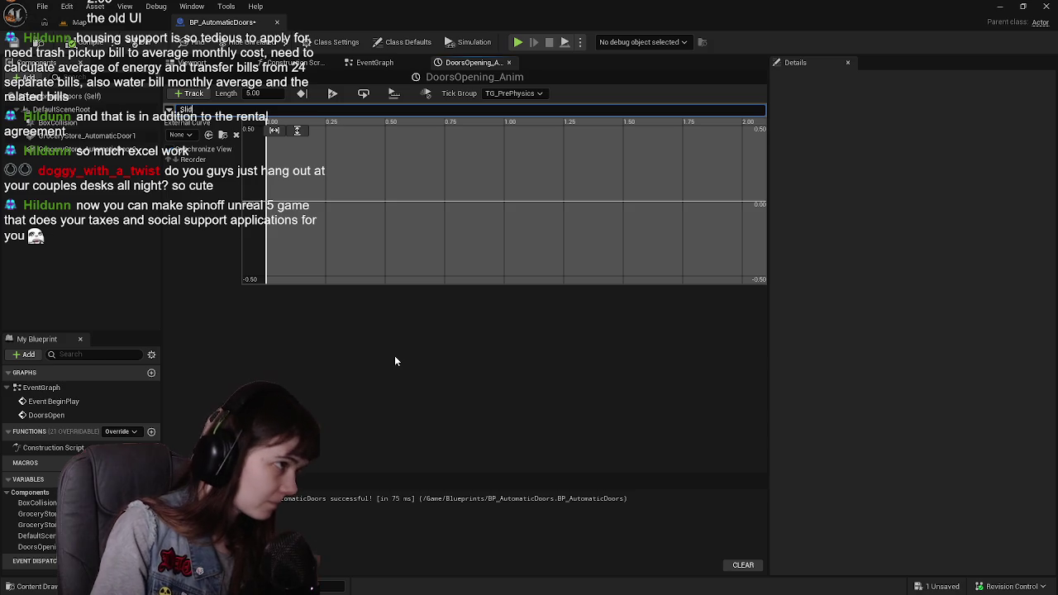
key("BackSpace")
type("Doors")
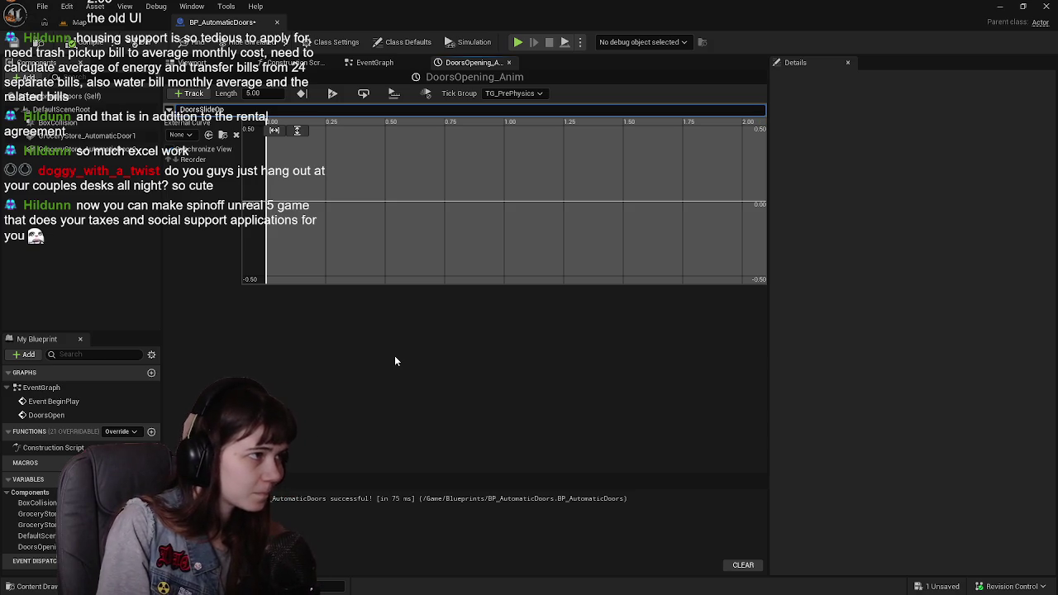
type("e")
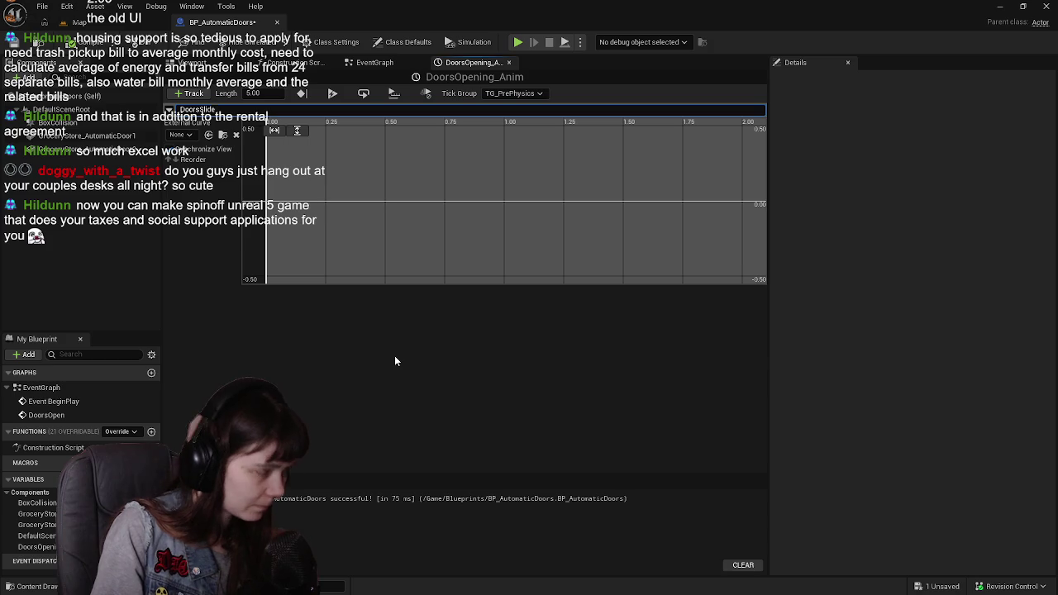
key("Return")
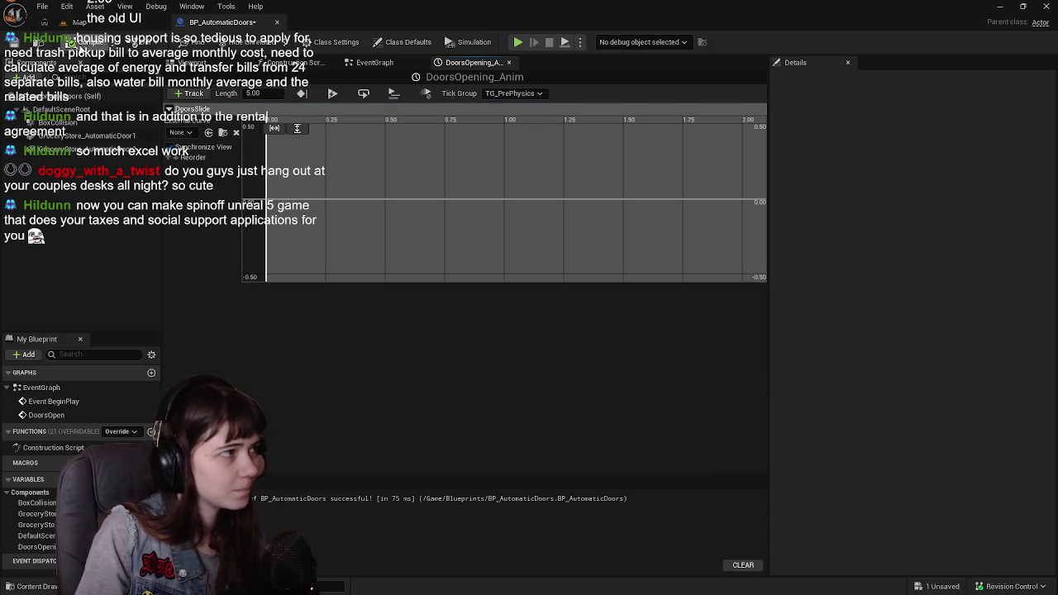
Add the first DoorsSlide key at time 0, value 0
left_click(210, 64)
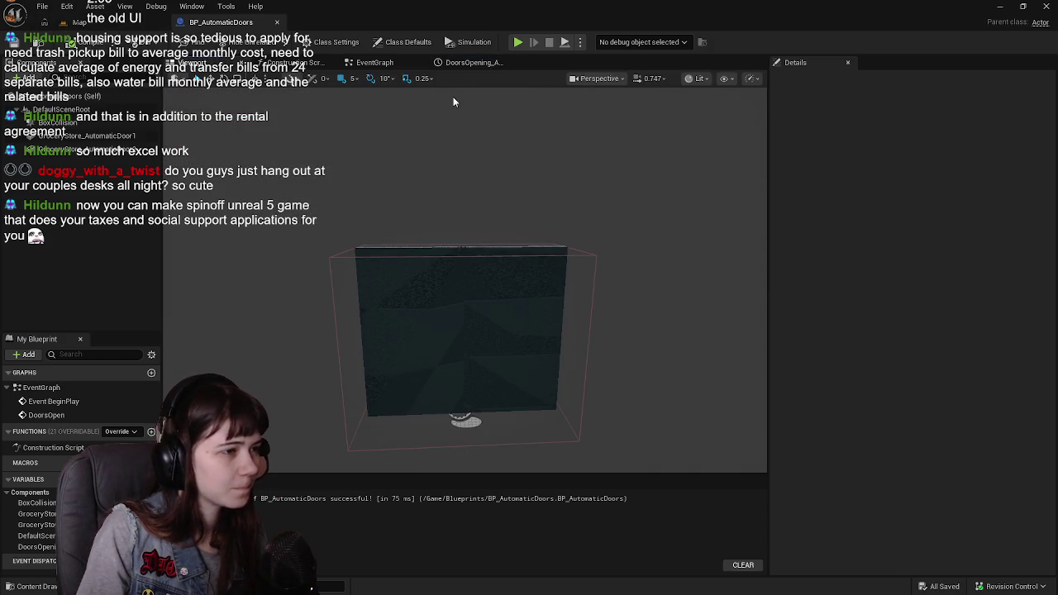
left_click(467, 62)
right_click(273, 207)
left_click(294, 227)
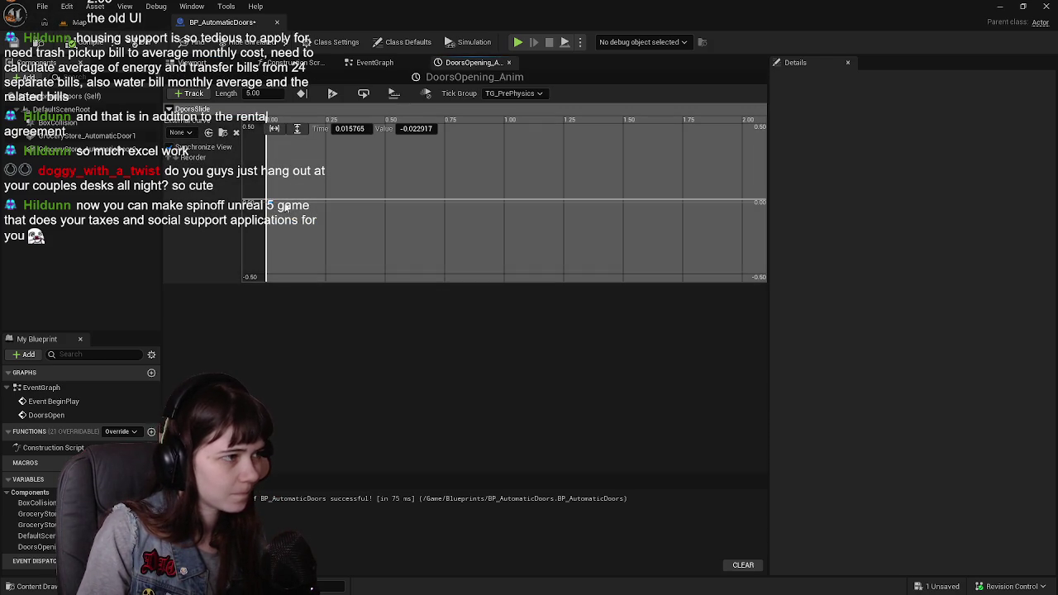
type("0")
key("Return")
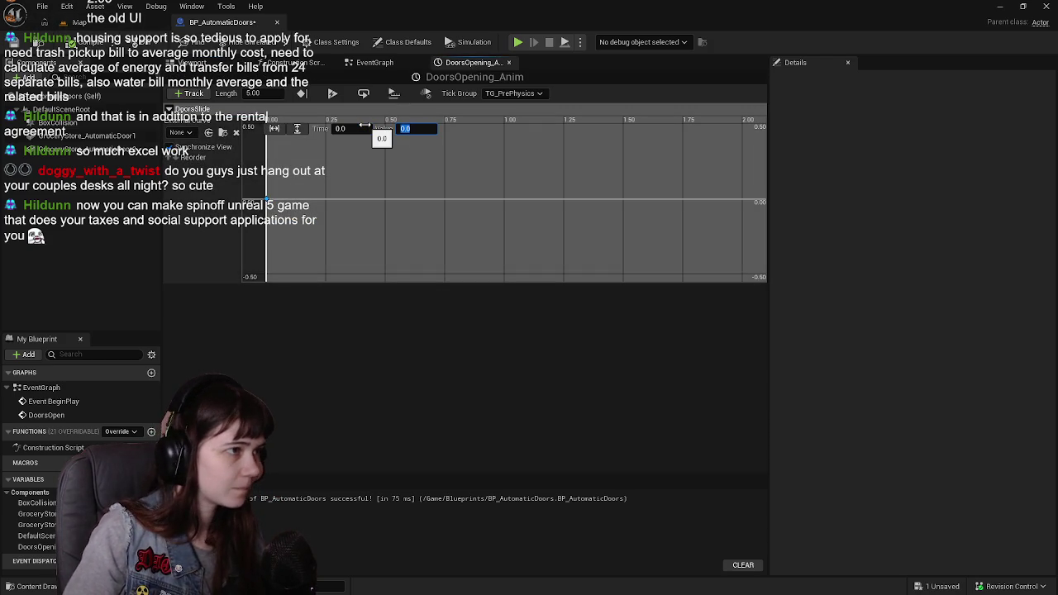
Add a second DoorsSlide key at time 1.0, value 1.0
right_click(496, 206)
left_click(511, 219)
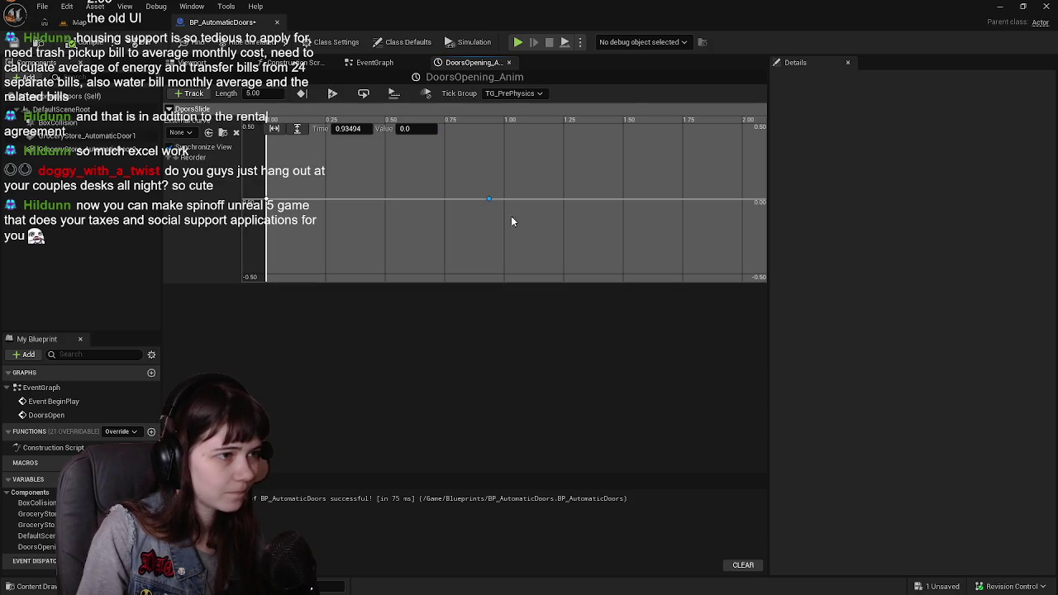
left_click(357, 128)
type("1")
key("Return")
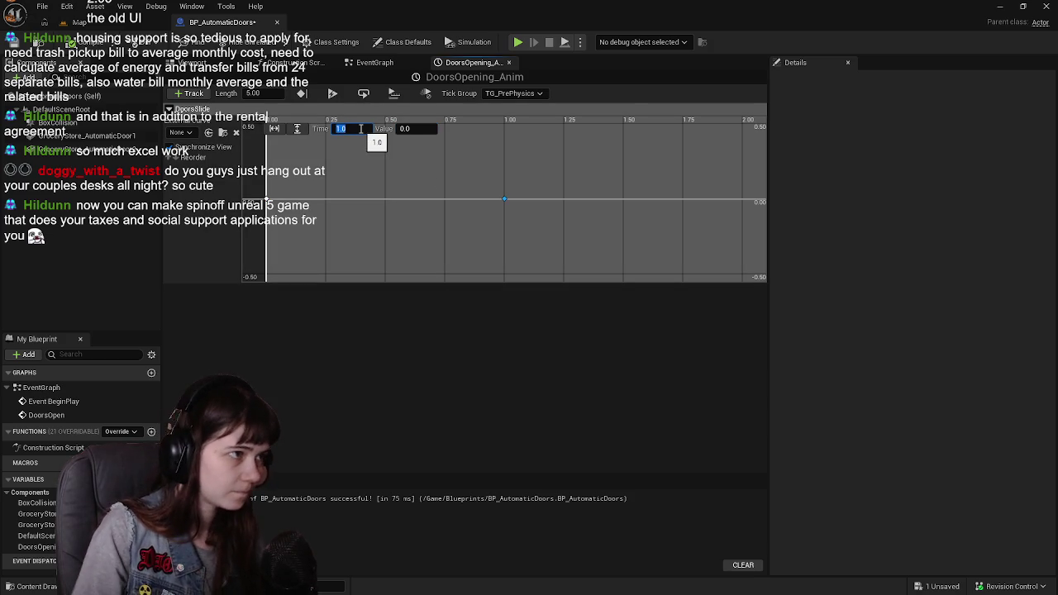
left_click(409, 128)
type("1")
key("Return")
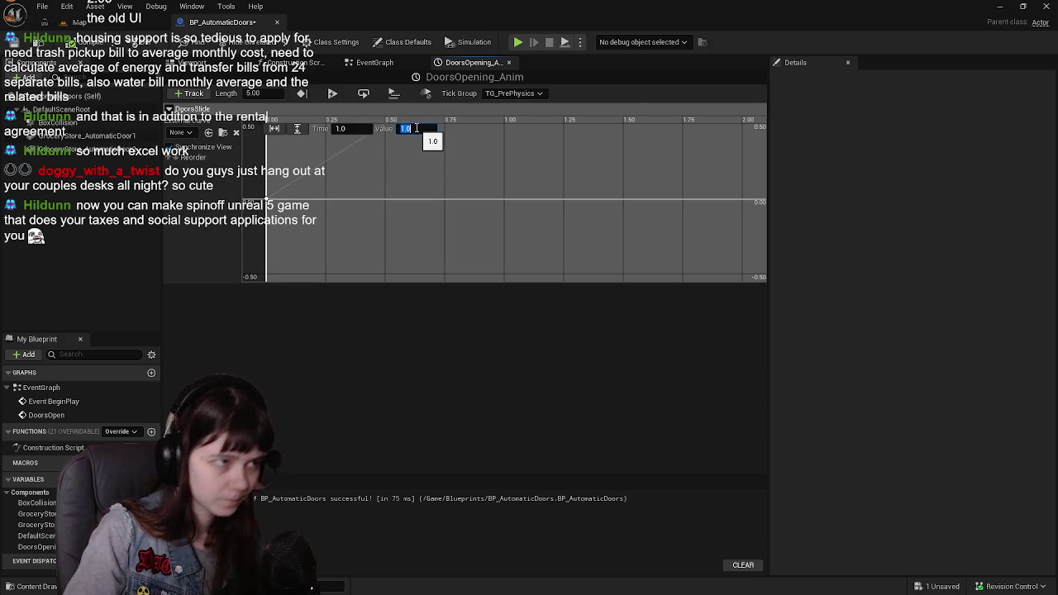
Fit the curve in view, set the timeline length to 1.00, and save
left_click(273, 128)
left_click(297, 128)
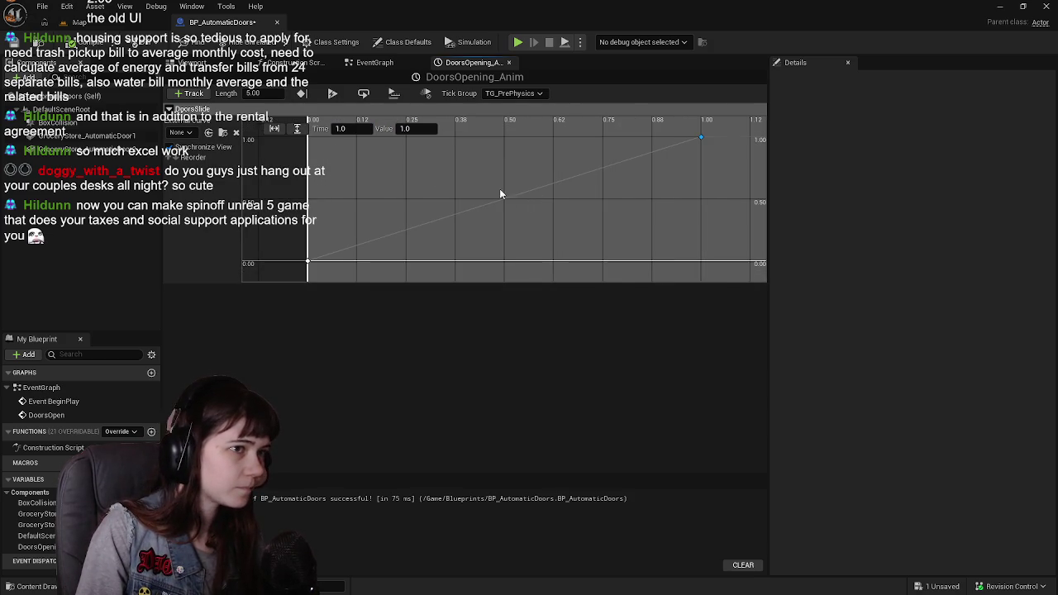
left_click(82, 41)
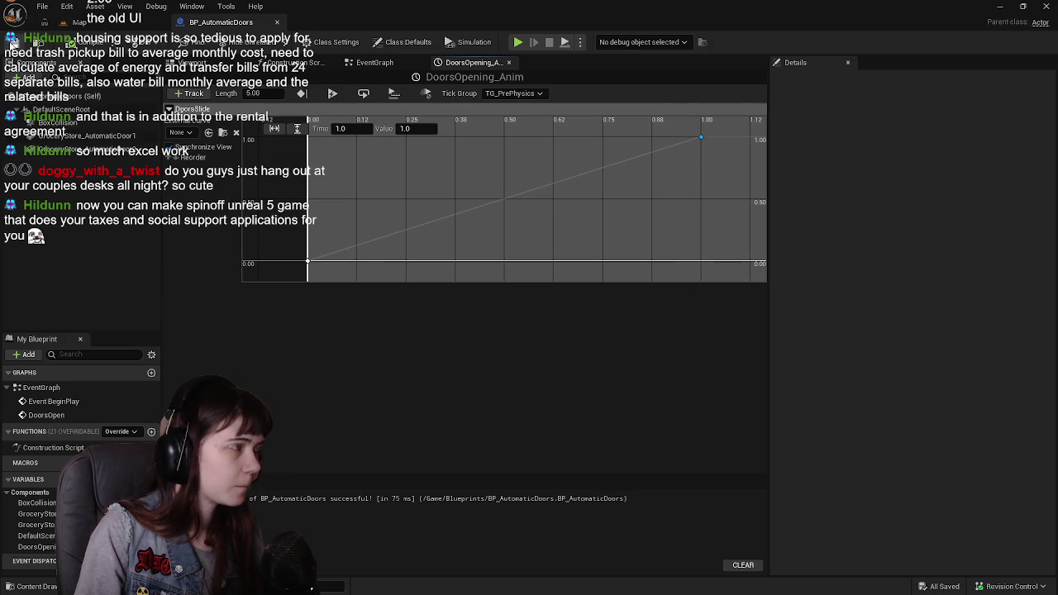
left_click(251, 93)
type("1")
key("Return")
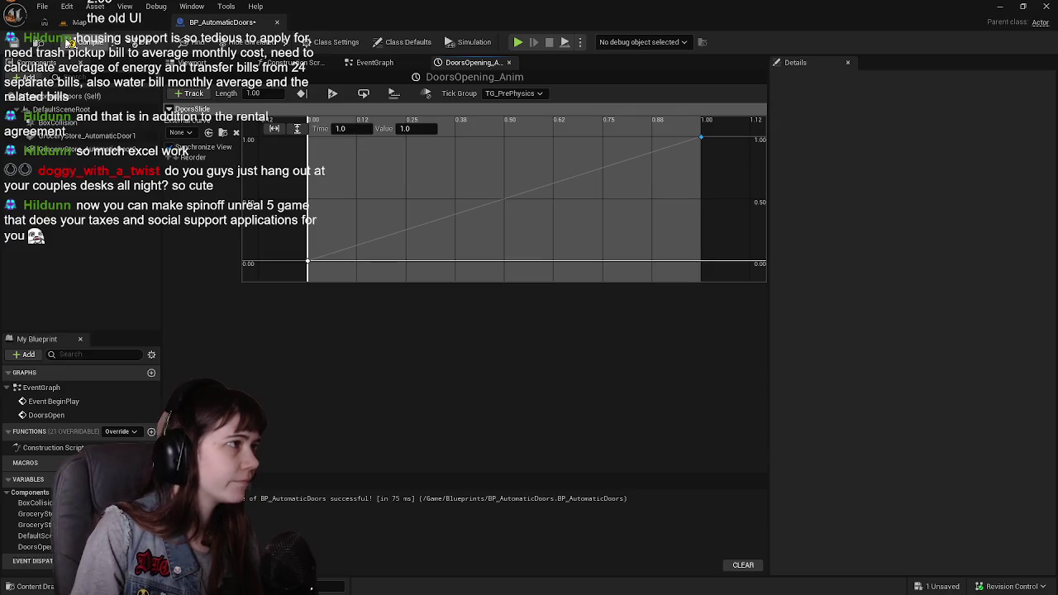
key("ctrl+s")
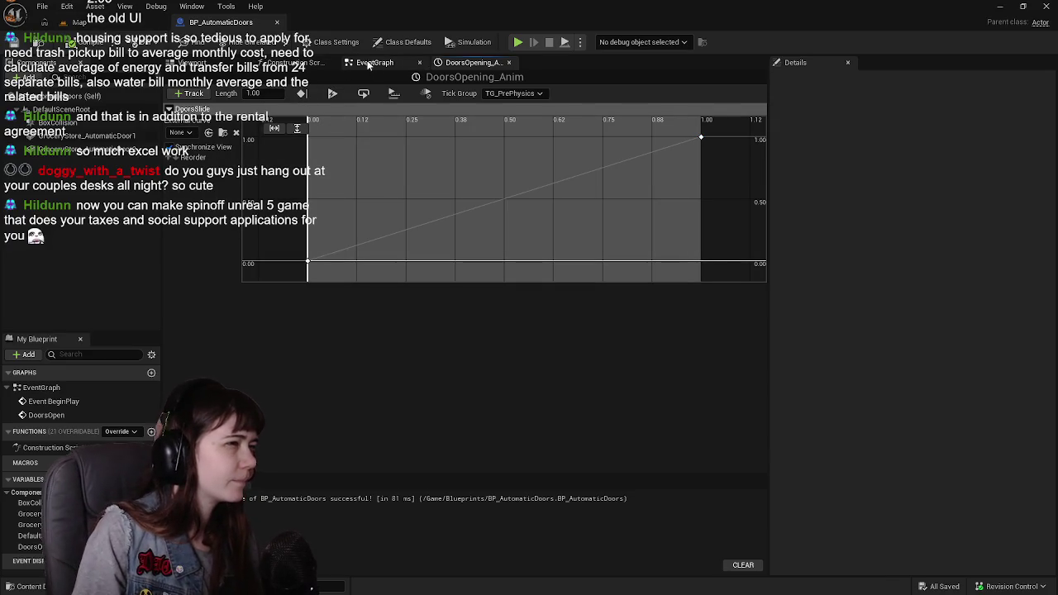
Add a Lerp node to the EventGraph
left_click(374, 62)
mouse_move(566, 243)
left_mouse_down()
mouse_move(435, 202)
mouse_move(481, 207)
mouse_move(507, 264)
left_mouse_up()
right_click(506, 263)
type("lerp")
key("Return")
mouse_move(546, 258)
left_mouse_down()
mouse_move(538, 306)
mouse_move(571, 258)
left_mouse_up()
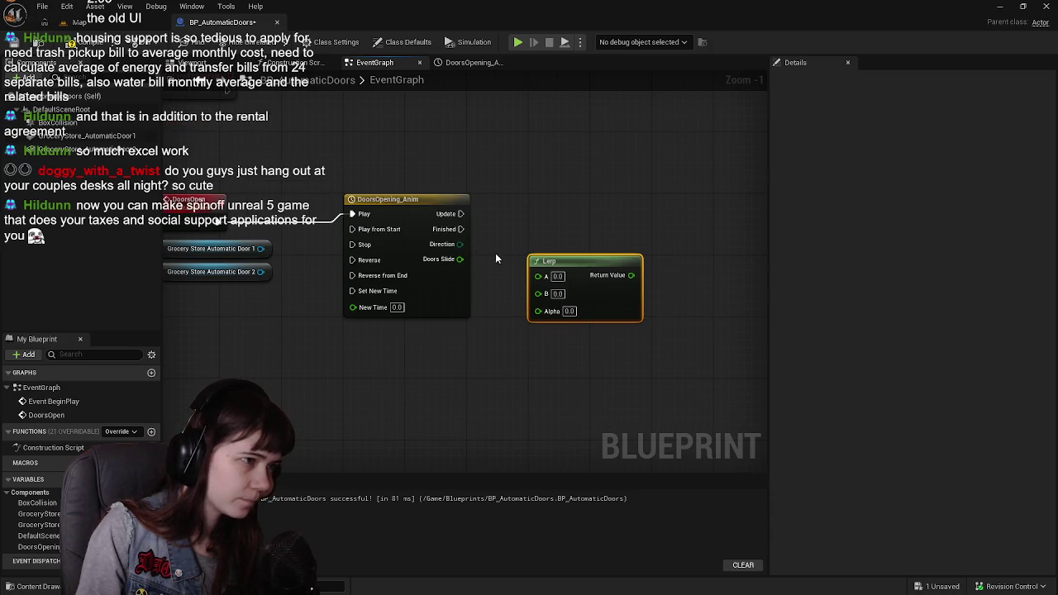
Add Get Relative Location nodes for Door 1 and, via a duplicate, for Door 2
left_click_drag(385, 325, 401, 343)
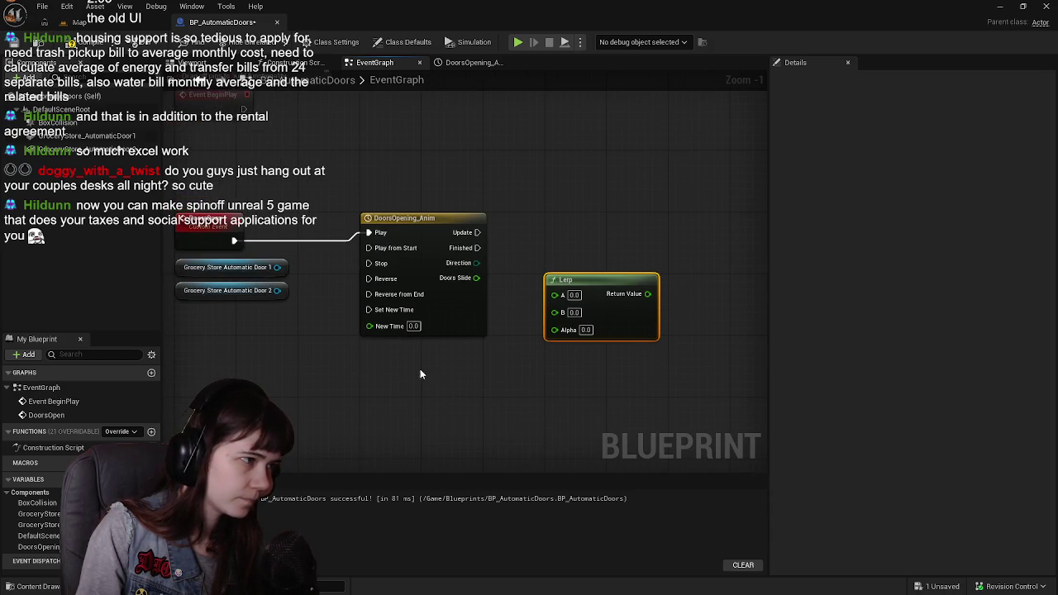
left_click_drag(278, 267, 324, 378)
type("get")
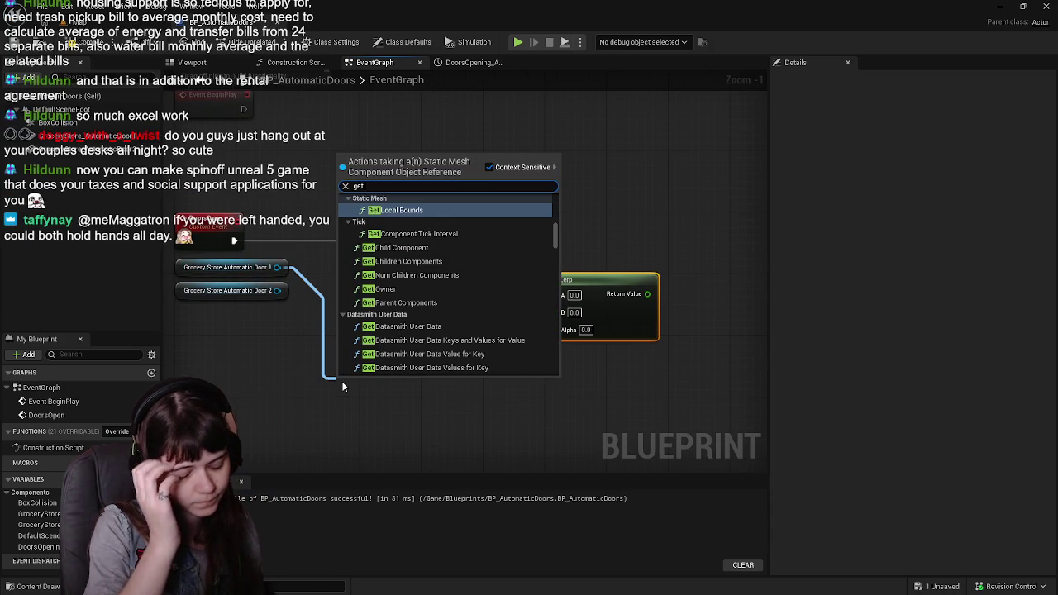
type(" locatio")
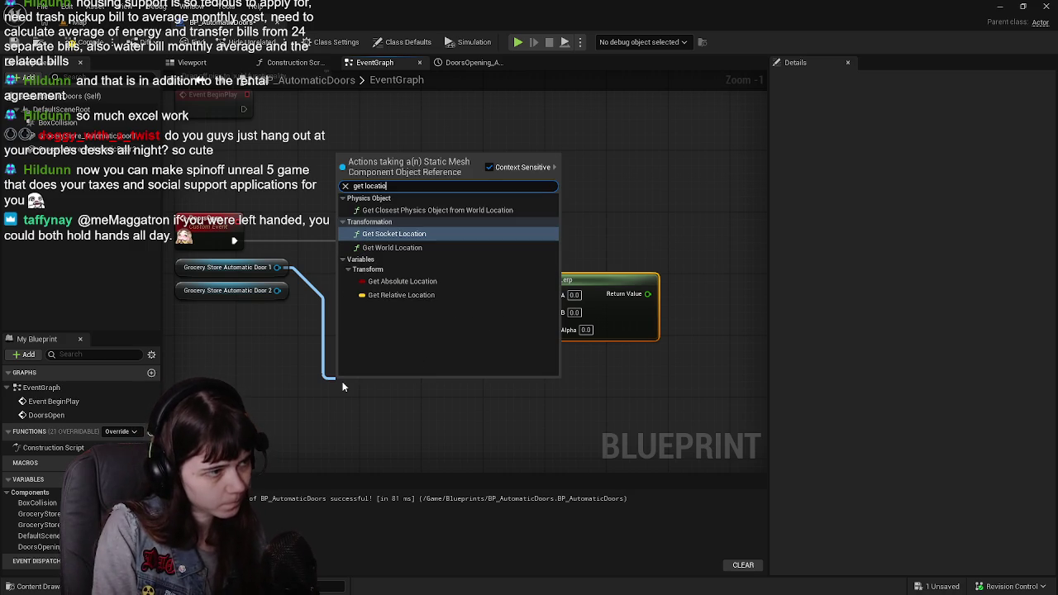
key("Down")
key("Down")
key("Down")
key("Return")
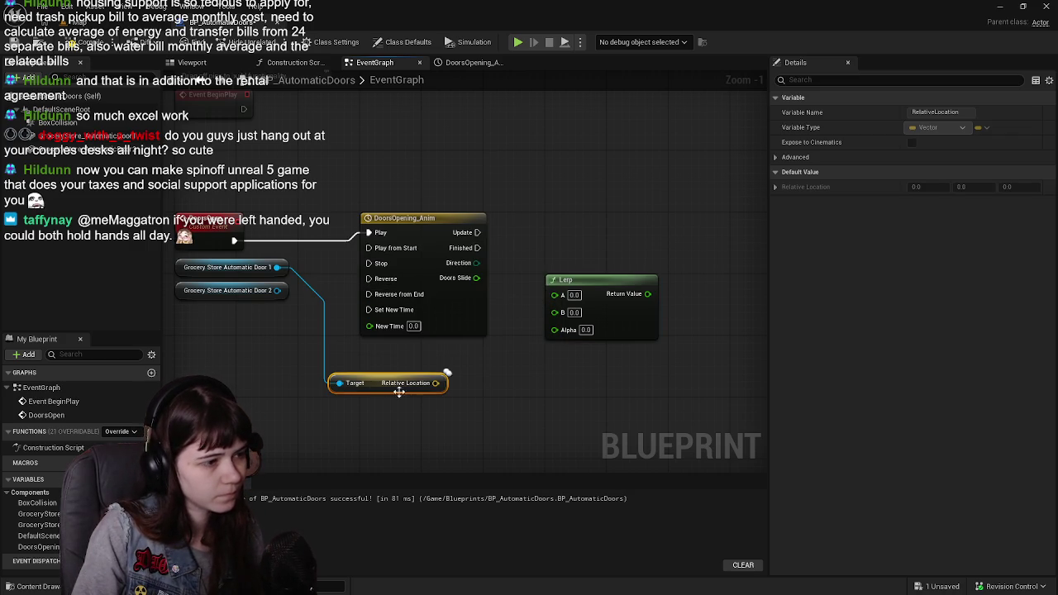
left_click_drag(372, 390, 399, 361)
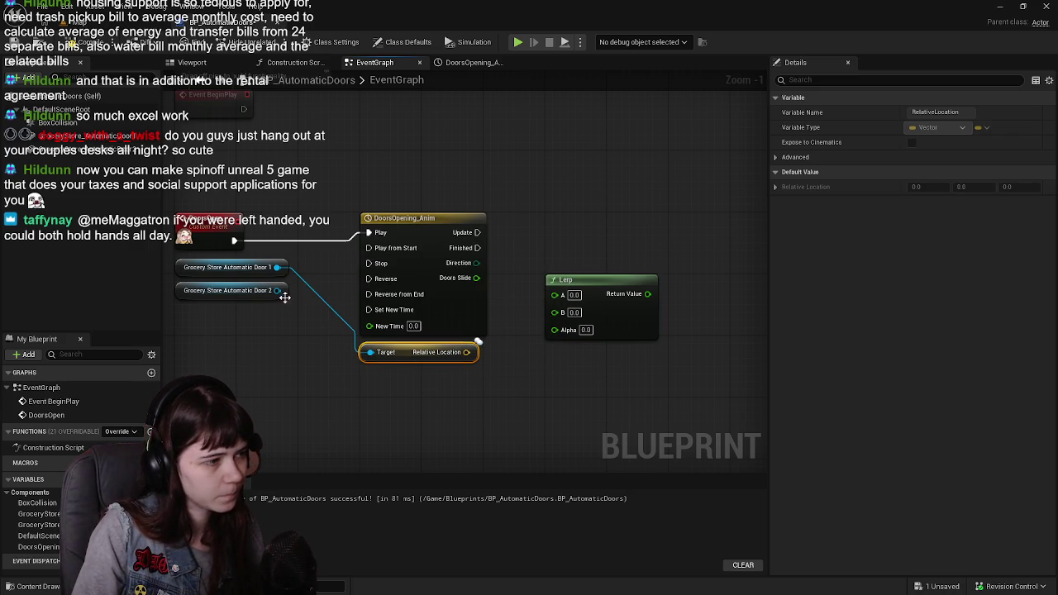
key("ctrl+d")
left_click_drag(448, 396, 424, 382)
mouse_move(277, 290)
left_mouse_down()
mouse_move(370, 376)
mouse_move(404, 361)
left_mouse_up()
left_click(404, 354, "ctrl")
Add a Set Relative Location node targeting Door 1 beside the Lerp
left_click_drag(279, 267, 500, 372)
type("setrel")
key("BackSpace")
key("BackSpace")
key("BackSpace")
type("relative location")
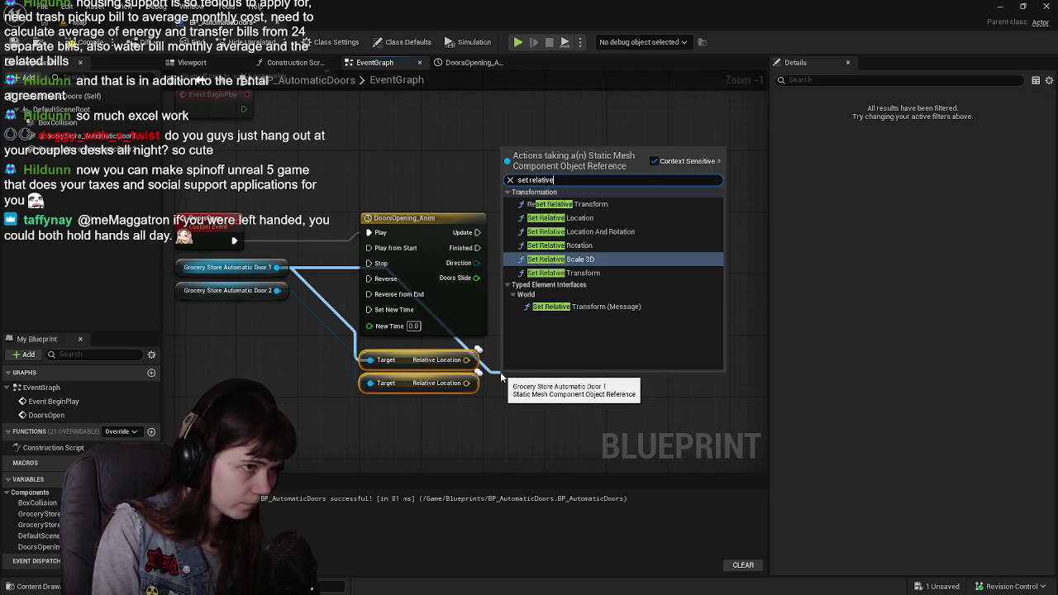
key("Return")
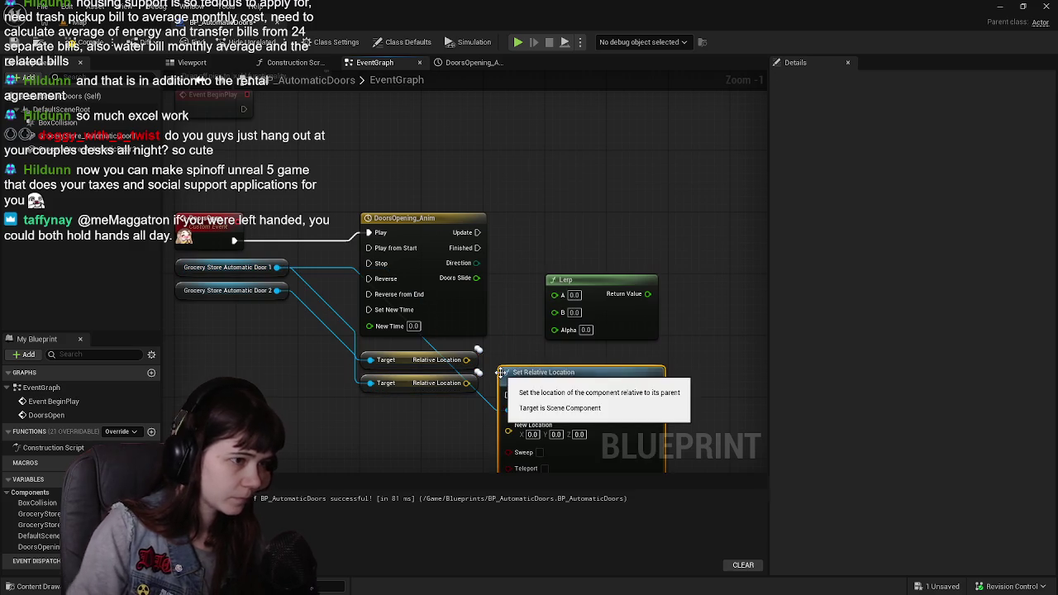
mouse_move(551, 378)
left_mouse_down()
mouse_move(683, 278)
mouse_move(702, 244)
mouse_move(603, 241)
mouse_move(634, 229)
mouse_move(533, 231)
left_mouse_up()
scroll(650, 234, "down", 1)
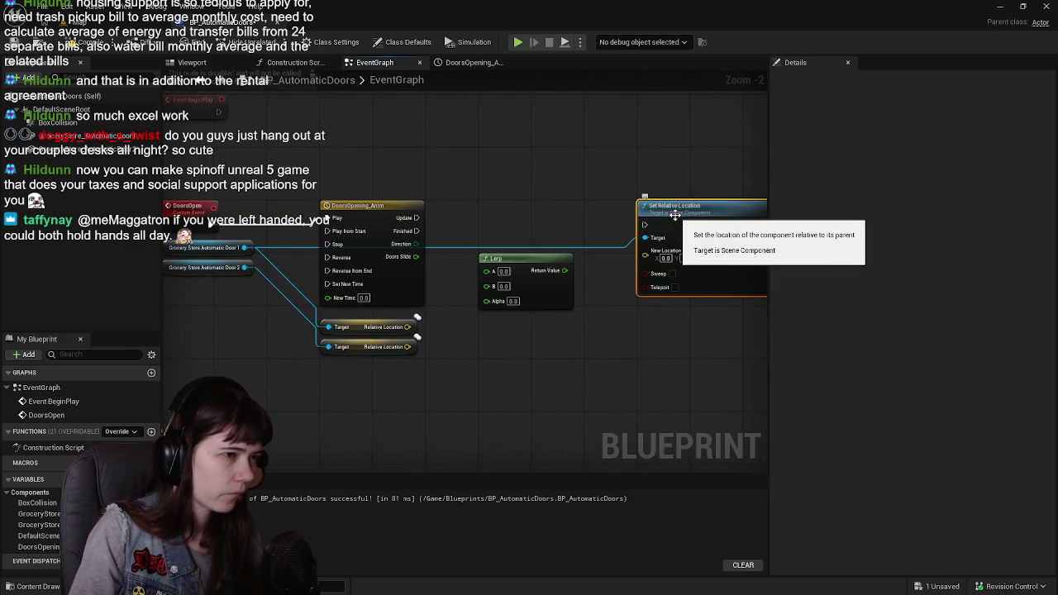
mouse_move(623, 324)
left_mouse_down()
mouse_move(499, 333)
mouse_move(612, 336)
left_mouse_up()
scroll(414, 317, "up", 2)
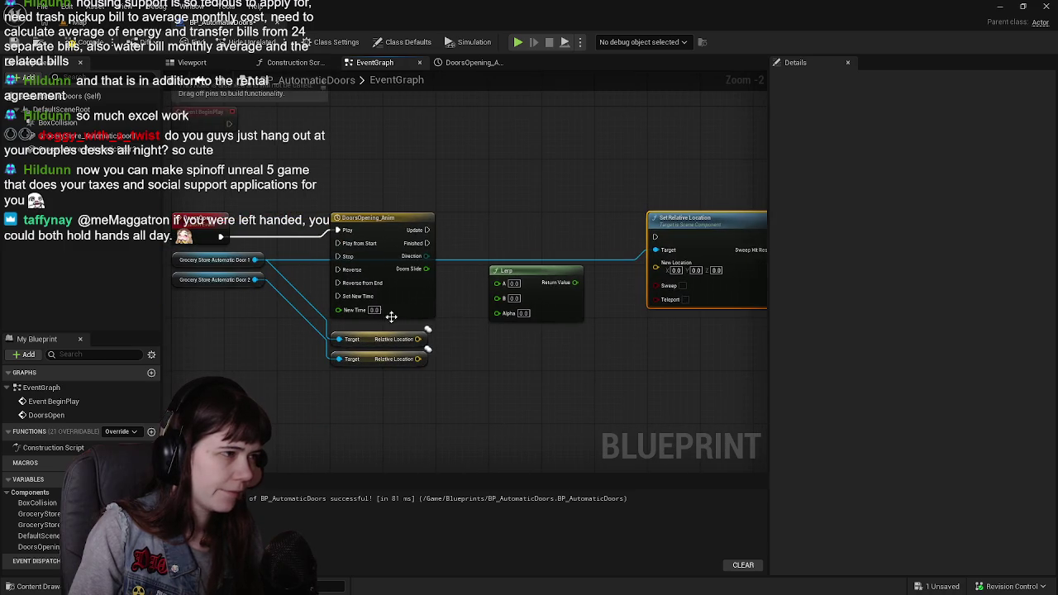
scroll(382, 334, "down", 3)
scroll(330, 363, "up", 3)
scroll(282, 403, "down", 2)
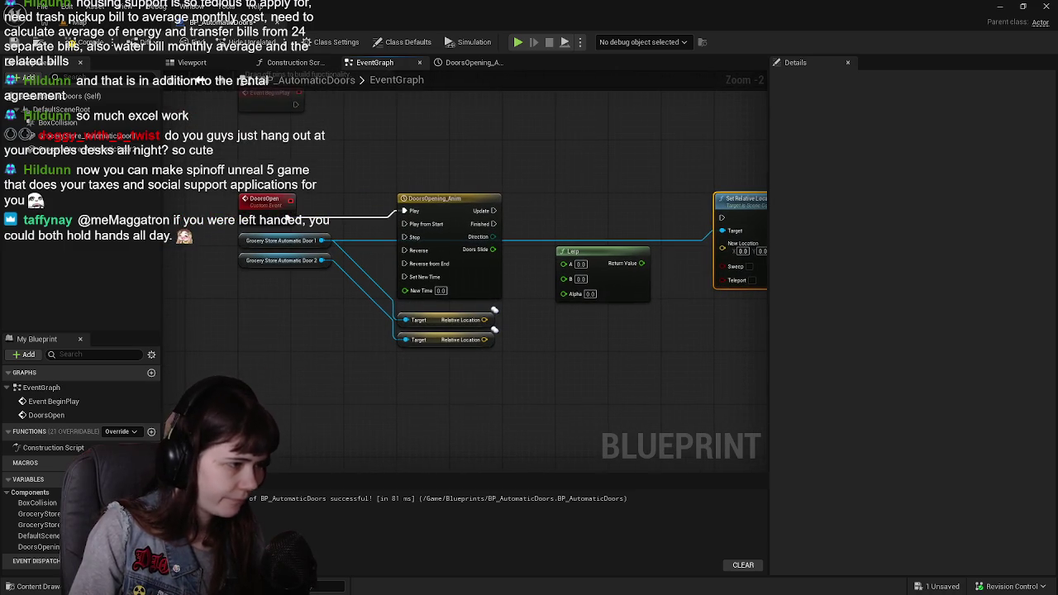
Add a DoorsClose custom event wired to the timeline's Reverse input, then compile and save
right_click(239, 192)
type("custom event")
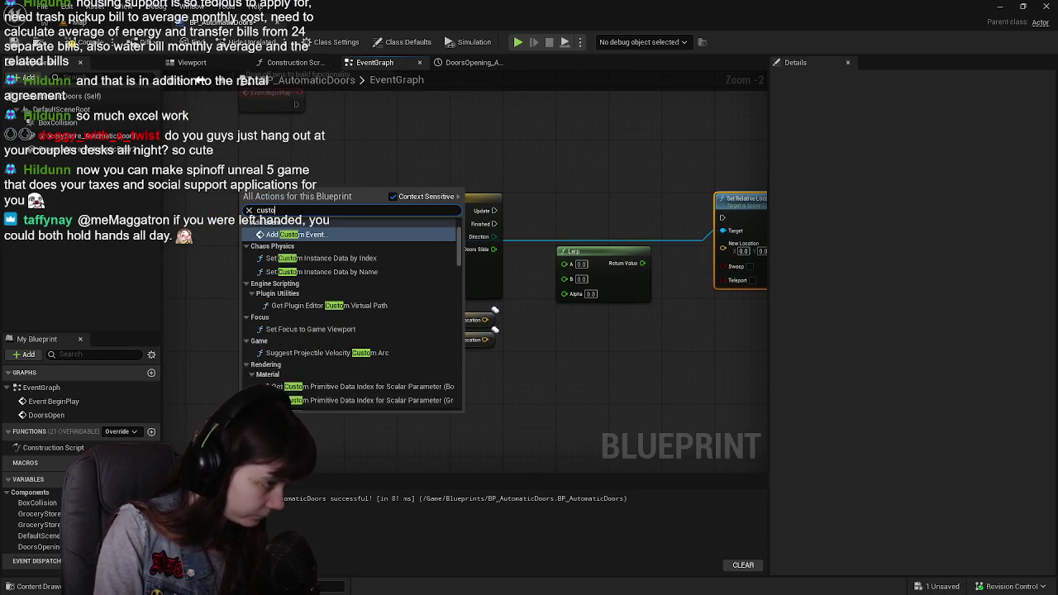
key("Return")
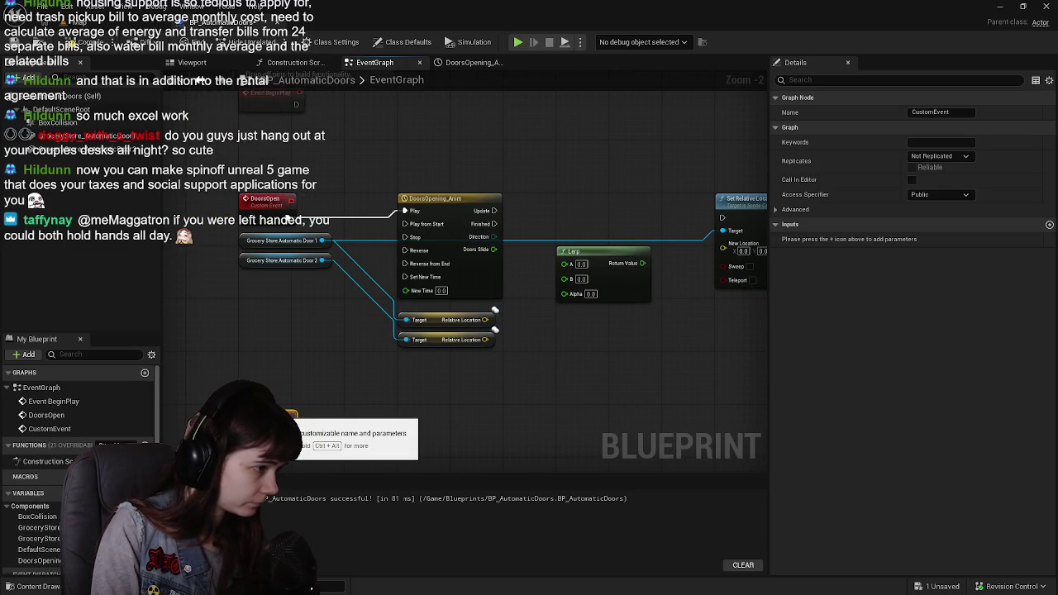
key("Return")
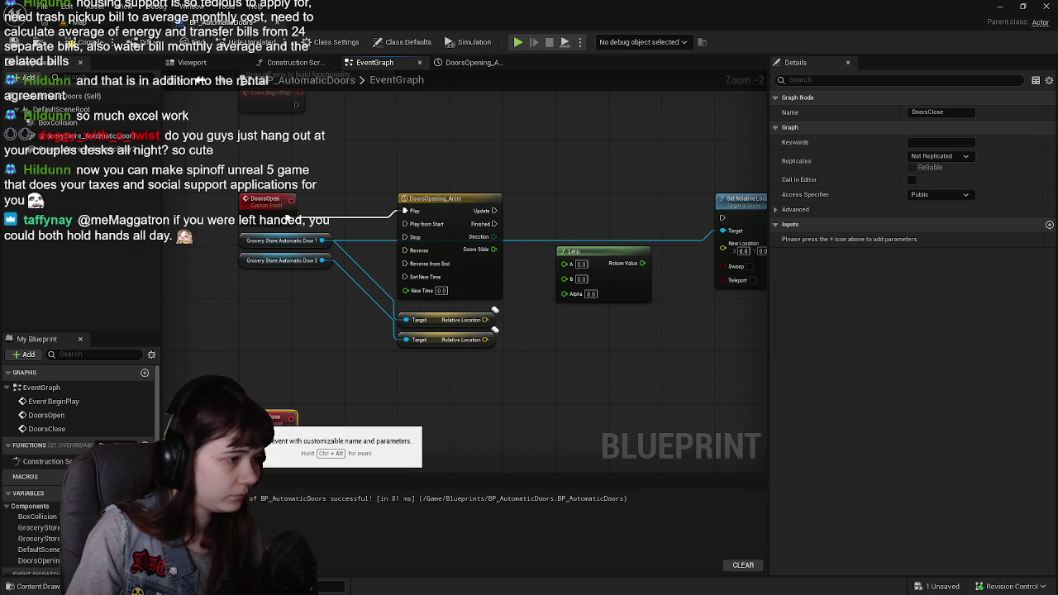
left_click_drag(396, 385, 371, 392)
mouse_move(274, 444)
left_mouse_down()
mouse_move(405, 264)
mouse_move(384, 260)
left_mouse_up()
left_click(47, 39)
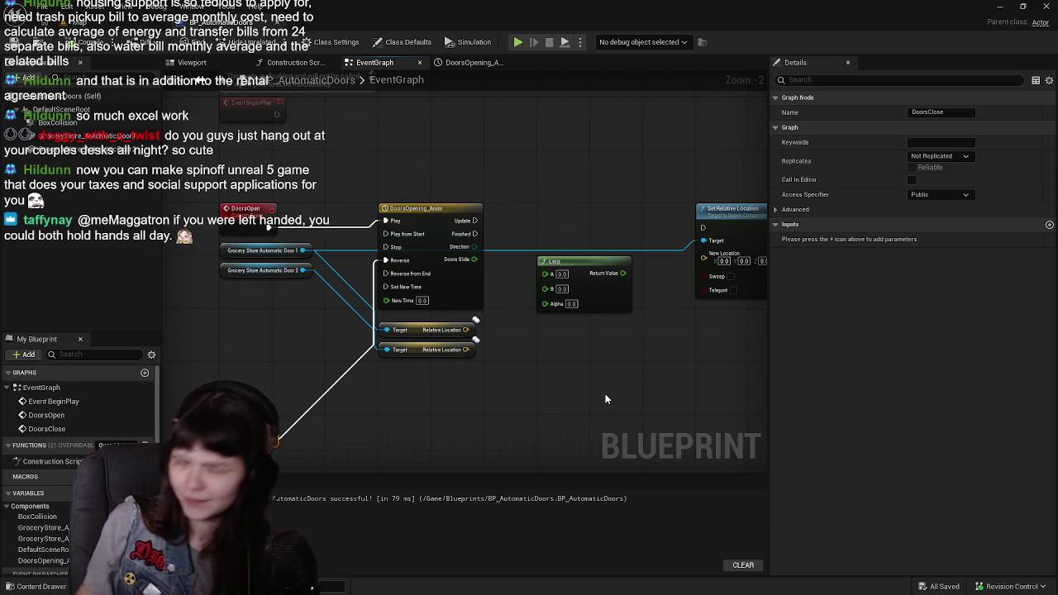
Copy and paste the Set Relative Location node to make a second one
mouse_move(546, 357)
left_mouse_down()
mouse_move(473, 357)
mouse_move(401, 336)
left_mouse_up()
left_click(604, 212)
key("ctrl+c")
key("ctrl+v")
left_click_drag(593, 329, 586, 302)
mouse_move(752, 224)
left_mouse_down()
mouse_move(517, 243)
mouse_move(579, 212)
mouse_move(568, 210)
left_mouse_up()
right_click(516, 242)
Add a Delay with 2.0-second duration after the first Set Relative Location's exec output
type("delay")
key("Return")
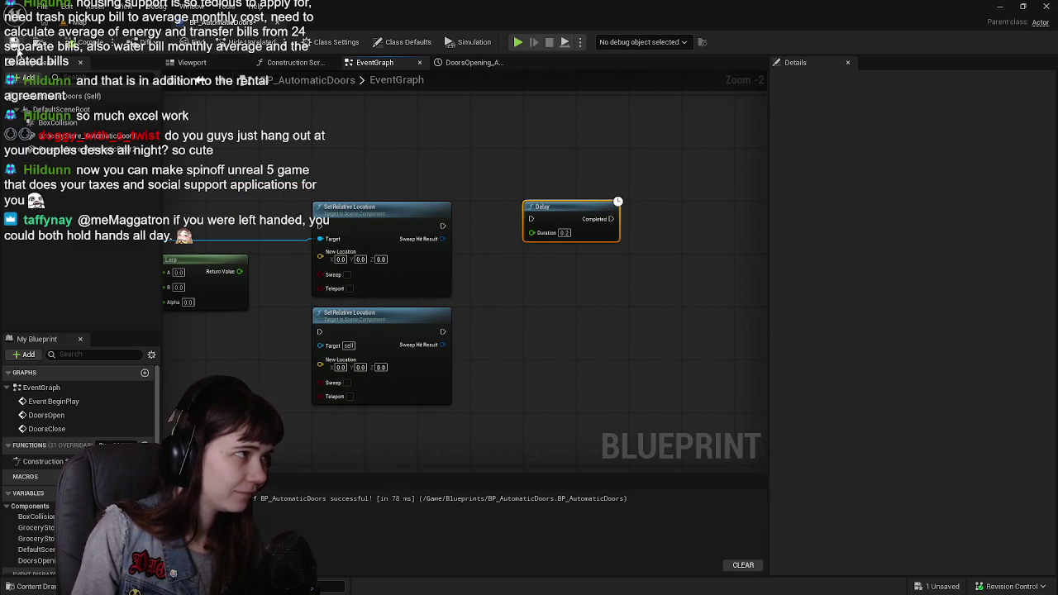
key("ctrl+s")
left_click_drag(473, 164, 408, 189)
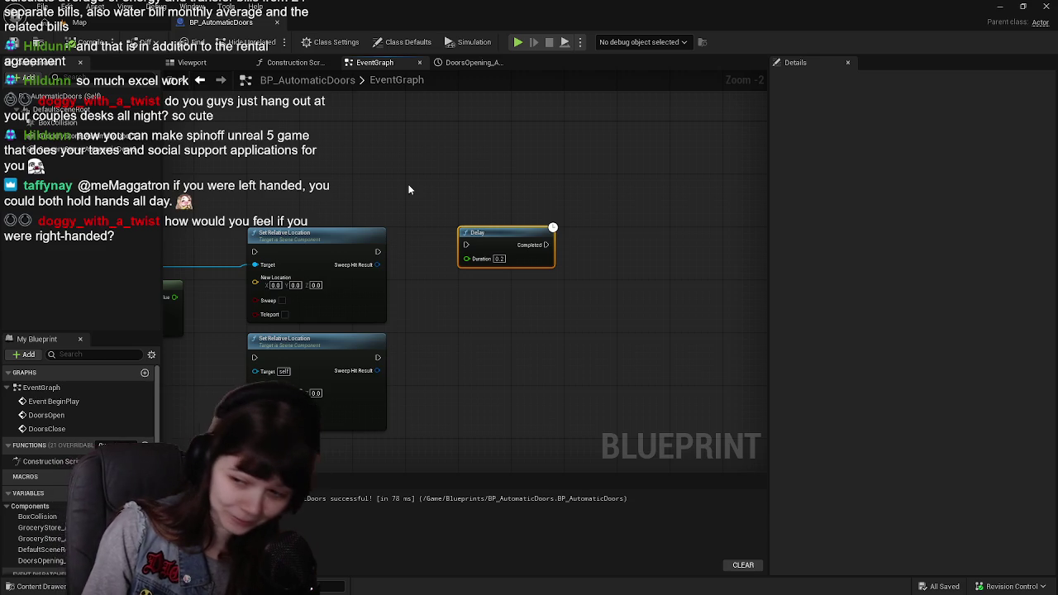
left_click_drag(377, 251, 468, 246)
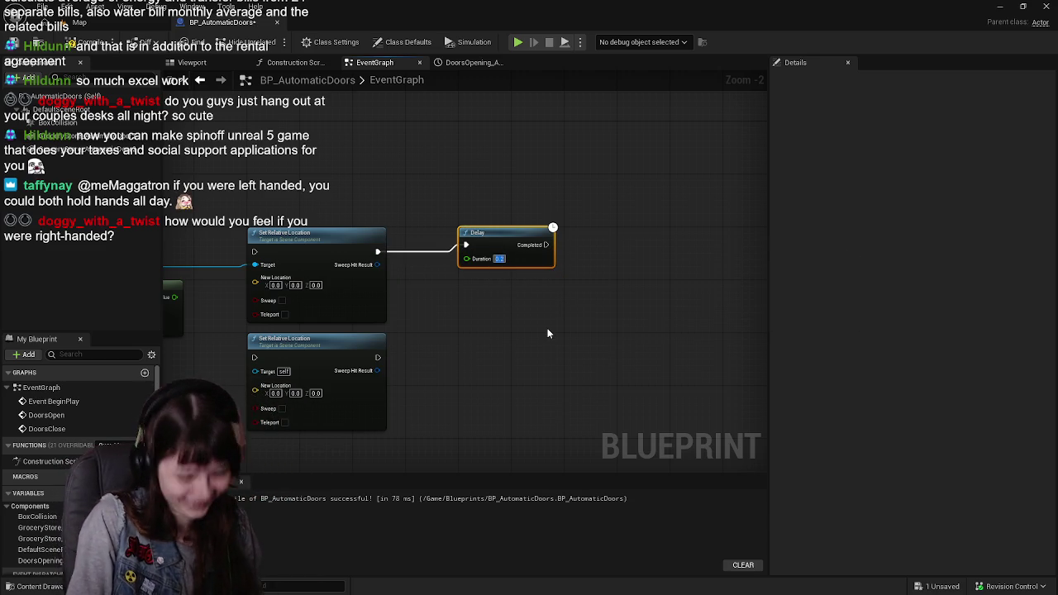
left_click(497, 260)
type("2")
key("Return")
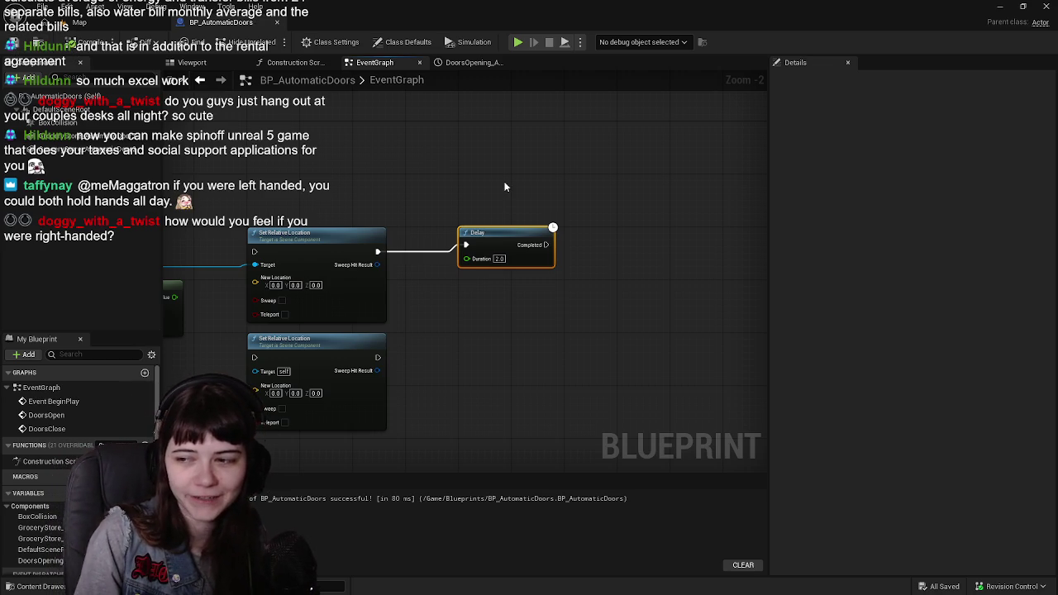
left_click_drag(484, 187, 539, 151)
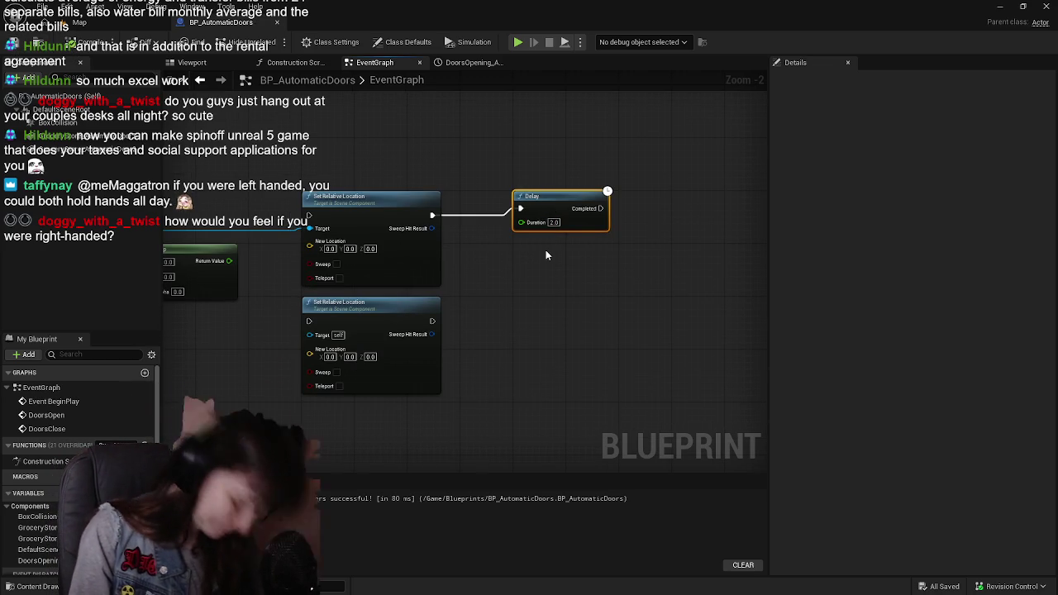
left_click_drag(486, 264, 525, 277)
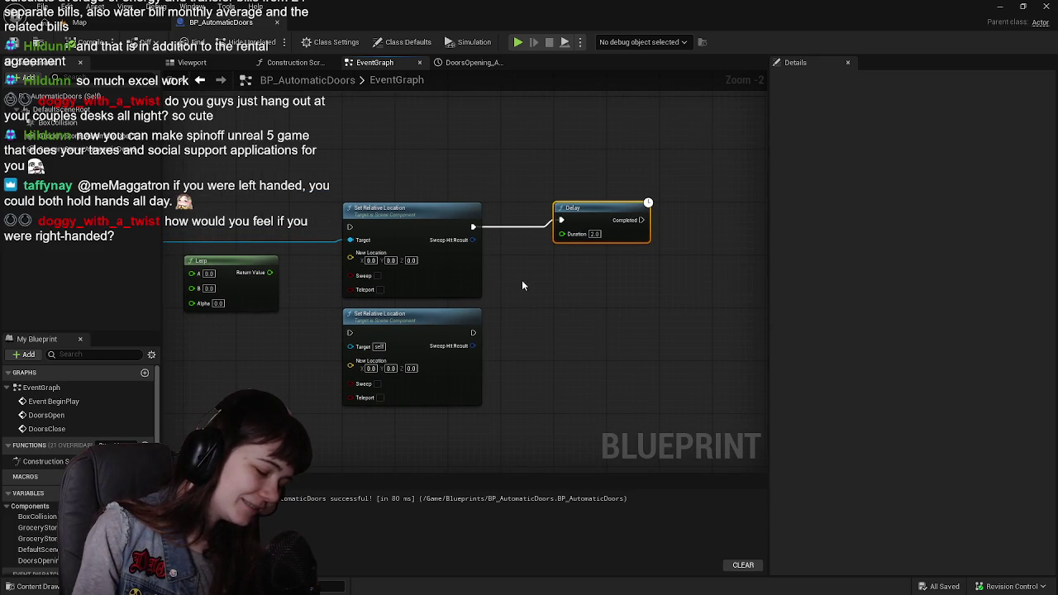
left_click_drag(490, 314, 627, 311)
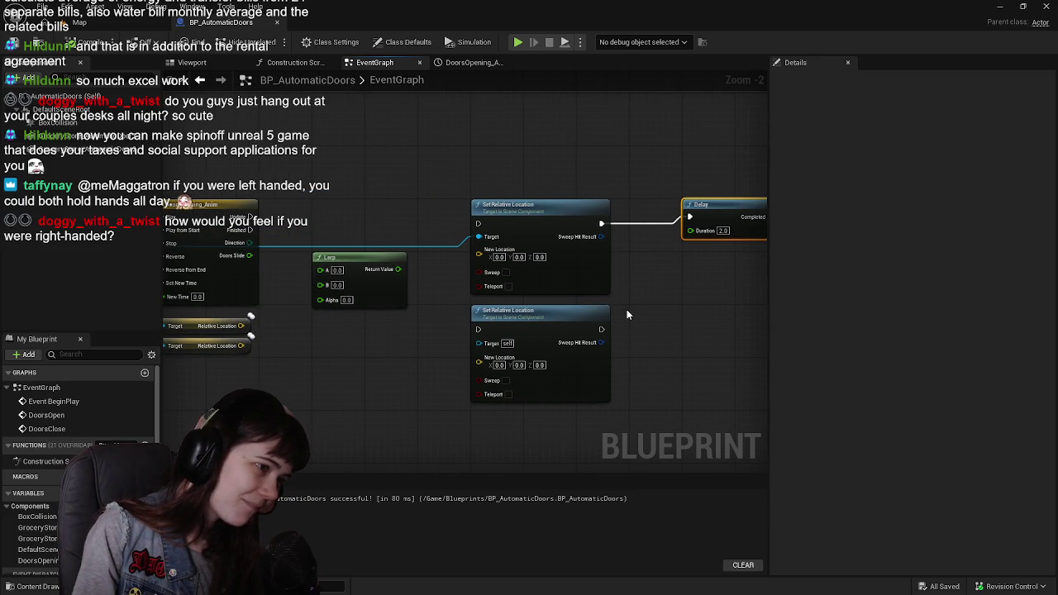
mouse_move(425, 230)
left_mouse_down()
mouse_move(505, 232)
mouse_move(392, 223)
mouse_move(512, 237)
left_mouse_up()
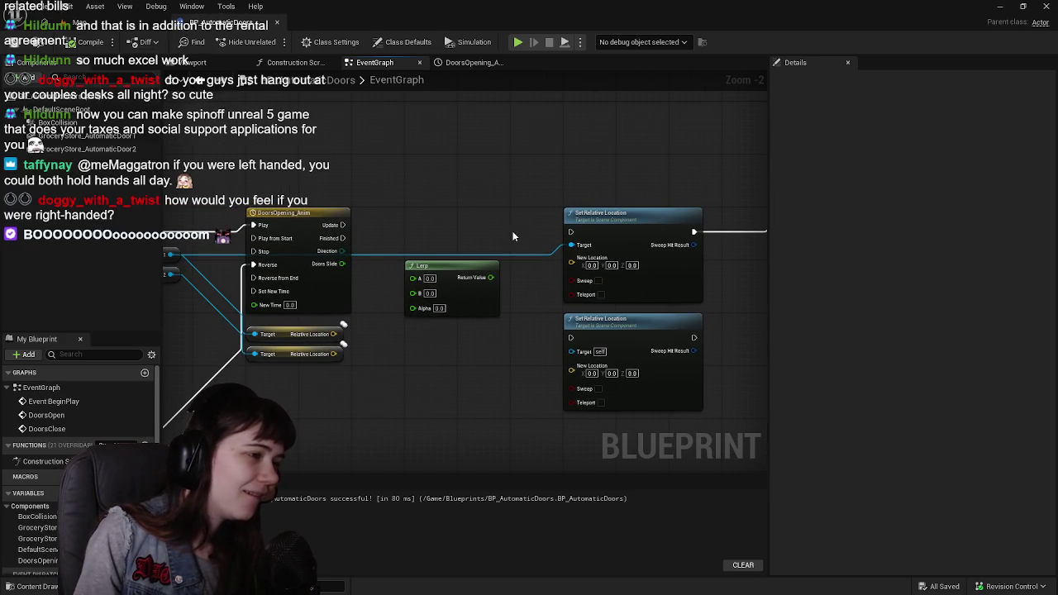
mouse_move(392, 273)
left_mouse_down()
mouse_move(498, 290)
mouse_move(399, 305)
left_mouse_up()
left_click_drag(391, 253, 428, 257)
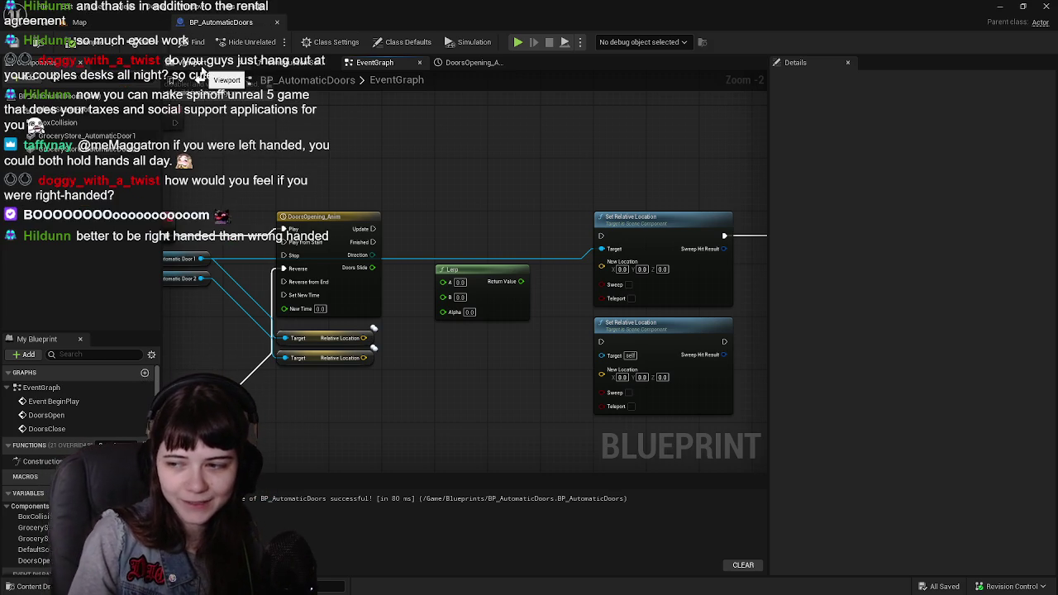
Call Doors Close from the Delay's Completed pin and save the blueprint
left_click(615, 219)
left_click_drag(615, 219, 518, 233)
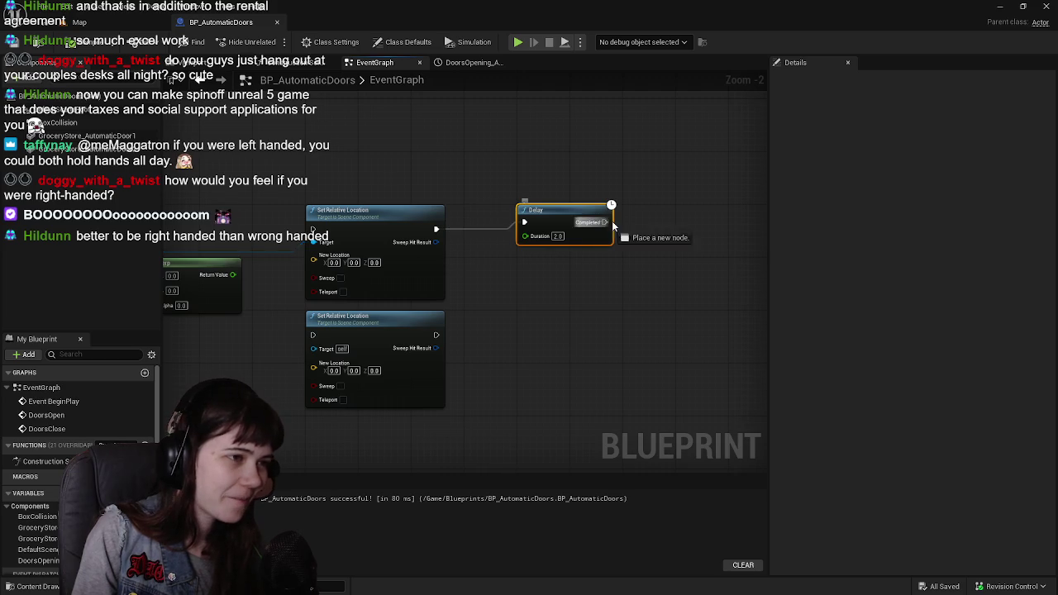
left_click_drag(605, 223, 674, 221)
type("doors")
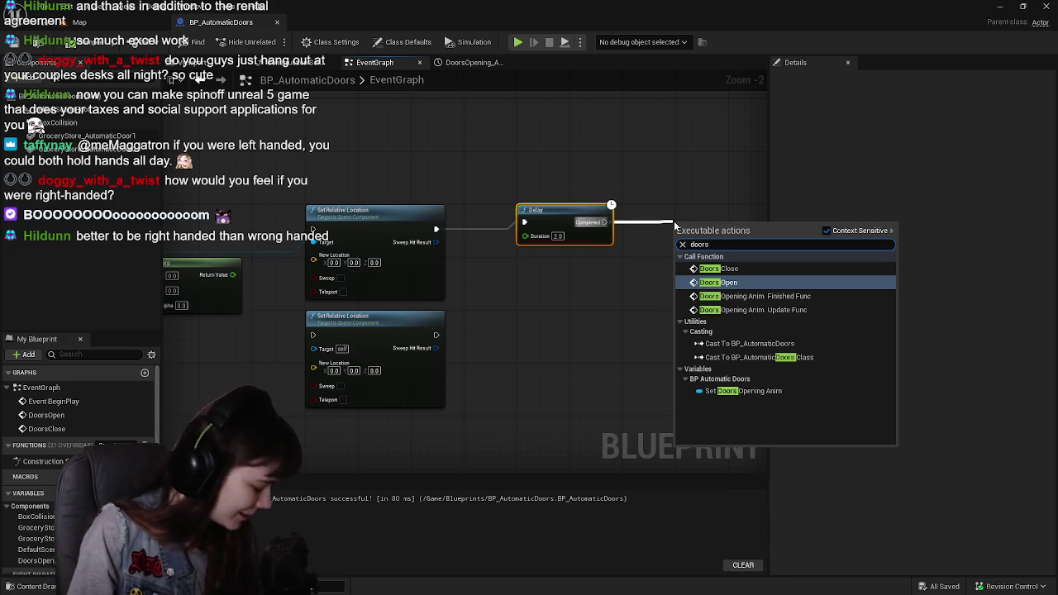
left_click(717, 269)
left_click_drag(711, 237, 721, 220)
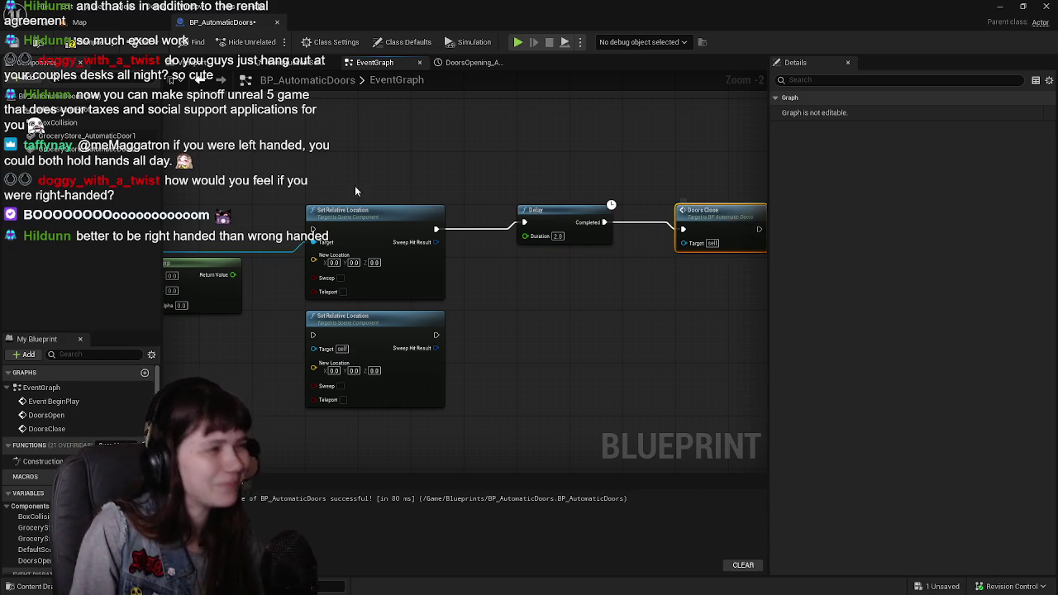
key("ctrl+s")
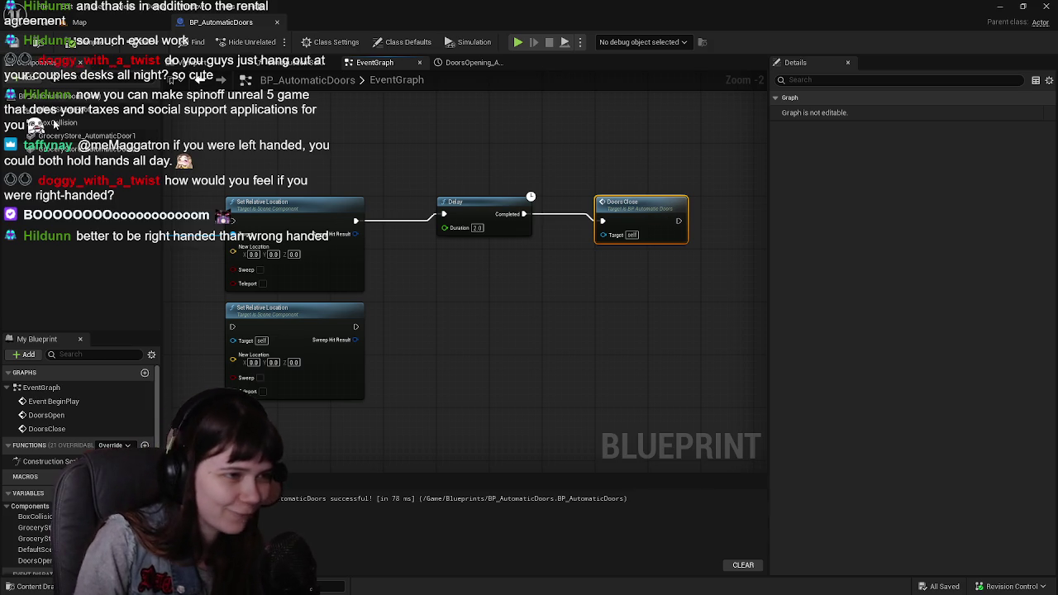
Wire the timeline's Finished output into the Delay and move both nodes up-left
mouse_move(459, 312)
left_mouse_down()
mouse_move(581, 289)
mouse_move(697, 286)
left_mouse_up()
mouse_move(519, 201)
left_mouse_down()
mouse_move(460, 210)
mouse_move(557, 227)
mouse_move(471, 238)
mouse_move(366, 284)
mouse_move(440, 331)
mouse_move(457, 328)
left_mouse_up()
mouse_move(494, 245)
left_mouse_down()
mouse_move(540, 235)
mouse_move(492, 233)
left_mouse_up()
left_click_drag(378, 250, 608, 245)
mouse_move(730, 244)
left_mouse_down()
mouse_move(801, 186)
mouse_move(419, 243)
mouse_move(475, 259)
mouse_move(502, 244)
left_mouse_up()
mouse_move(538, 194)
left_mouse_down()
mouse_move(661, 260)
mouse_move(630, 267)
mouse_move(437, 191)
mouse_move(429, 174)
left_mouse_up()
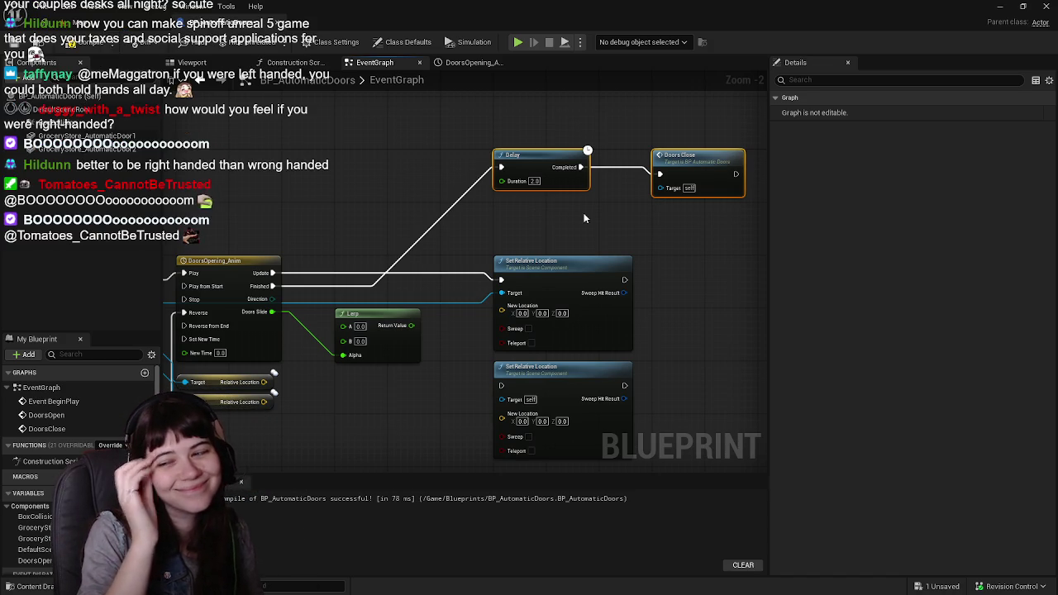
Move Doors Close next to the Delay node and select them together
left_click_drag(553, 195, 584, 199)
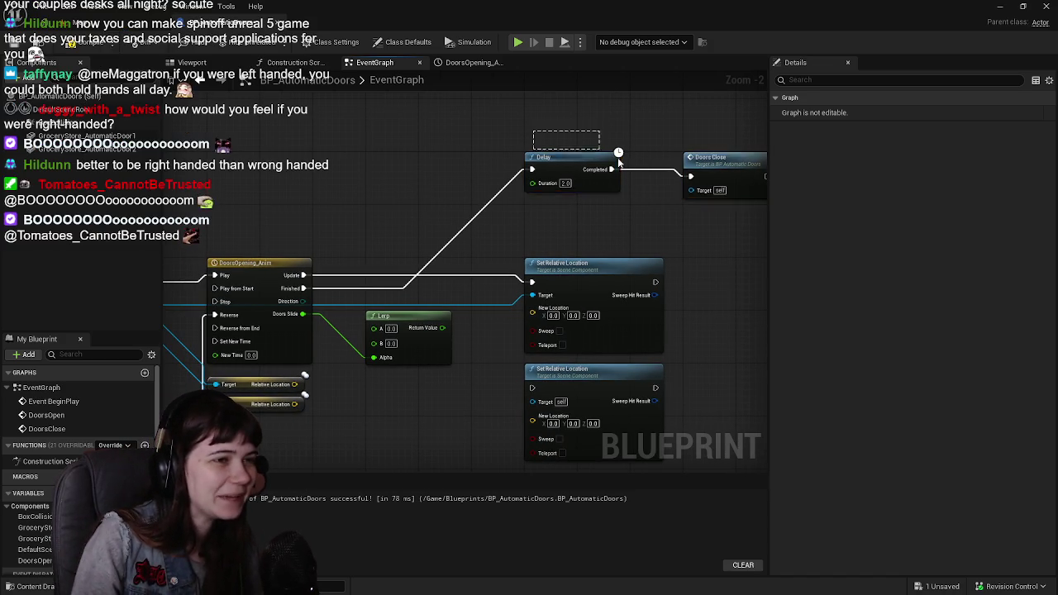
left_click(706, 171)
left_click_drag(706, 171, 669, 158)
left_click_drag(599, 145, 636, 169)
left_click_drag(473, 284, 541, 248)
left_click_drag(575, 319, 476, 287)
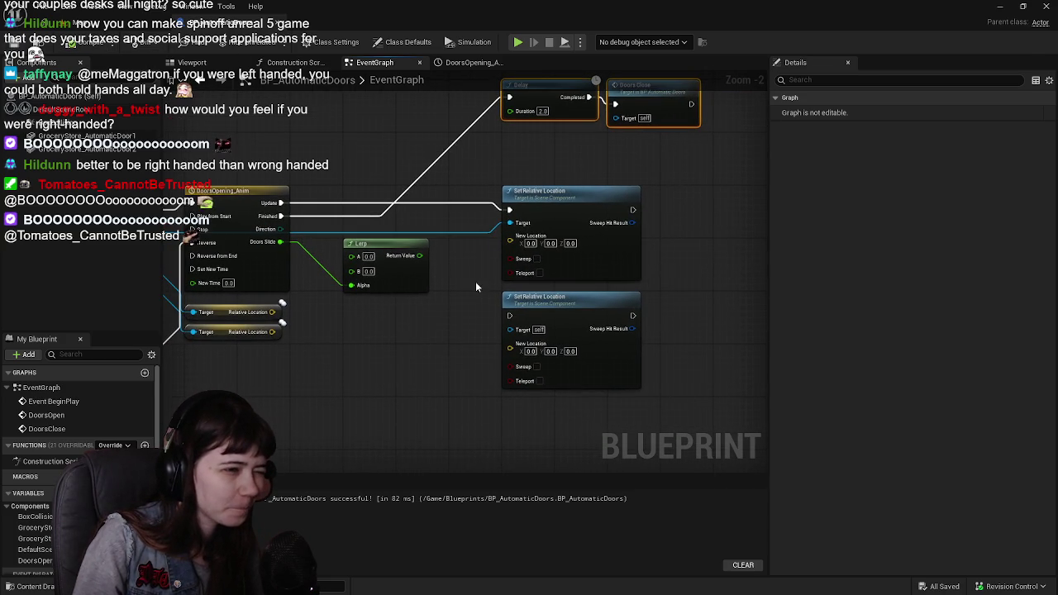
left_click_drag(483, 371, 601, 333)
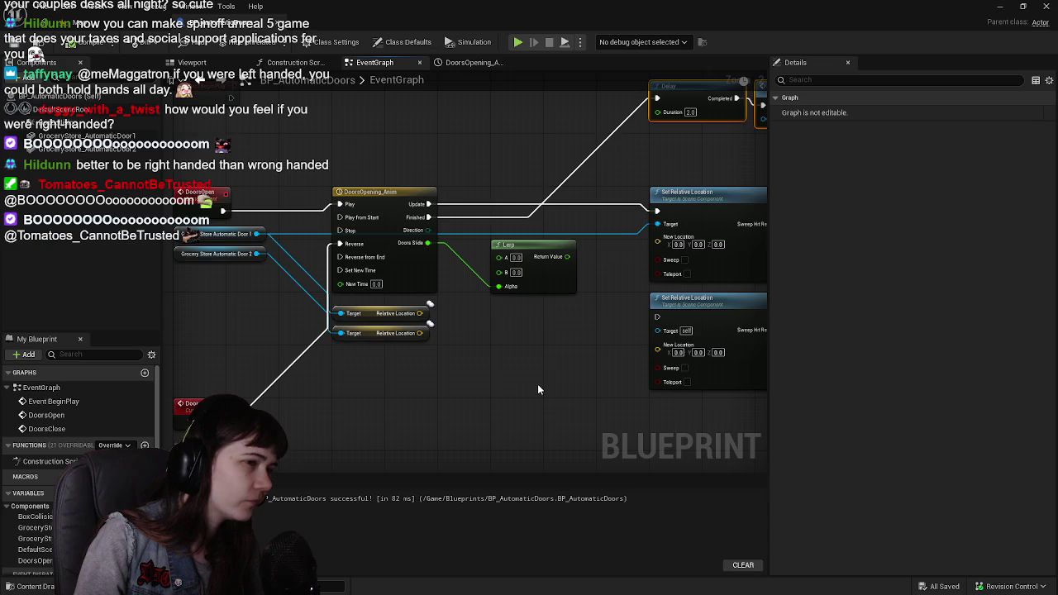
left_click_drag(537, 385, 498, 385)
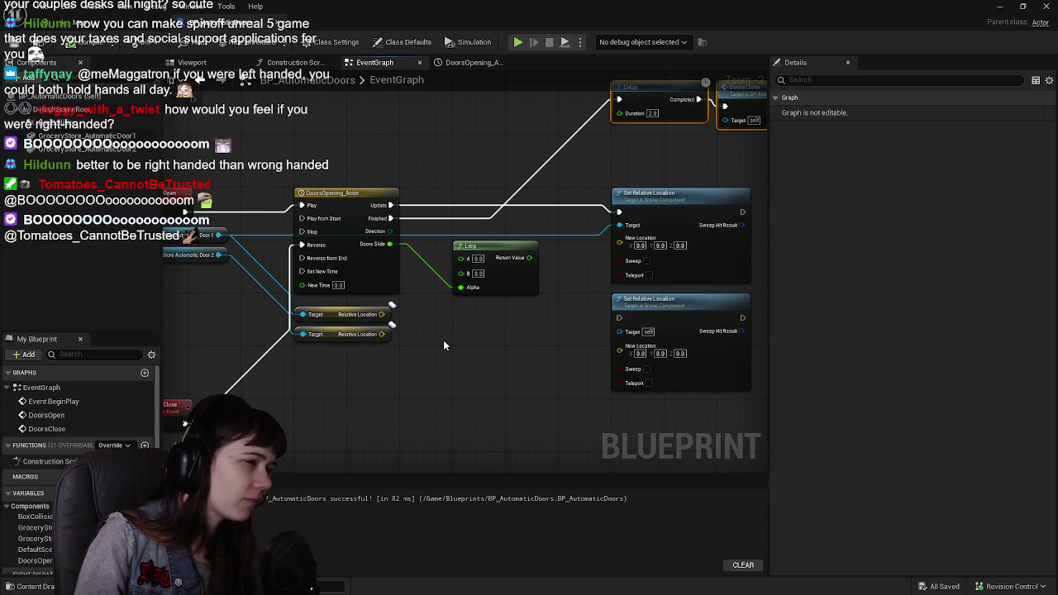
Remove a Lerp (Transform) node mistakenly added from the Doors Slide output
mouse_move(389, 243)
left_mouse_down()
mouse_move(467, 341)
mouse_move(457, 340)
left_mouse_up()
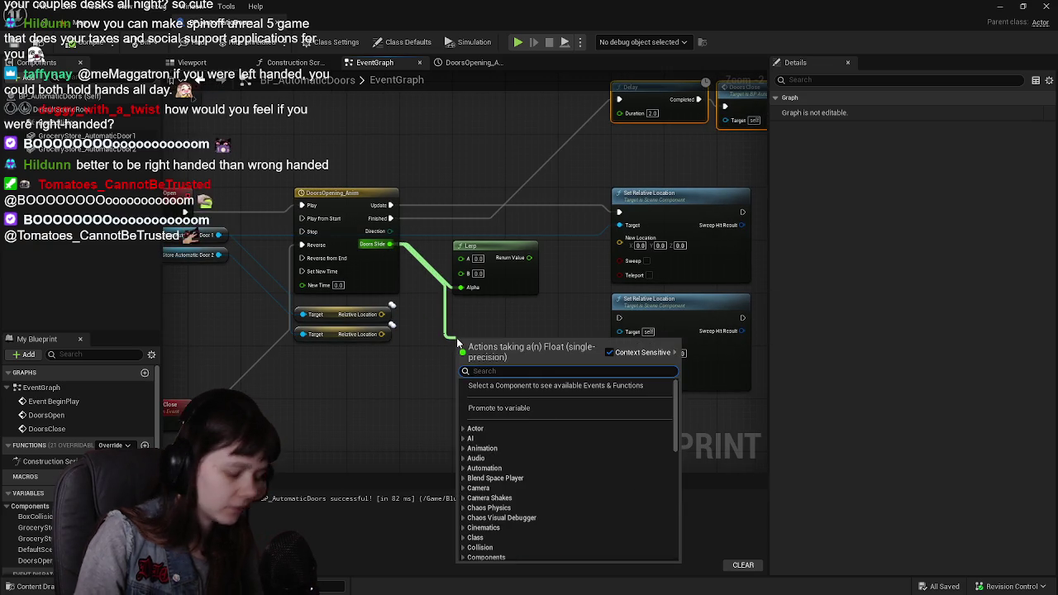
type("ler")
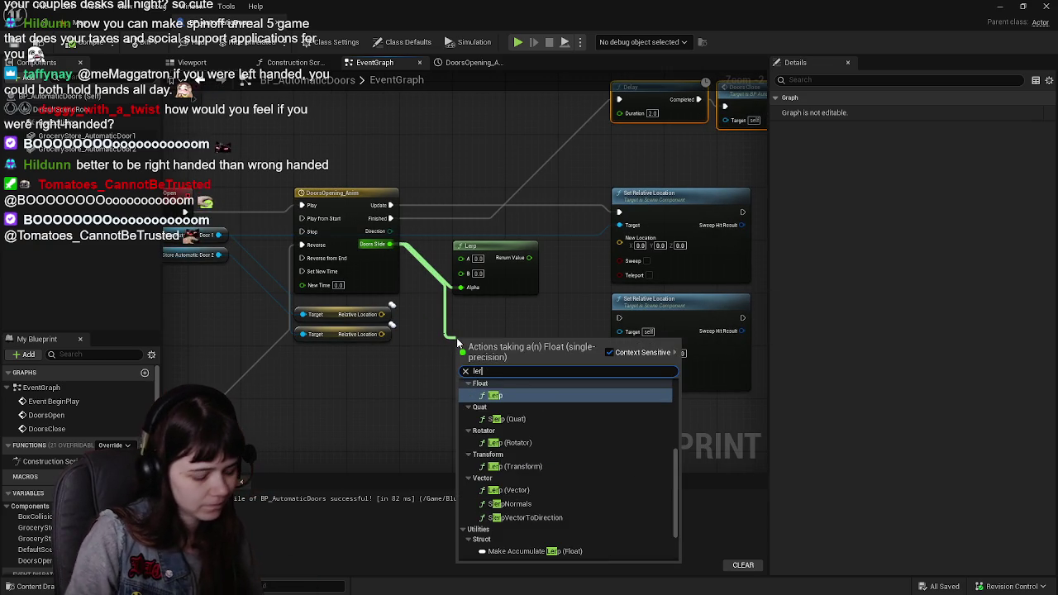
type("p")
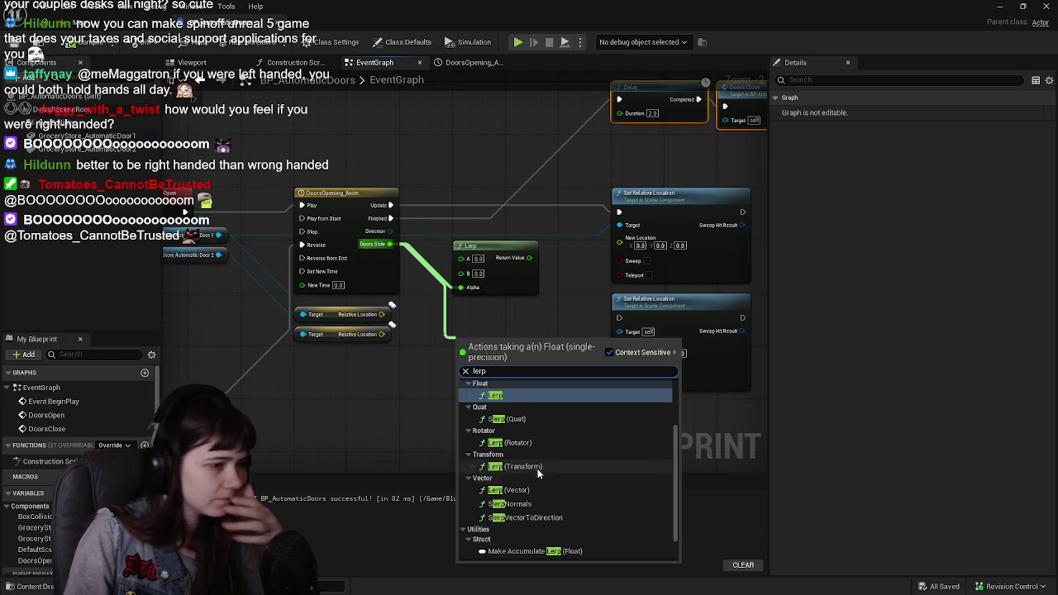
left_click(543, 466)
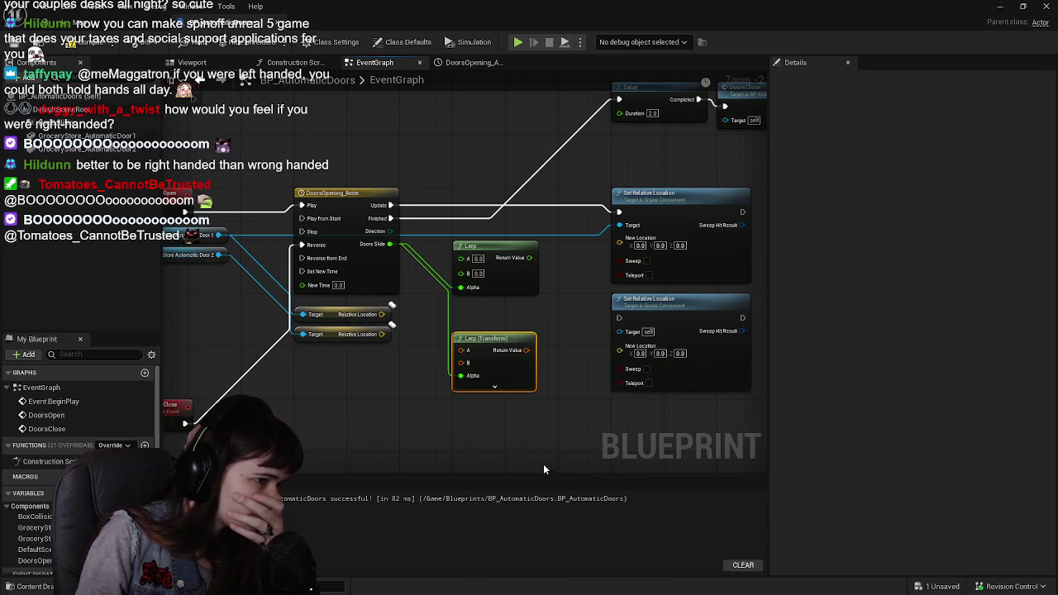
key("Delete")
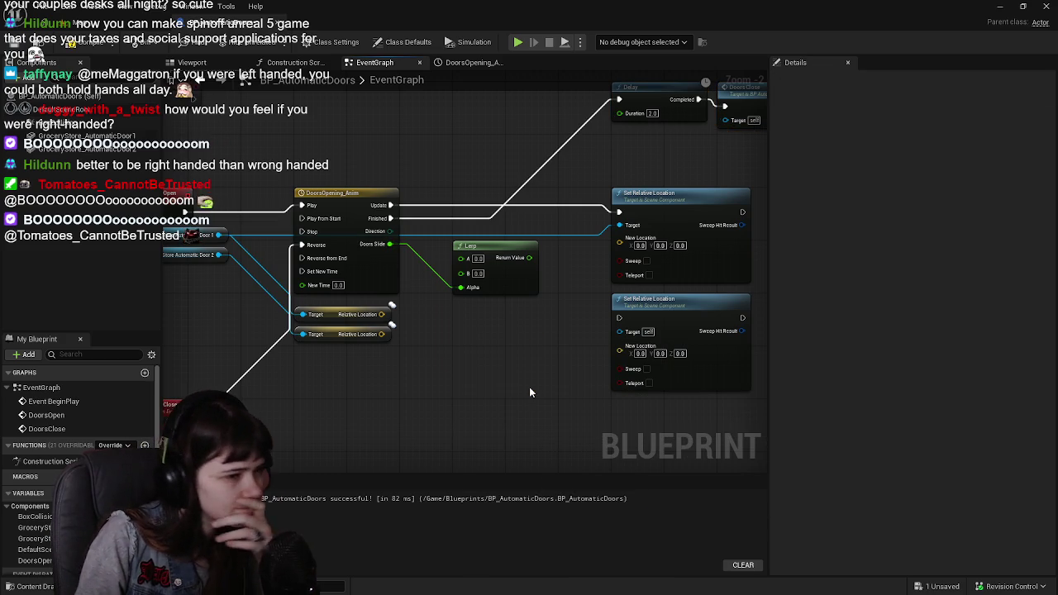
Add a Lerp (Vector) fed by Doors Slide and delete the old float Lerp
left_click_drag(389, 244, 469, 330)
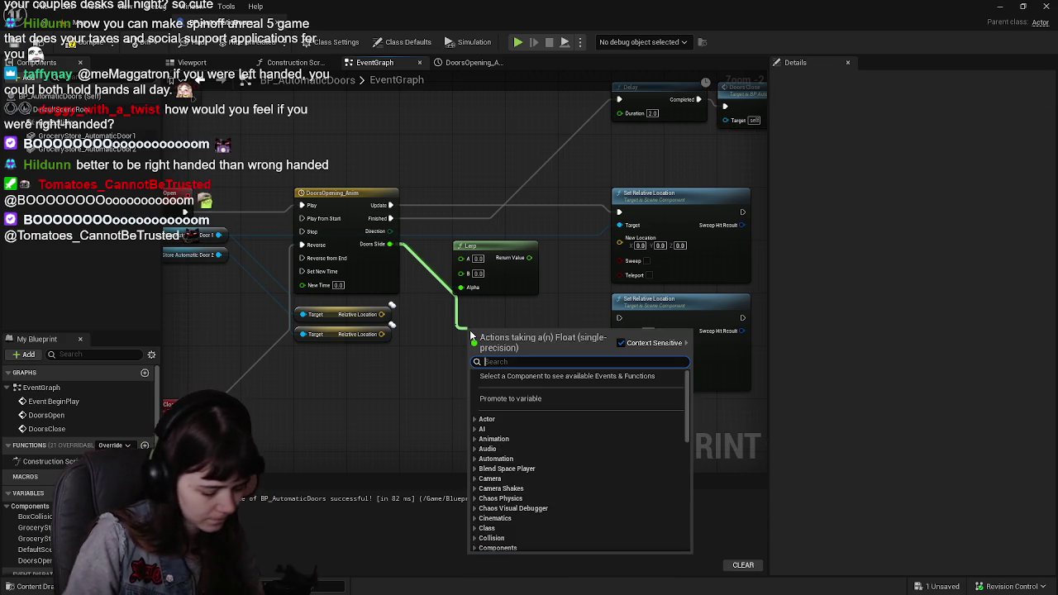
type("lerp")
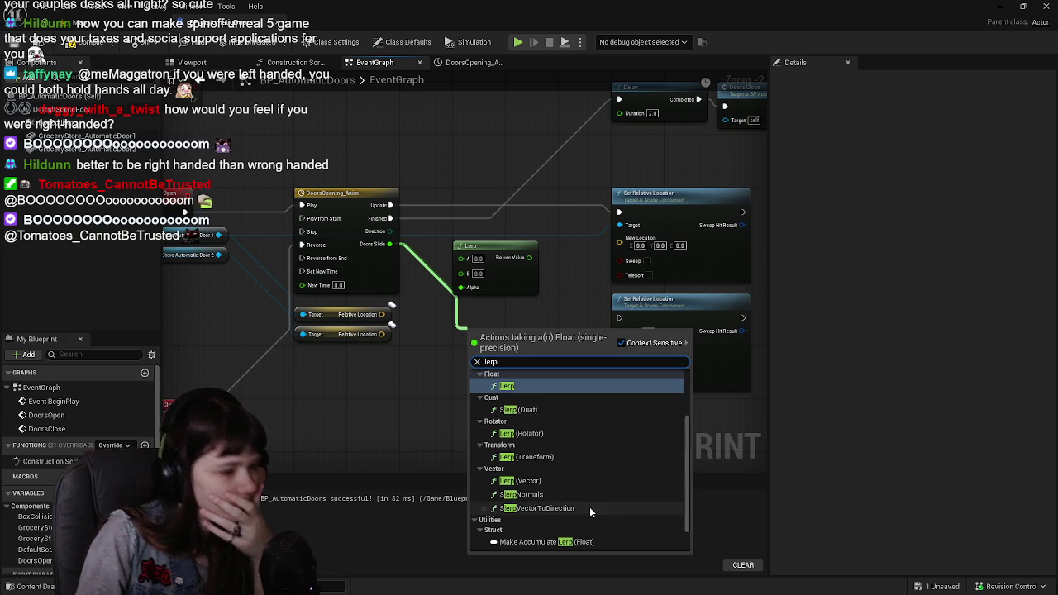
scroll(545, 432, "up", 3)
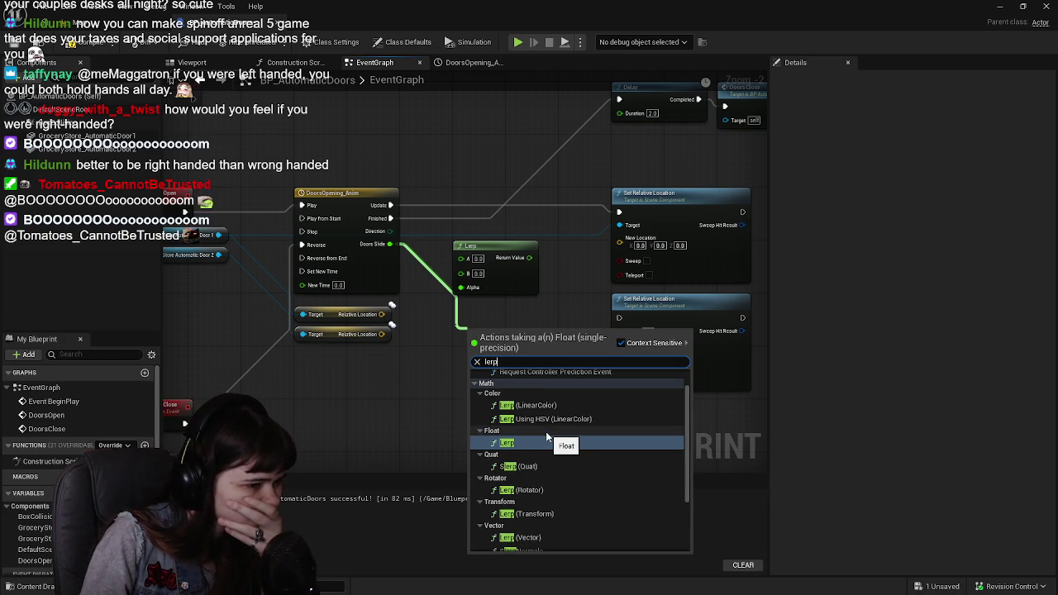
scroll(545, 431, "up", 1)
scroll(545, 431, "down", 4)
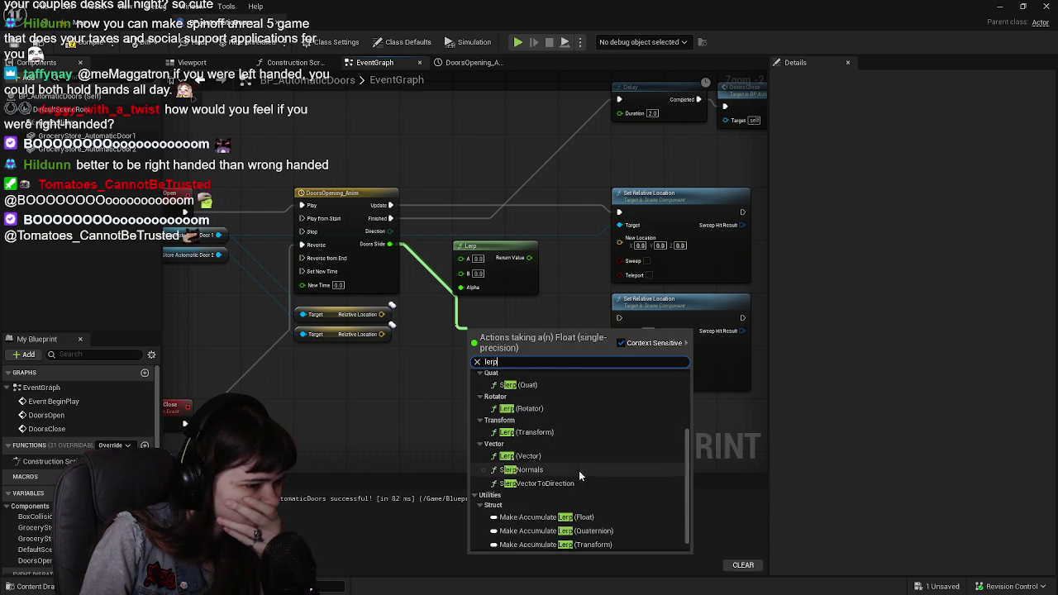
scroll(582, 479, "down", 1)
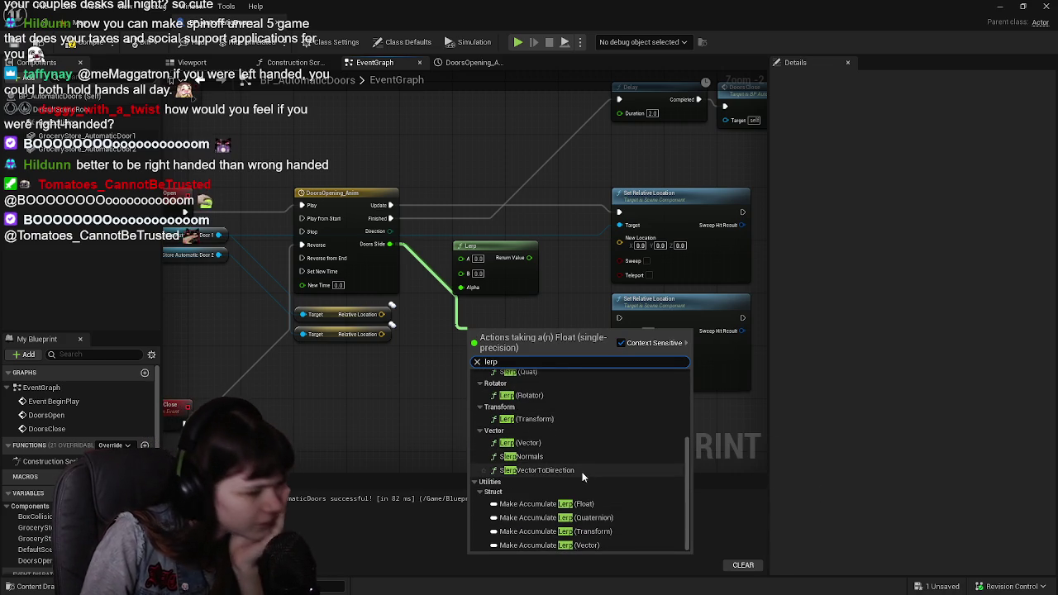
scroll(585, 479, "up", 2)
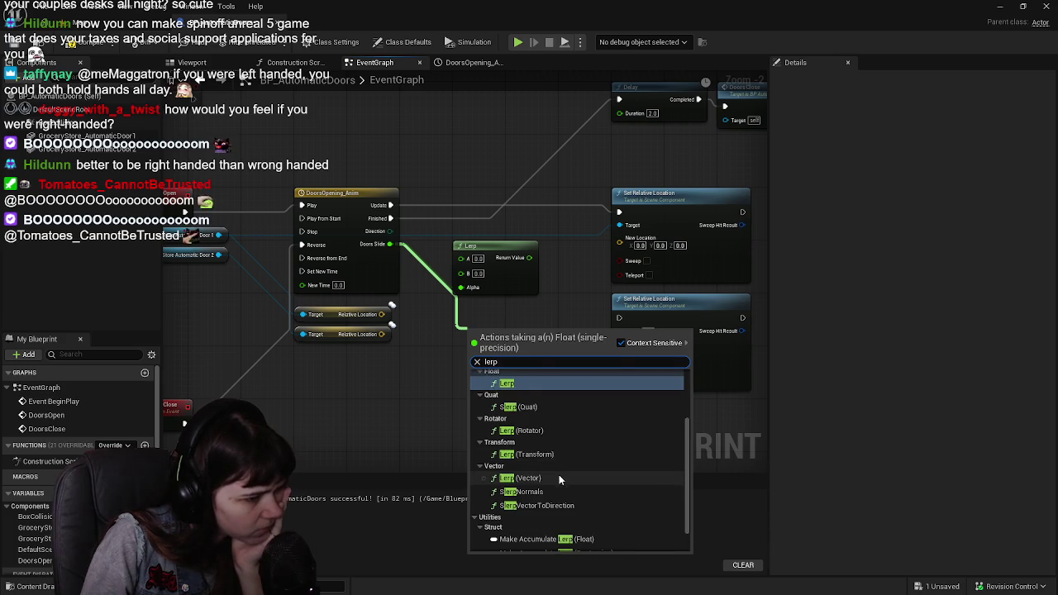
left_click(559, 475)
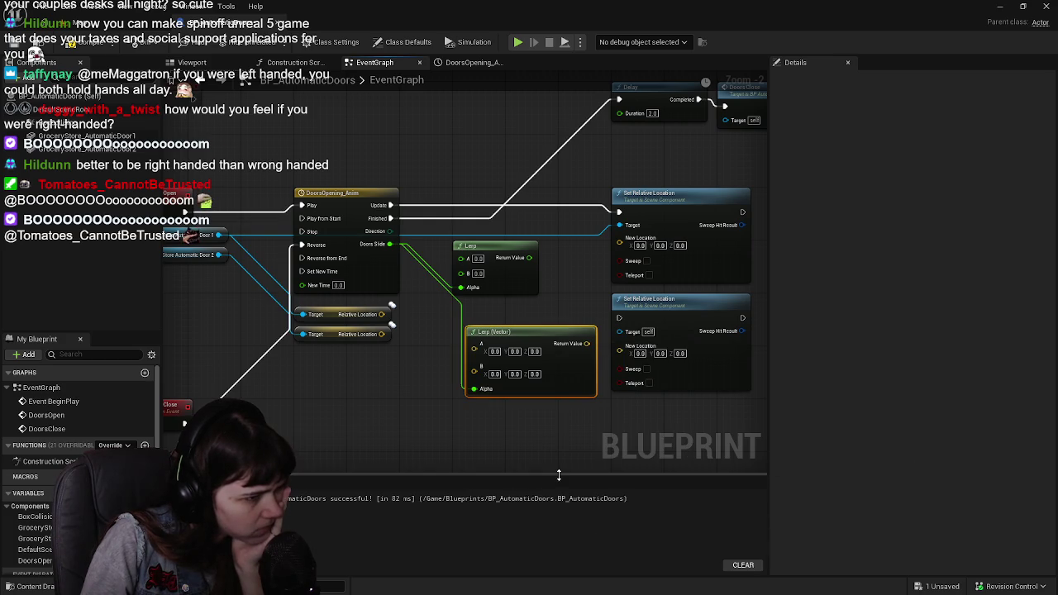
left_click(508, 275)
key("Delete")
Duplicate the Lerp (Vector) and place the copy beside the lower Set Relative Location
mouse_move(555, 401)
left_mouse_down()
mouse_move(564, 297)
mouse_move(524, 334)
left_mouse_up()
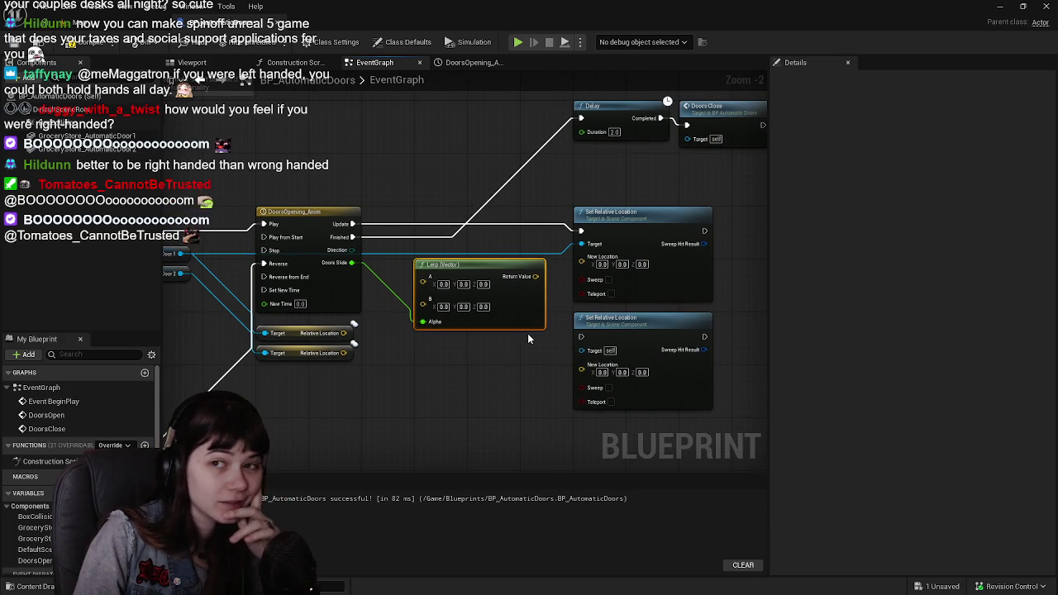
mouse_move(603, 364)
left_mouse_down()
mouse_move(589, 335)
mouse_move(595, 394)
mouse_move(595, 361)
left_mouse_up()
left_click(595, 321)
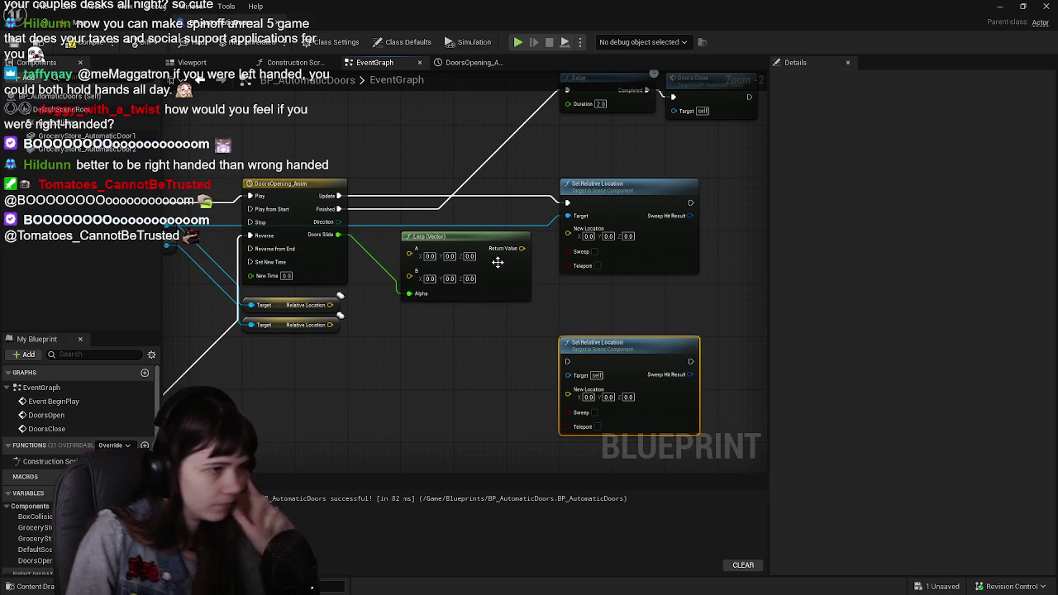
left_click(466, 365)
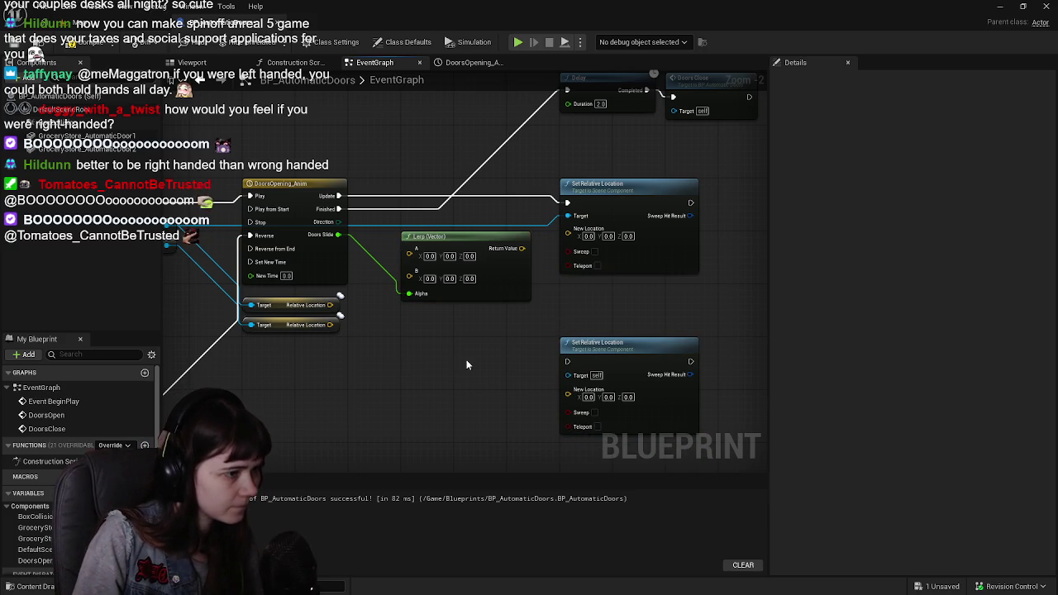
left_click(494, 285)
key("ctrl+c")
key("ctrl+v")
left_click_drag(466, 357, 446, 351)
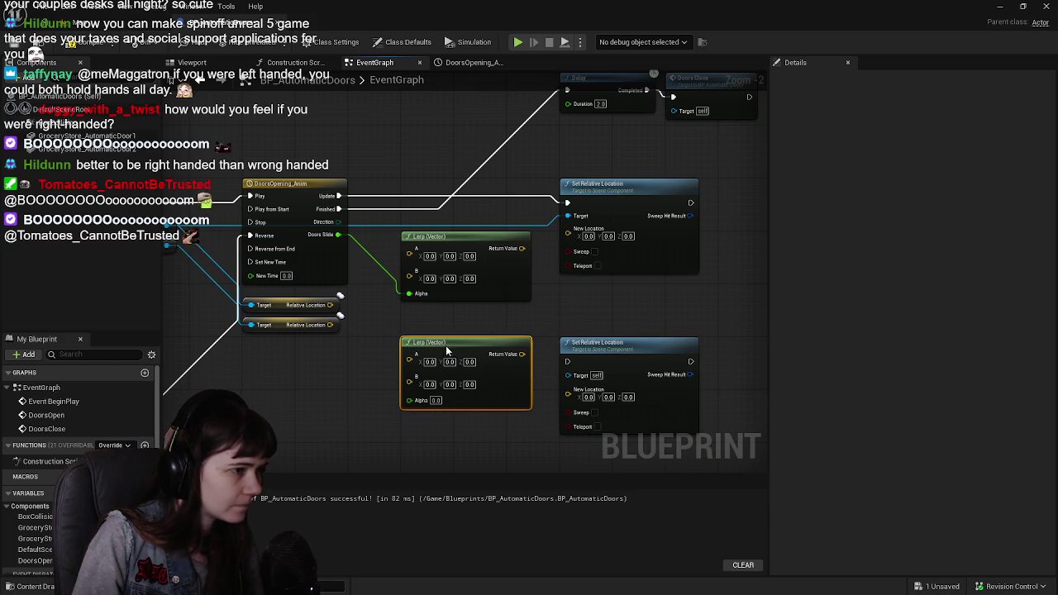
Wire Relative Location into Lerp A and each Lerp result into New Location, then save
mouse_move(334, 306)
left_mouse_down()
mouse_move(406, 267)
mouse_move(408, 249)
mouse_move(378, 353)
mouse_move(408, 354)
left_mouse_up()
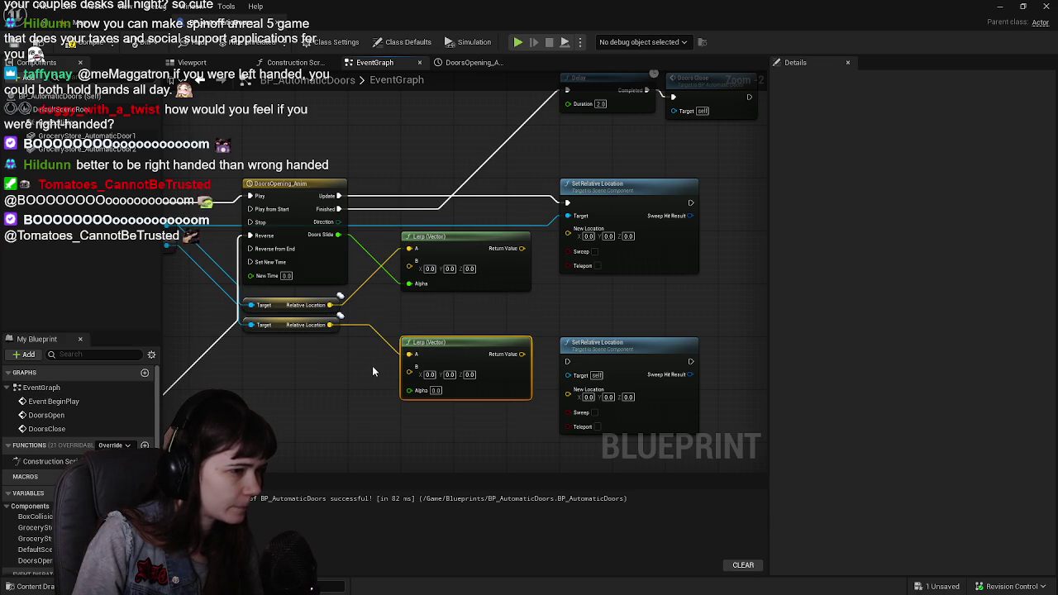
mouse_move(494, 349)
left_mouse_down()
mouse_move(547, 394)
mouse_move(539, 388)
left_mouse_up()
left_click_drag(493, 243, 538, 228)
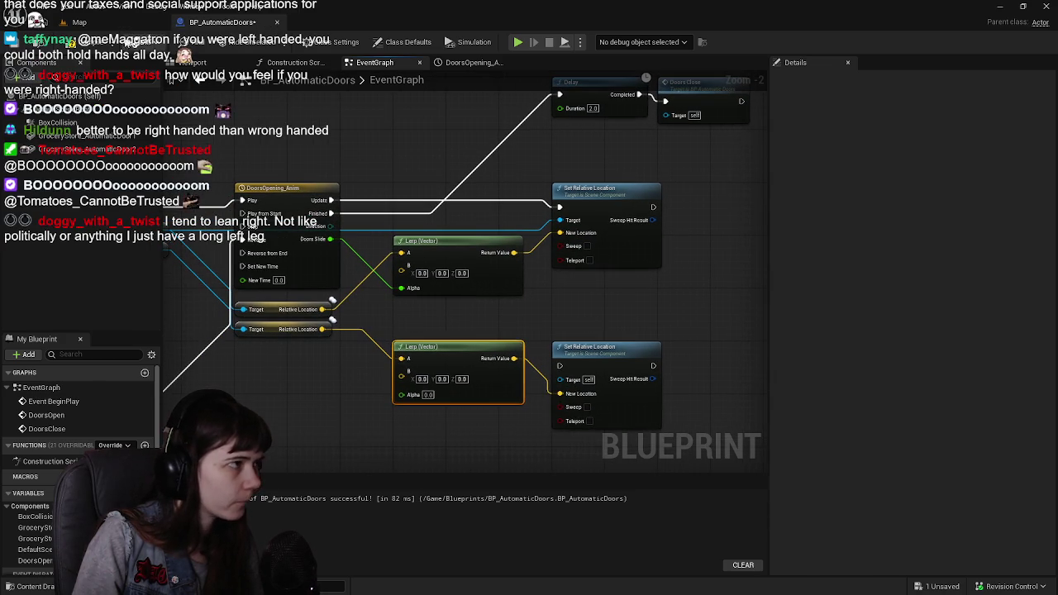
key("ctrl+s")
Delete the disabled EventBeginPlay node, move all nodes up, and compile
scroll(408, 325, "down", 1)
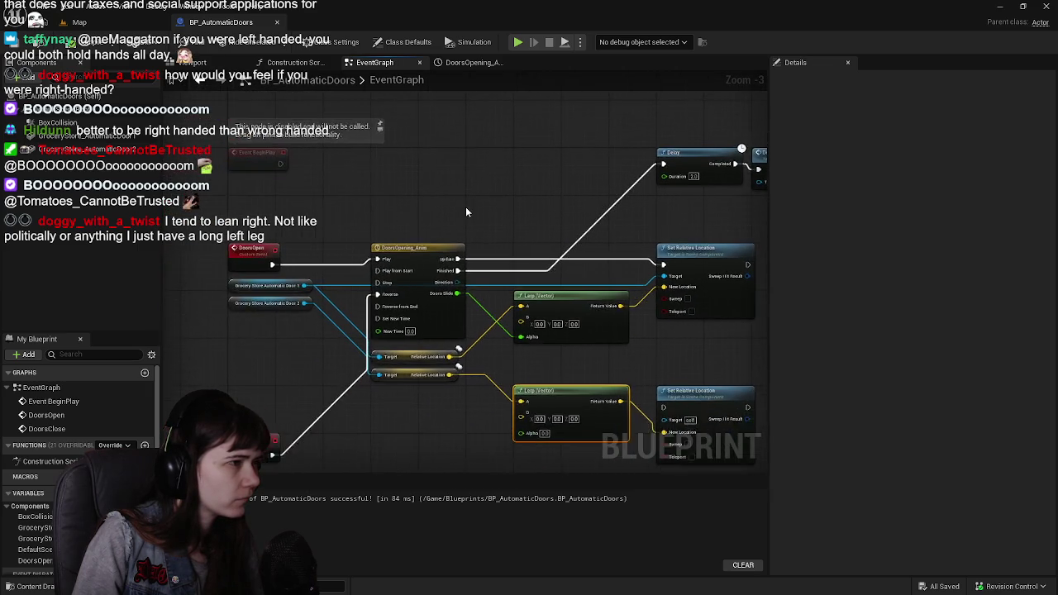
scroll(465, 208, "down", 1)
left_click_drag(447, 205, 394, 207)
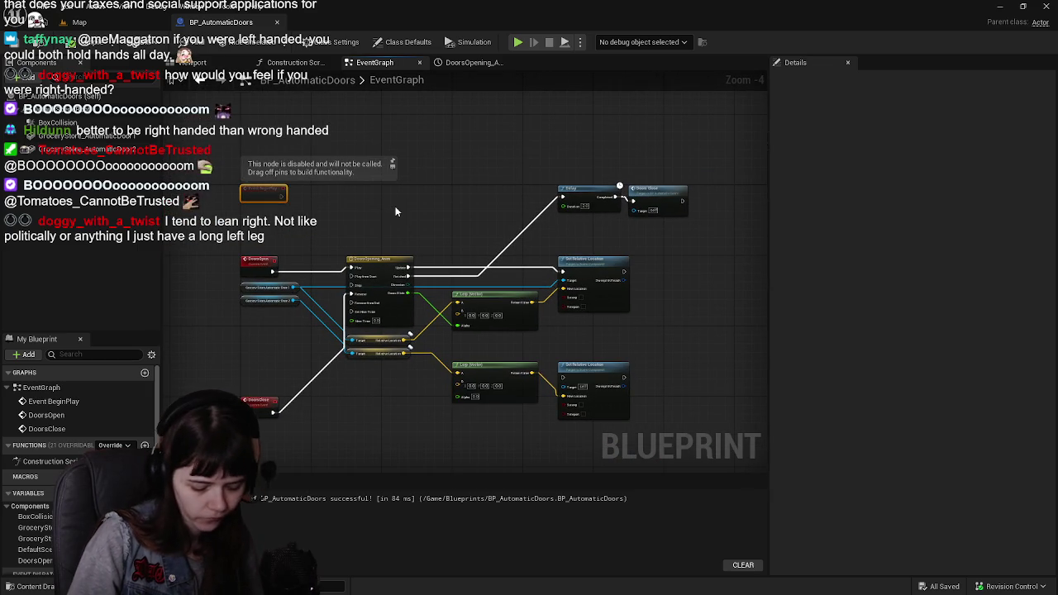
key("Delete")
left_click_drag(220, 157, 620, 472)
mouse_move(585, 384)
left_mouse_down()
mouse_move(585, 308)
mouse_move(699, 404)
left_mouse_up()
scroll(395, 276, "up", 1)
mouse_move(395, 276)
left_mouse_down()
mouse_move(206, 285)
mouse_move(222, 277)
mouse_move(224, 239)
left_mouse_up()
scroll(220, 295, "down", 1)
key("F7")
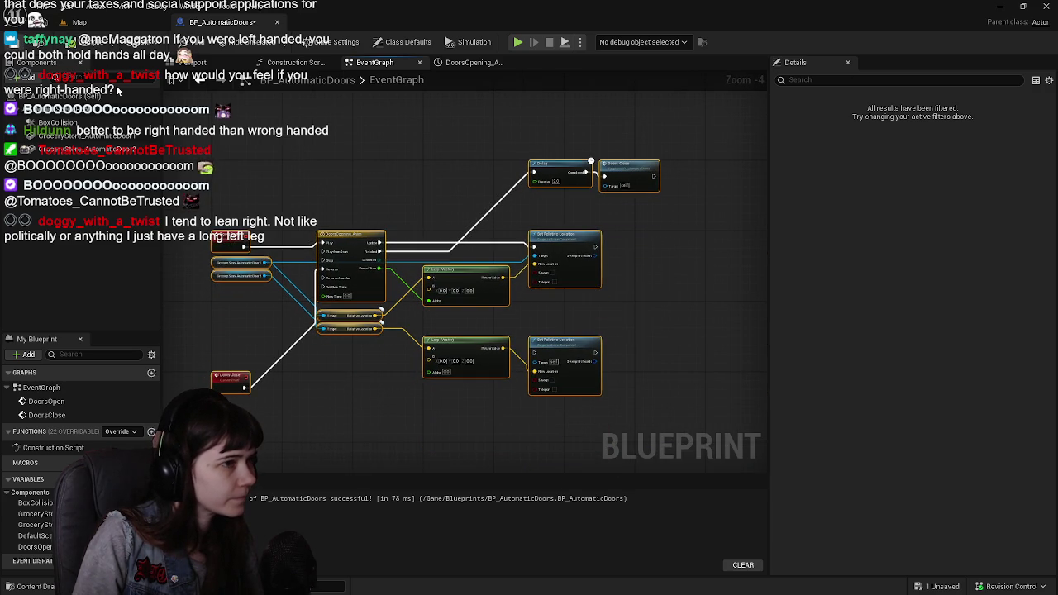
Chain the upper Set Relative Location's execution into the lower one
left_click(469, 173)
scroll(469, 173, "up", 1)
mouse_move(466, 202)
left_mouse_down()
mouse_move(692, 319)
mouse_move(569, 294)
mouse_move(588, 307)
left_mouse_up()
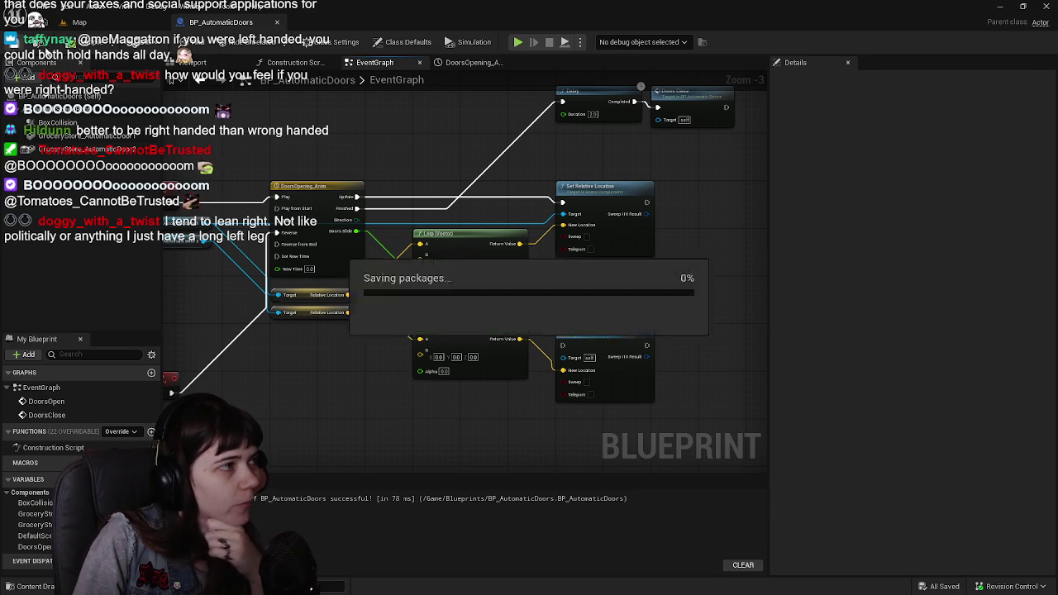
left_click(79, 22)
left_click(221, 22)
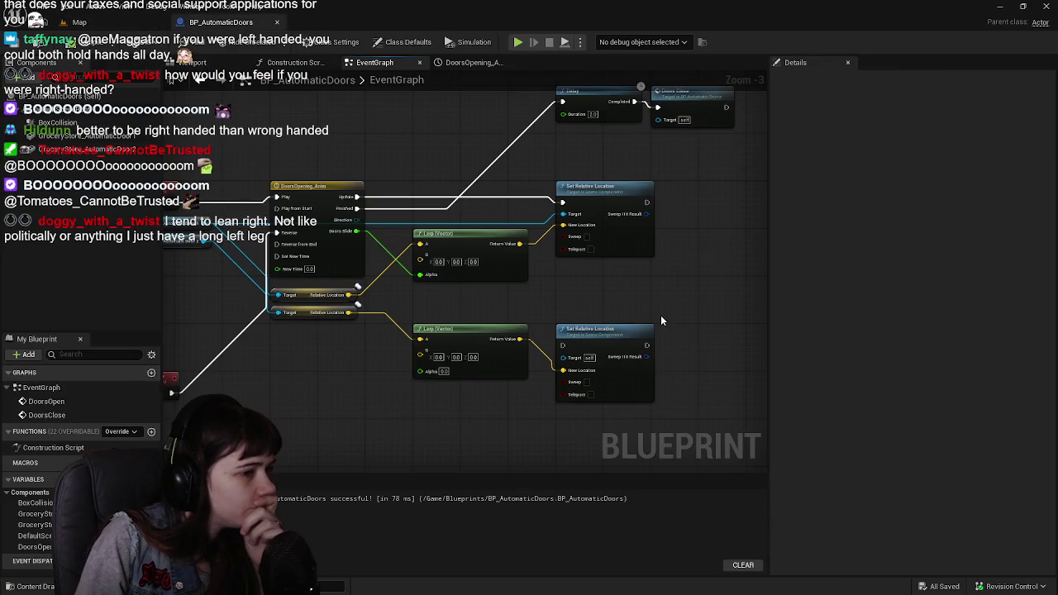
scroll(543, 286, "up", 1)
mouse_move(543, 285)
left_mouse_down()
mouse_move(539, 262)
mouse_move(572, 296)
mouse_move(636, 199)
mouse_move(518, 376)
mouse_move(519, 345)
left_mouse_up()
left_click_drag(238, 195, 270, 199)
Wire Grocery Store Automatic Door 2 into the lower Set Relative Location's Target via a reroute point
key("F7")
key("ctrl+s")
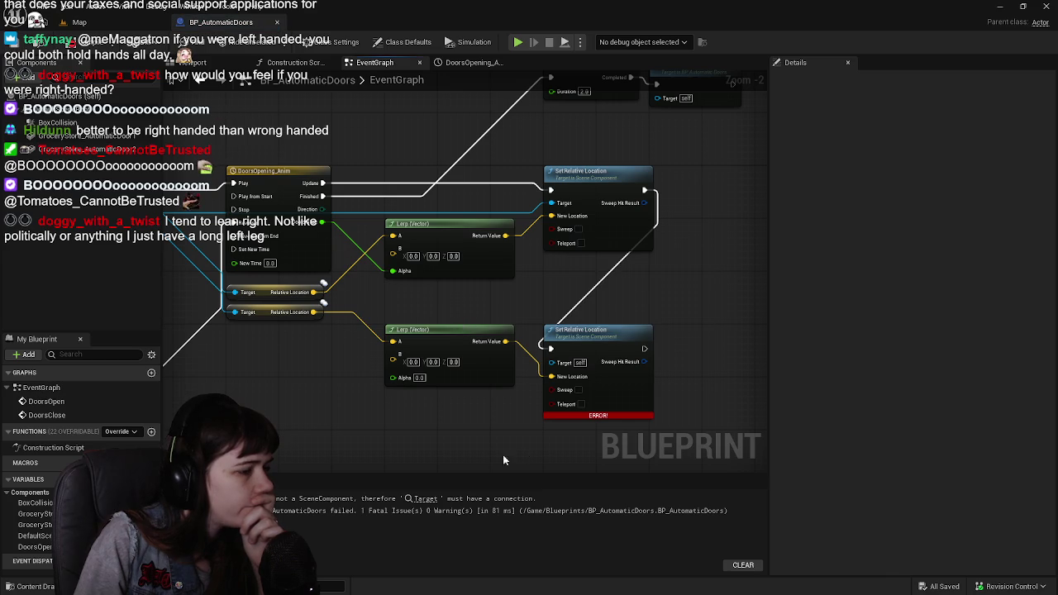
mouse_move(418, 419)
left_mouse_down()
mouse_move(573, 425)
mouse_move(505, 436)
left_mouse_up()
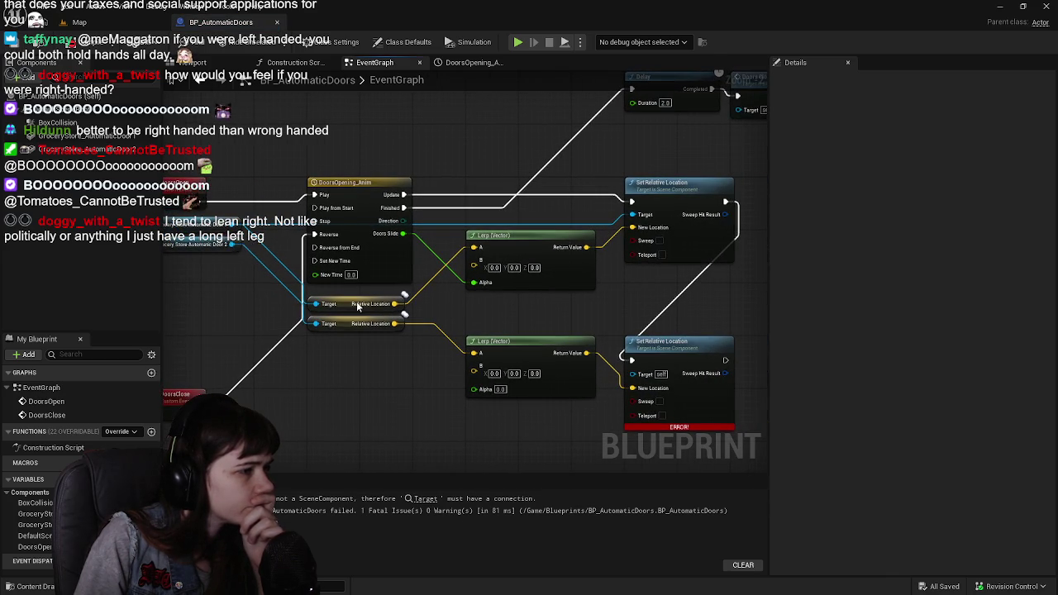
mouse_move(234, 244)
left_mouse_down()
mouse_move(259, 261)
mouse_move(635, 374)
left_mouse_up()
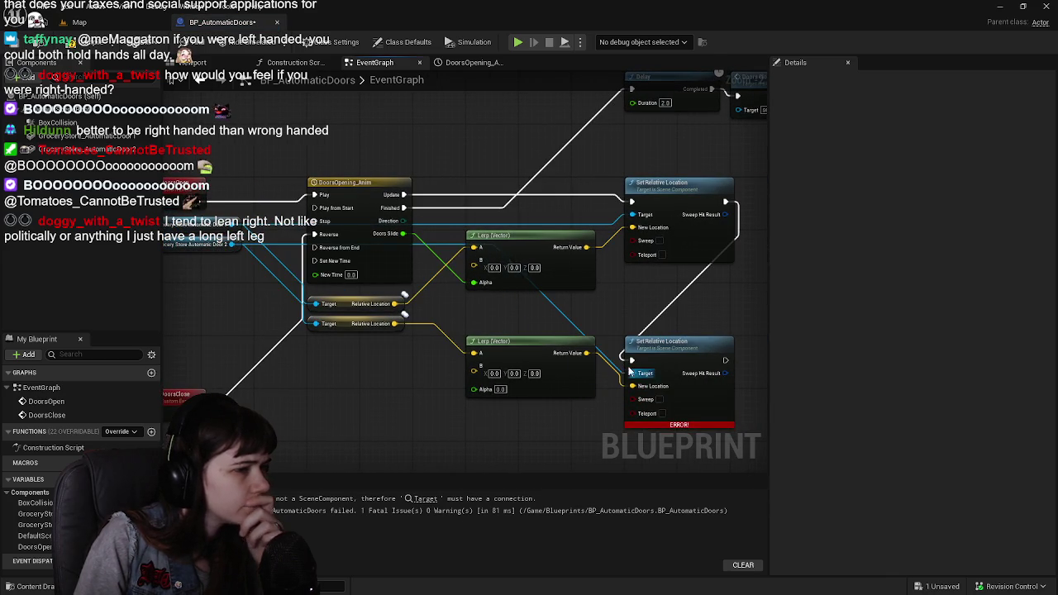
double_click(372, 237)
mouse_move(373, 238)
left_mouse_down()
mouse_move(346, 421)
mouse_move(310, 417)
left_mouse_up()
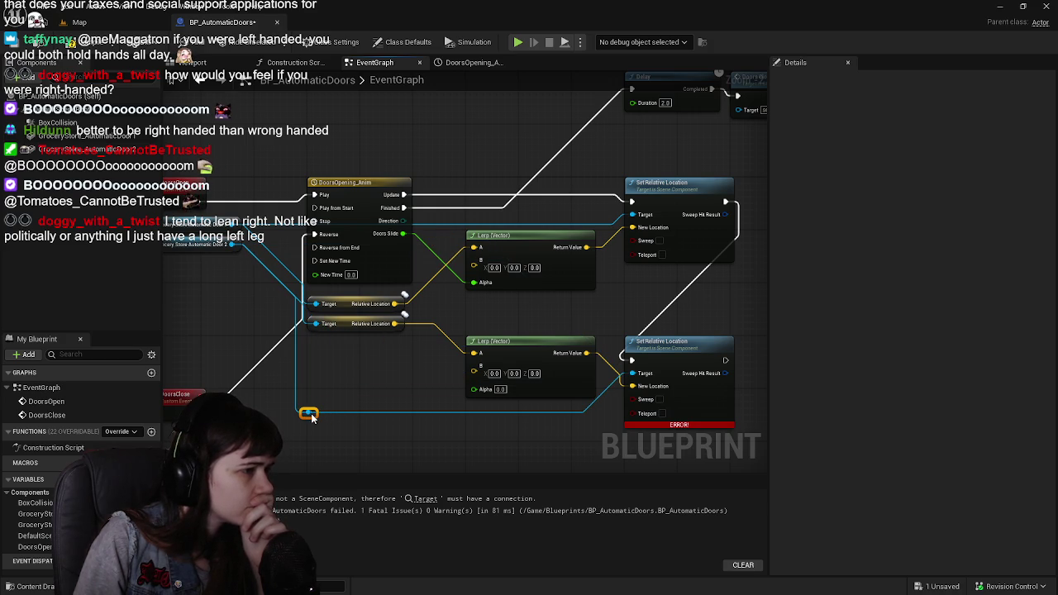
Tidy the reroute points on the Door 2 wire and recompile without errors
left_click(350, 307)
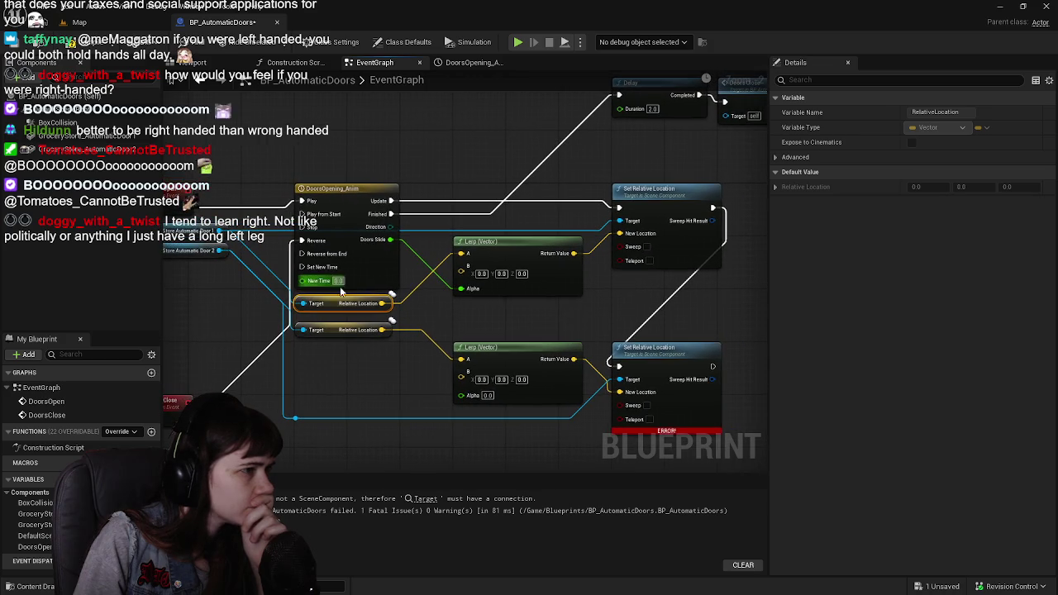
scroll(484, 309, "down", 1)
scroll(478, 265, "up", 1)
left_click(477, 255)
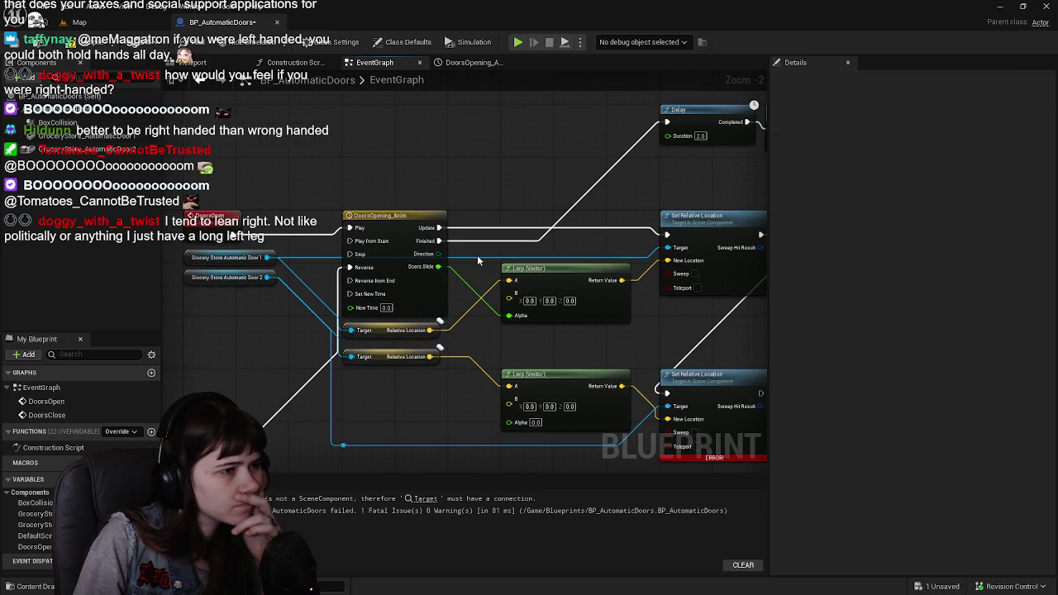
mouse_move(439, 240)
left_mouse_down()
mouse_move(467, 240)
mouse_move(407, 206)
left_mouse_up()
key("Escape")
mouse_move(481, 258)
left_mouse_down()
mouse_move(354, 194)
mouse_move(360, 205)
left_mouse_up()
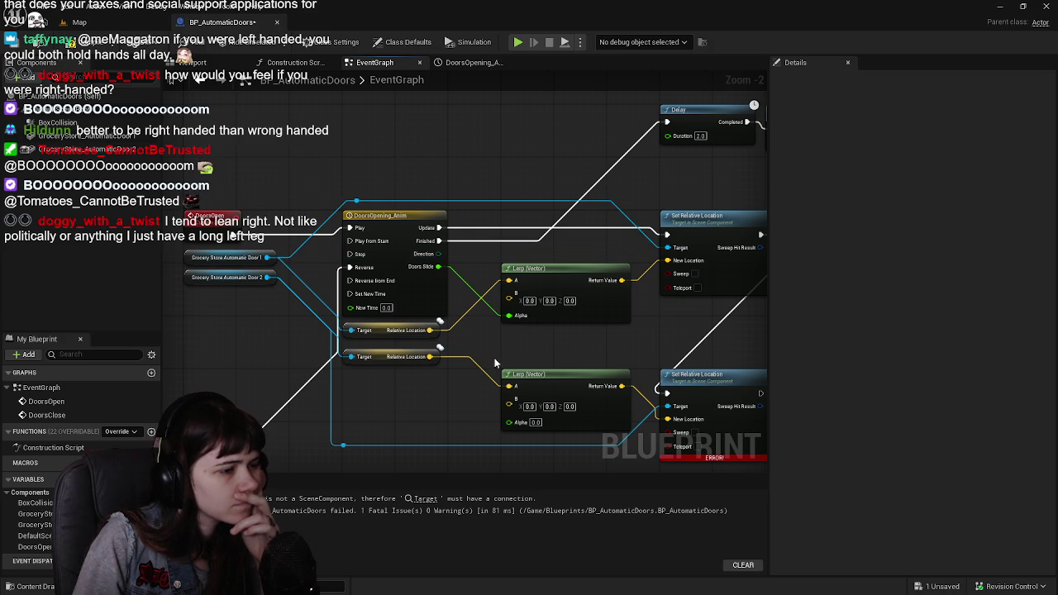
left_click_drag(467, 388, 442, 327)
left_click_drag(320, 365, 344, 381)
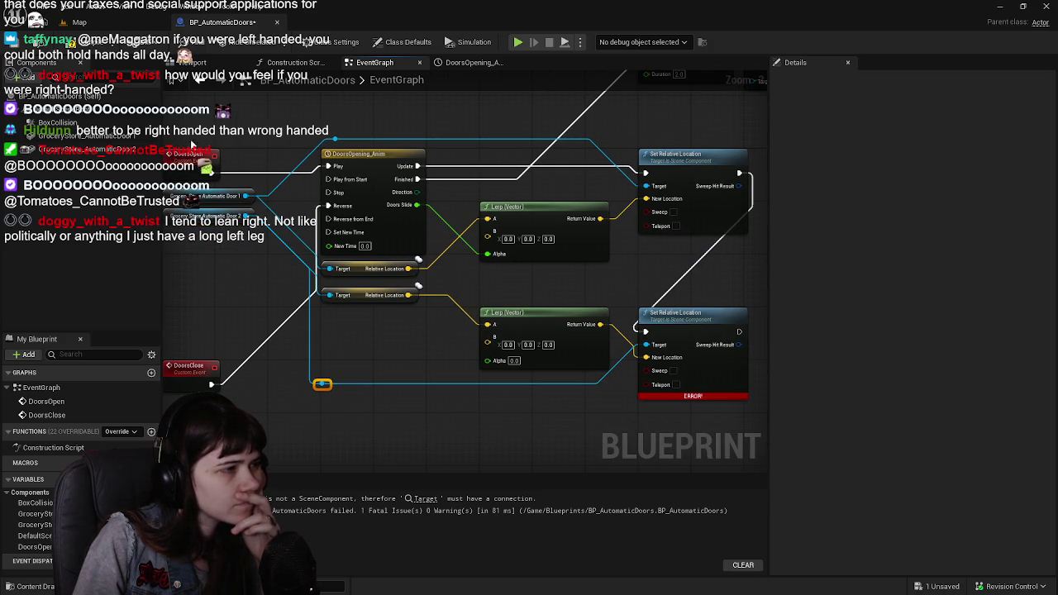
key("F7")
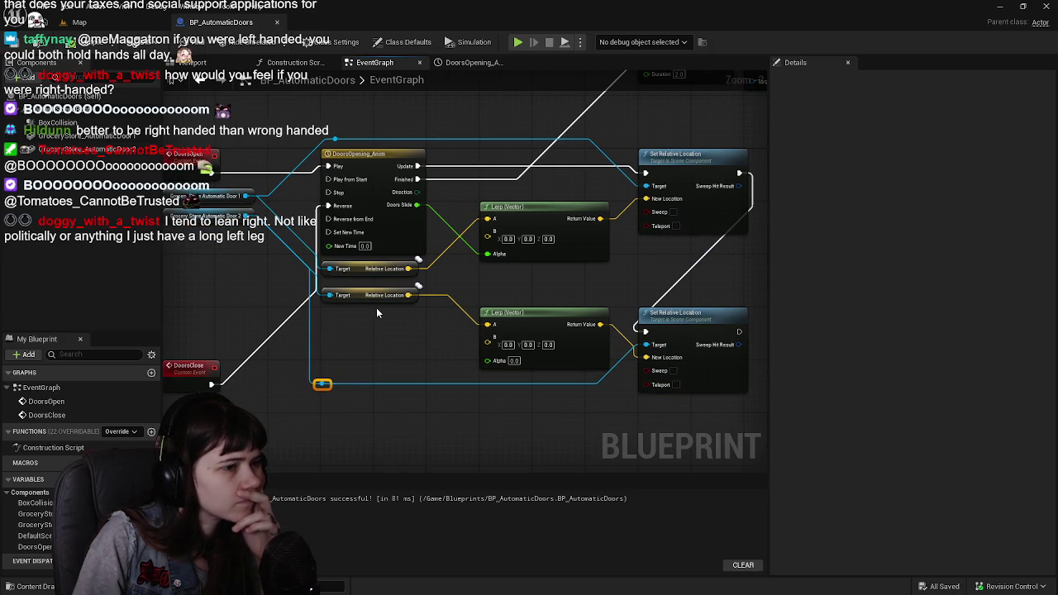
left_click_drag(564, 350, 503, 360)
Move the lower and upper Set Relative Location nodes further right
left_click(502, 360)
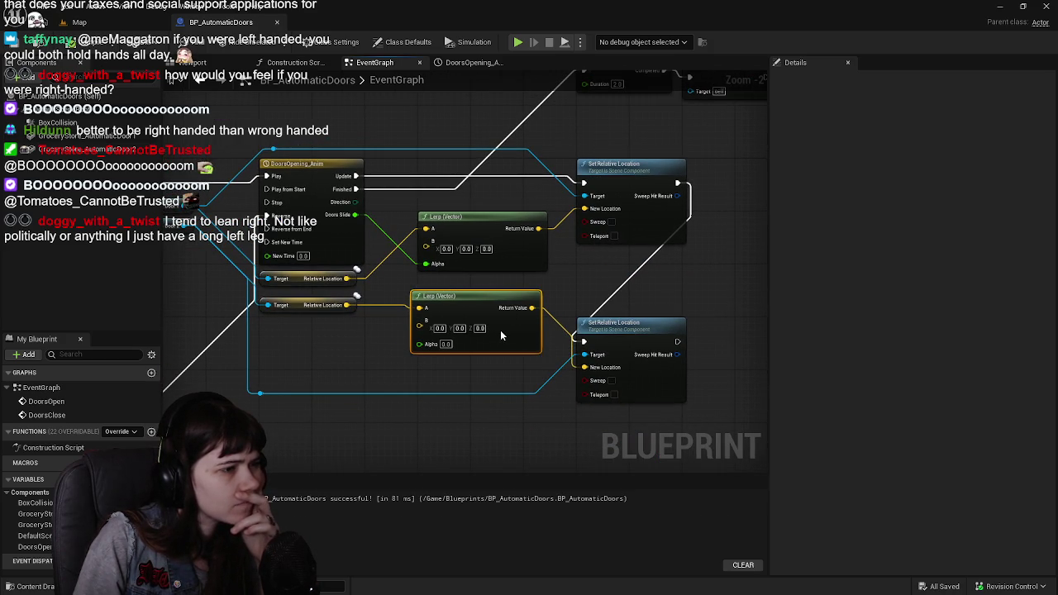
scroll(476, 344, "up", 1)
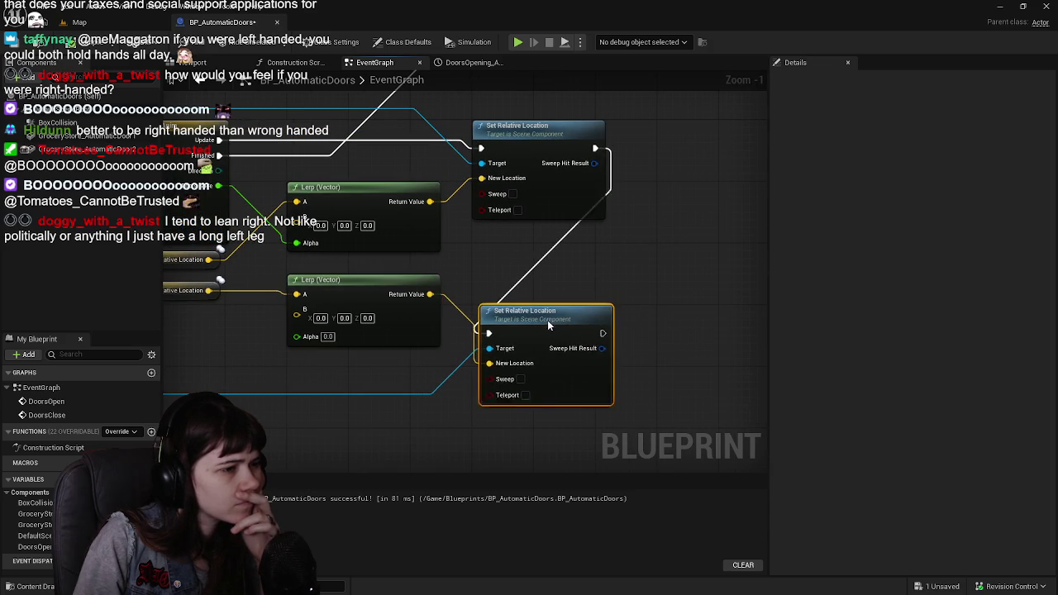
left_click_drag(540, 321, 593, 319)
mouse_move(557, 231)
left_mouse_down()
mouse_move(547, 346)
mouse_move(676, 299)
mouse_move(563, 332)
left_mouse_up()
scroll(676, 299, "down", 1)
mouse_move(551, 265)
left_mouse_down()
mouse_move(604, 269)
mouse_move(670, 251)
left_mouse_up()
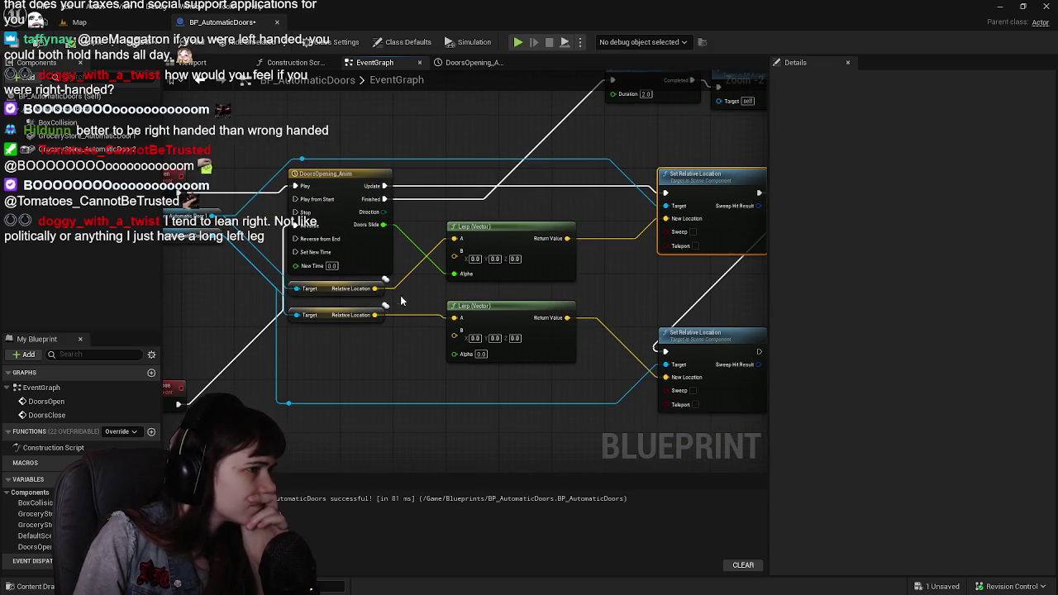
Shift the timeline, Target and Lerp group right, then both Set Relative Location nodes further right
left_click_drag(393, 301, 411, 307)
left_click_drag(299, 169, 551, 344)
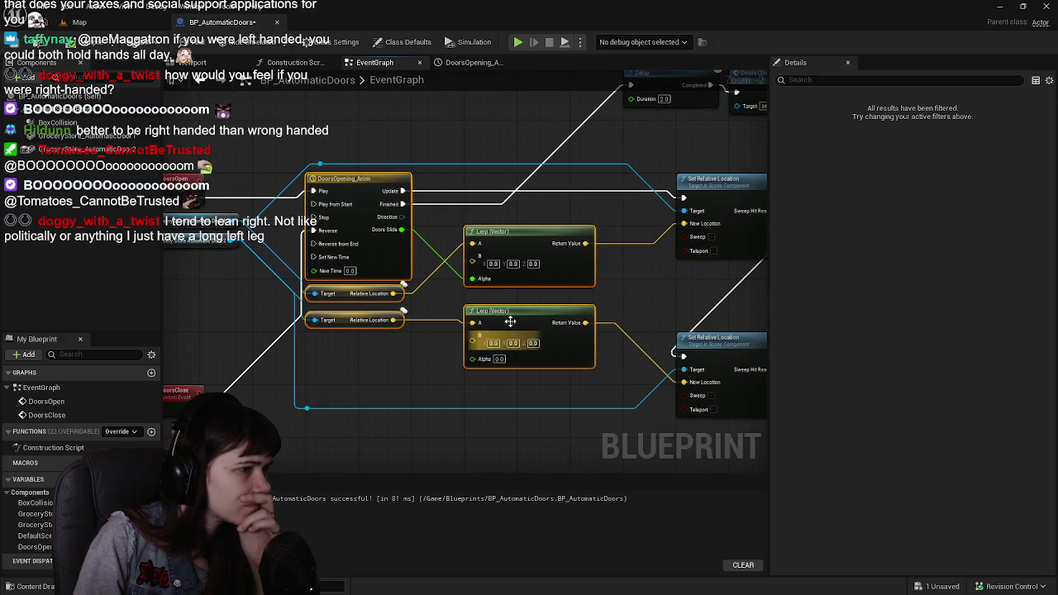
left_click_drag(402, 261, 454, 261)
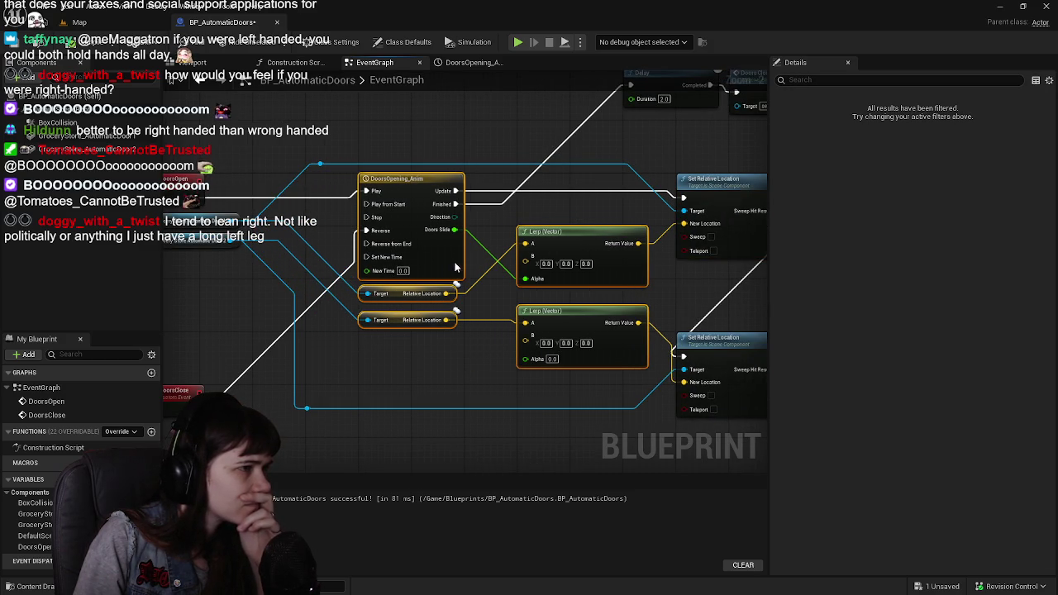
mouse_move(733, 146)
left_mouse_down()
mouse_move(481, 132)
mouse_move(562, 422)
left_mouse_up()
left_click_drag(513, 386, 662, 381)
Add a reroute point on the top wire, then switch to the level map
left_click_drag(400, 358, 468, 369)
mouse_move(473, 424)
left_mouse_down()
mouse_move(321, 406)
mouse_move(373, 400)
mouse_move(380, 365)
mouse_move(392, 372)
left_mouse_up()
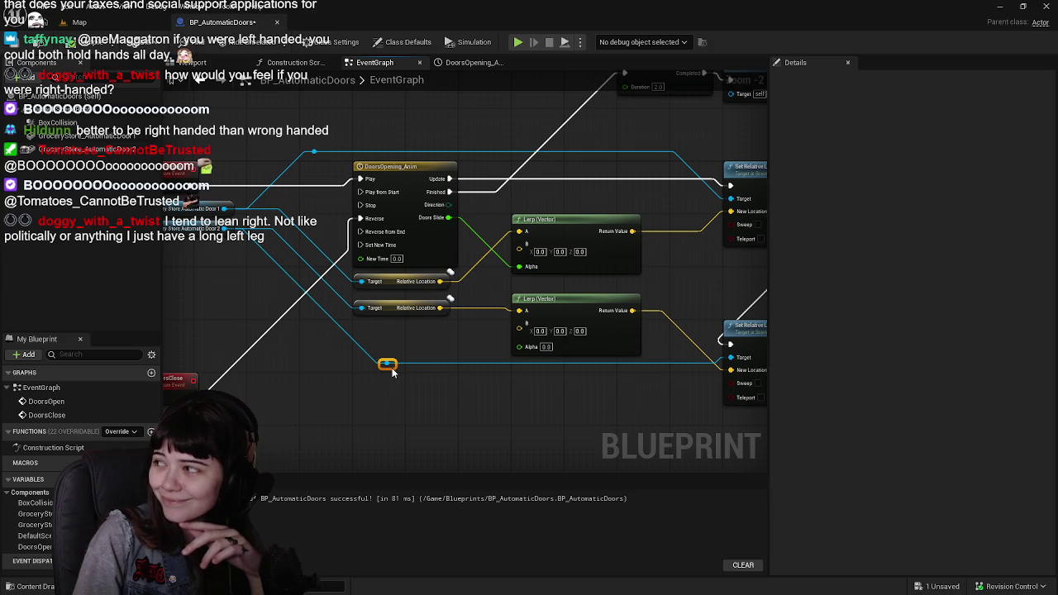
left_click(413, 389)
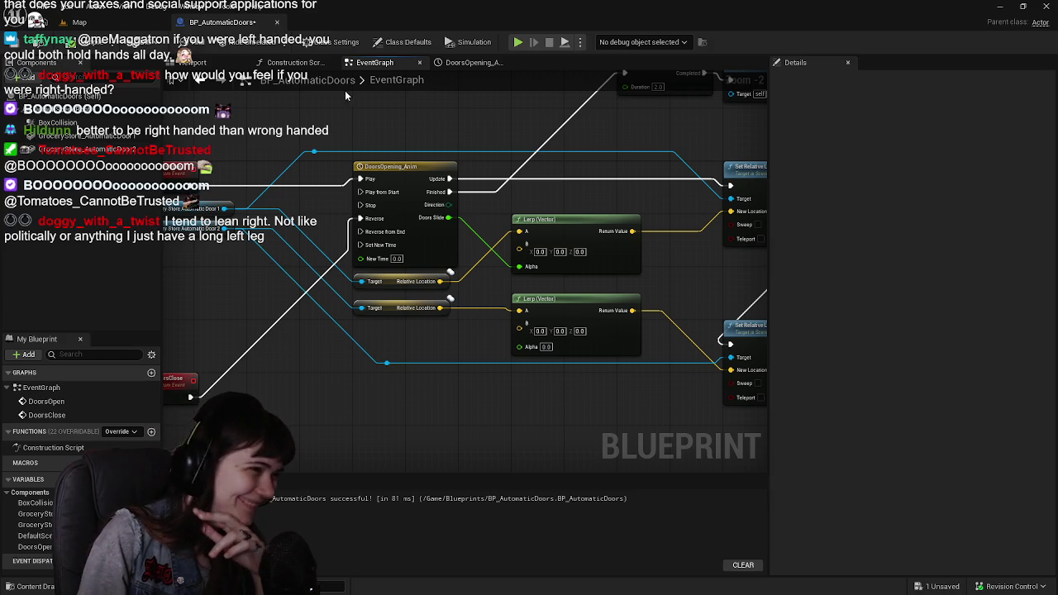
double_click(347, 153)
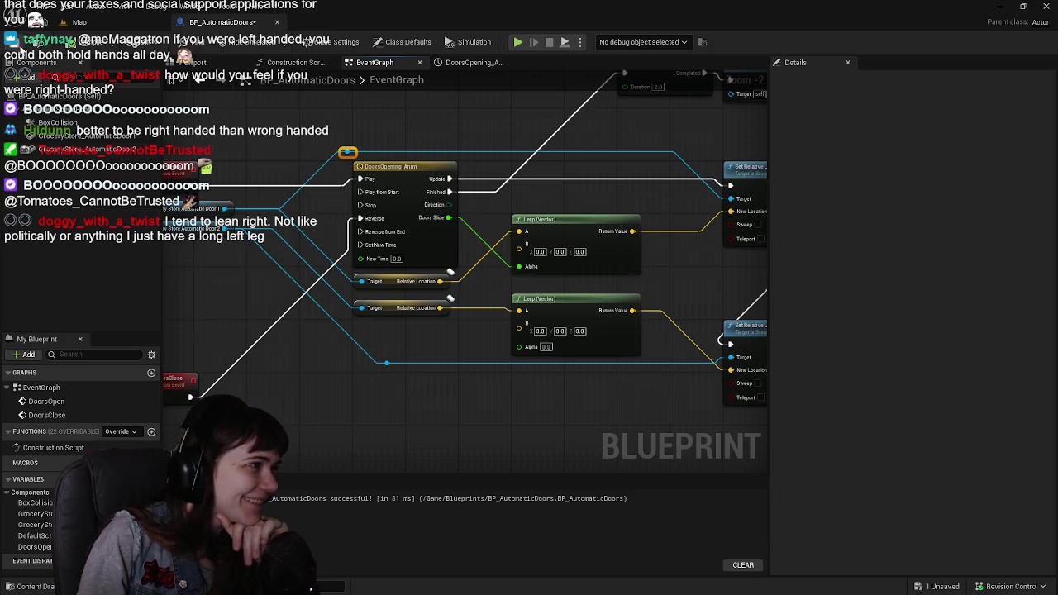
left_click(80, 22)
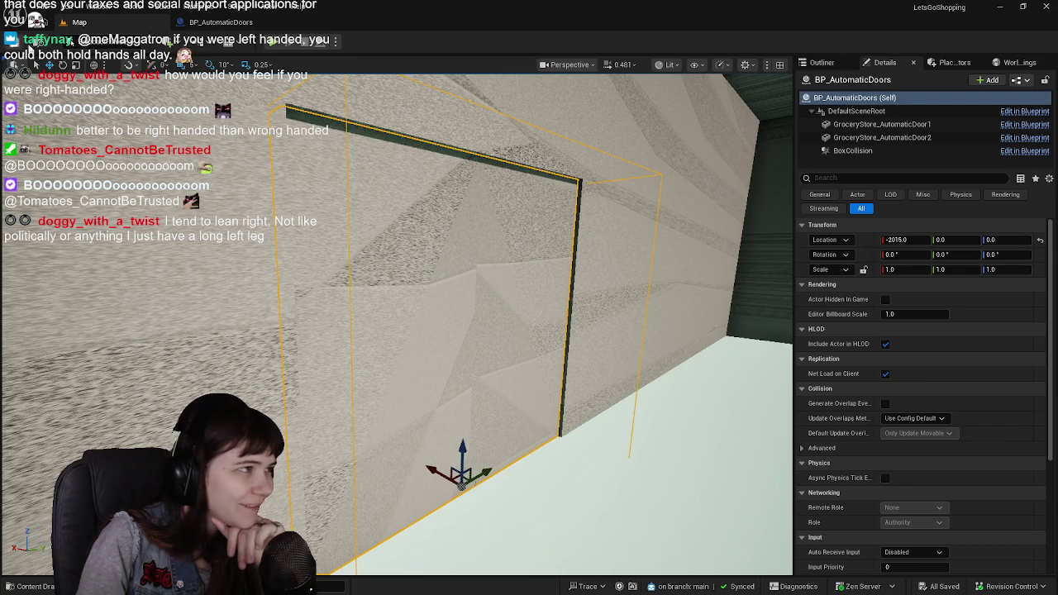
Go back to the BP_AutomaticDoors Event Graph and zoom out
left_click(246, 25)
scroll(298, 139, "down", 1)
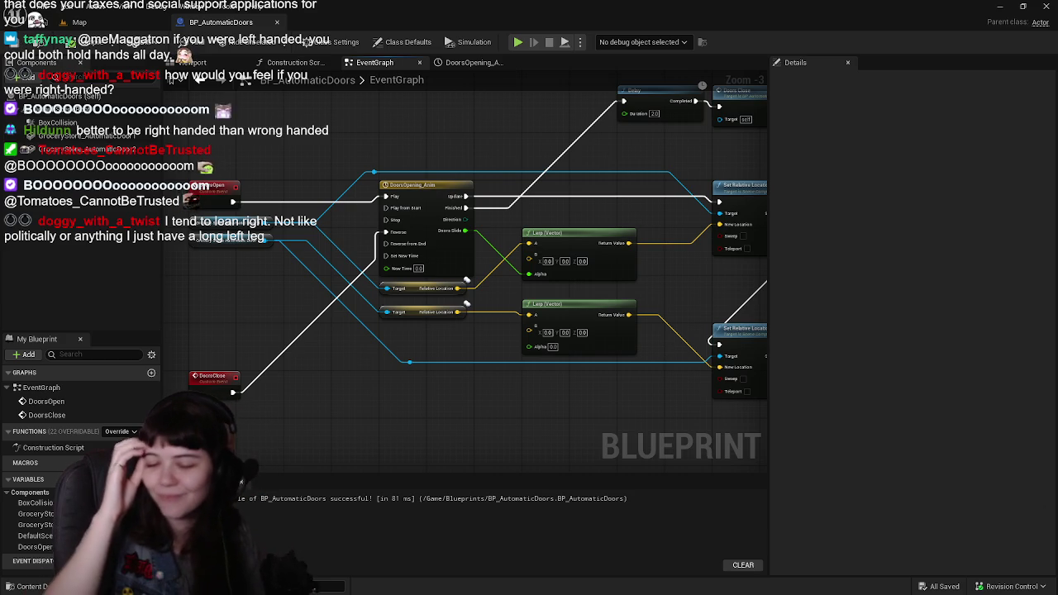
Connect the Doors Slide output to the second Lerp's Alpha input
left_click_drag(500, 390, 360, 394)
left_click_drag(545, 317, 535, 280)
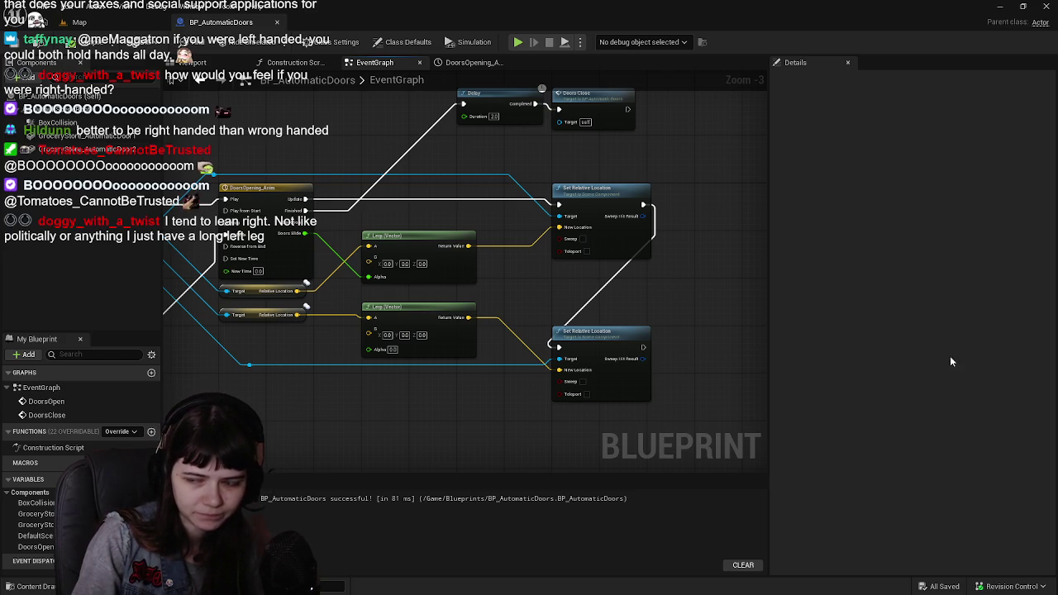
left_click_drag(427, 403, 465, 399)
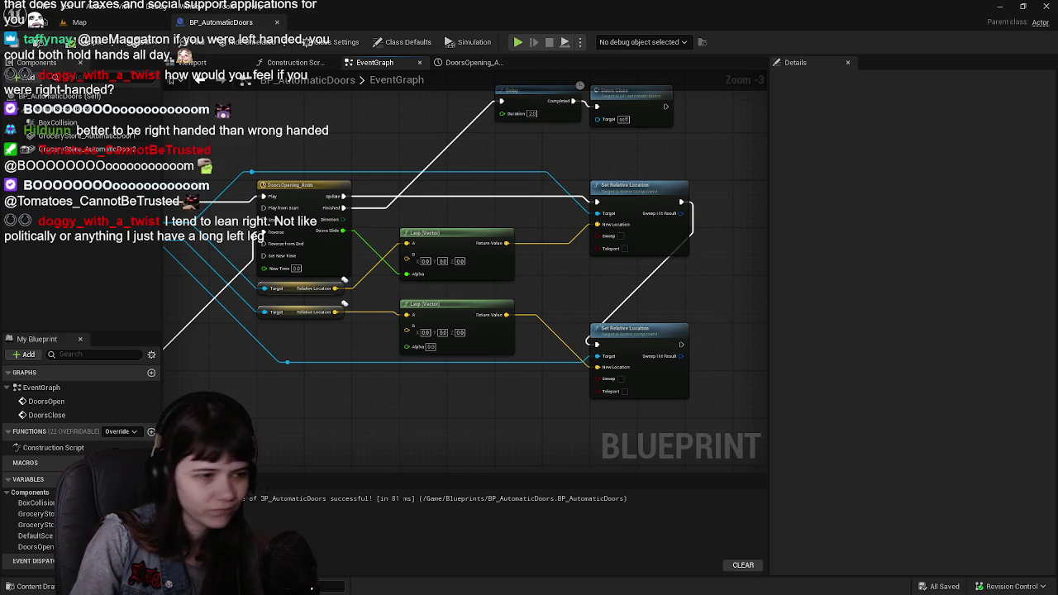
mouse_move(671, 308)
left_mouse_down()
mouse_move(694, 327)
mouse_move(633, 322)
left_mouse_up()
scroll(594, 325, "up", 1)
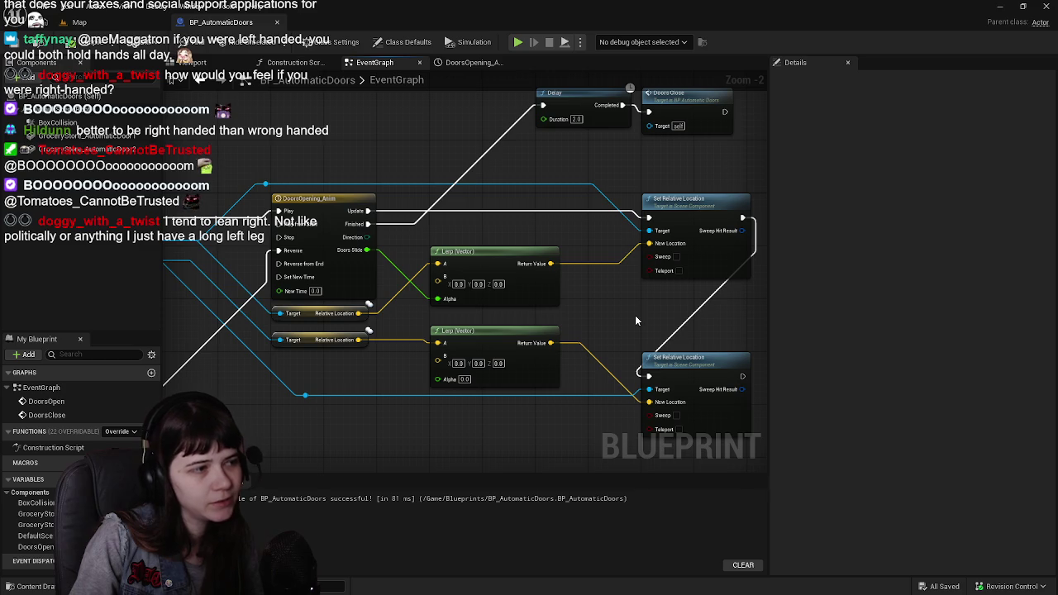
mouse_move(370, 251)
left_mouse_down()
mouse_move(427, 329)
mouse_move(438, 380)
mouse_move(424, 376)
mouse_move(450, 377)
left_mouse_up()
Save the BP_AutomaticDoors blueprint with Ctrl+S
scroll(449, 377, "down", 1)
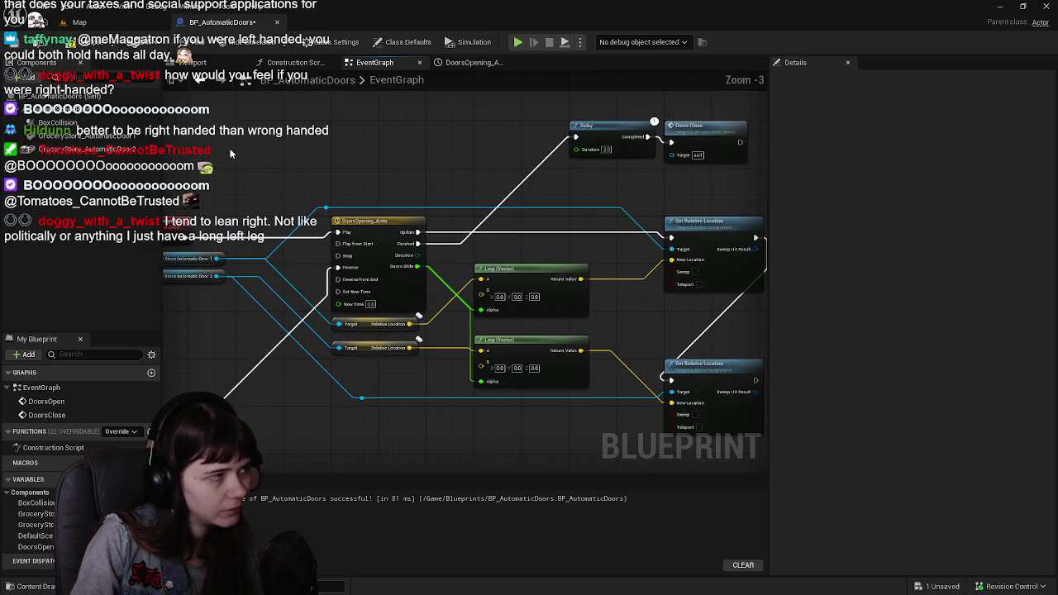
key("ctrl+s")
scroll(337, 201, "down", 1)
Wrap Delay and Doors Close in a comment titled 'After Doors have been opened for a few seconds, d…'
mouse_move(337, 201)
left_mouse_down()
mouse_move(371, 182)
mouse_move(421, 211)
left_mouse_up()
left_click_drag(542, 134, 686, 201)
type("cAfter")
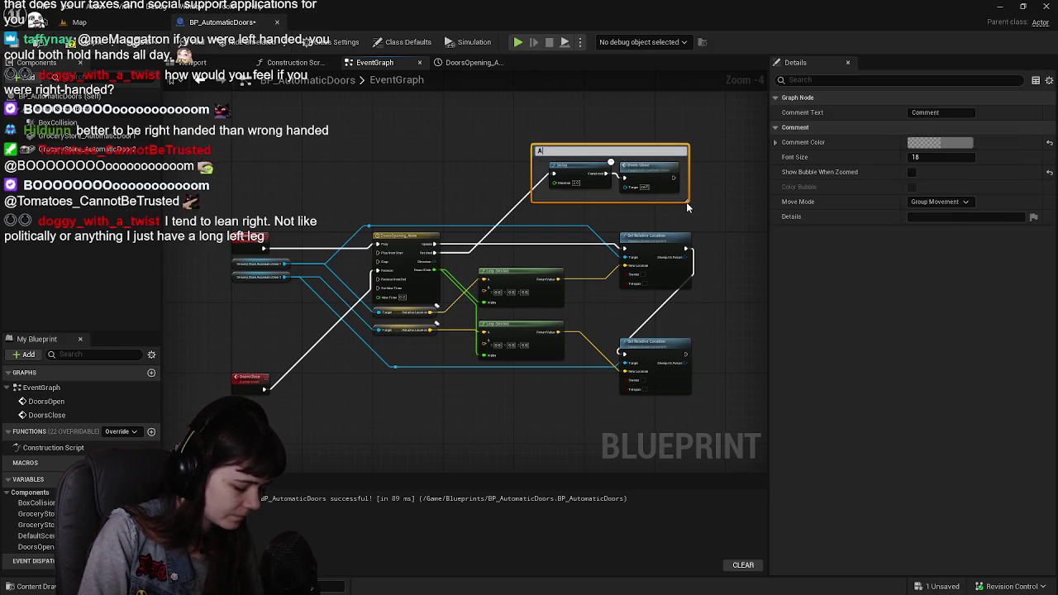
type(" Doors ha")
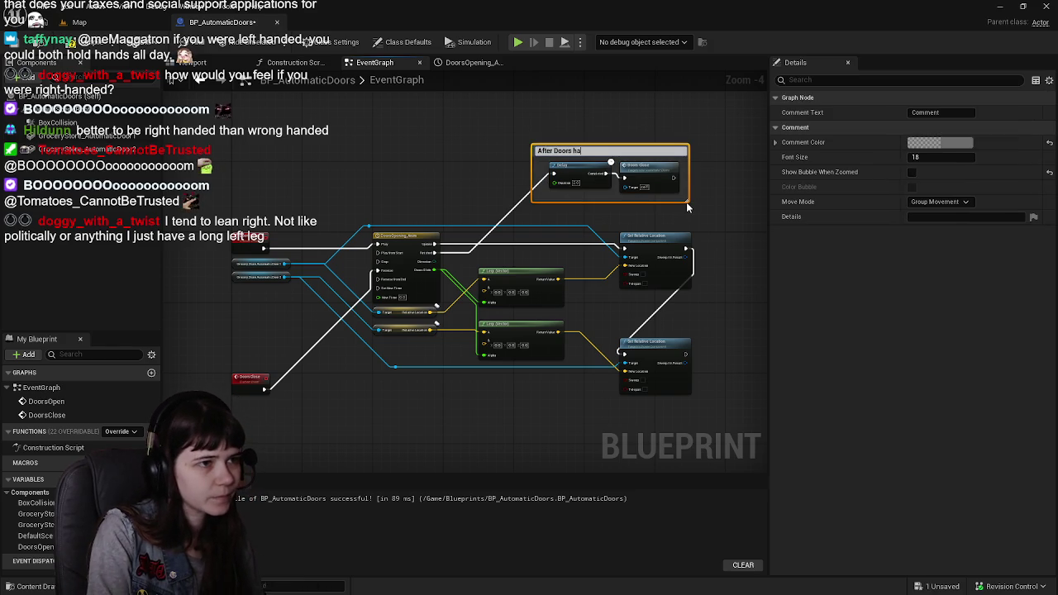
type("ve been opene")
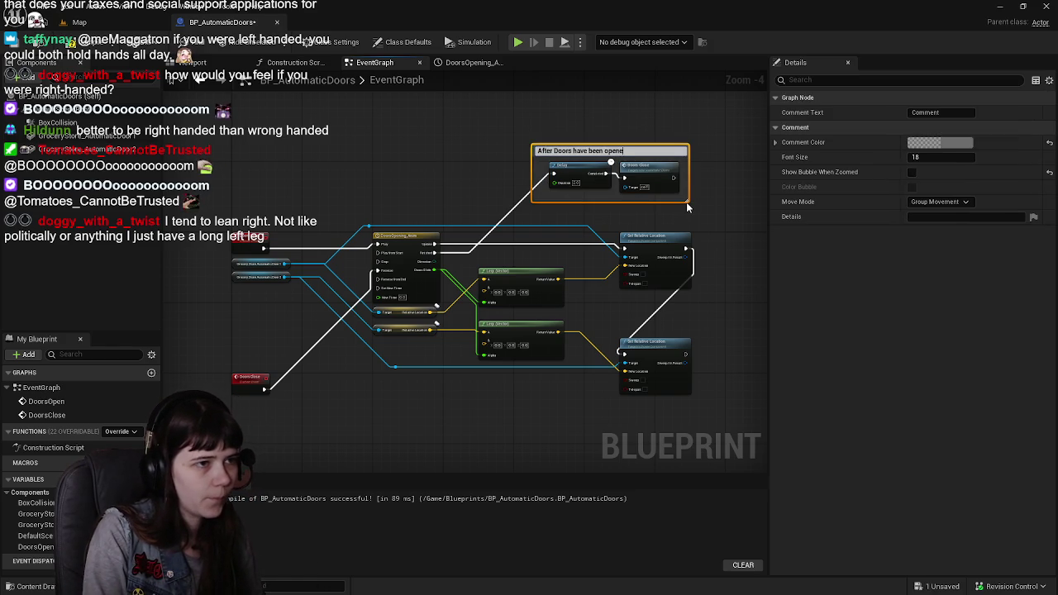
type("d")
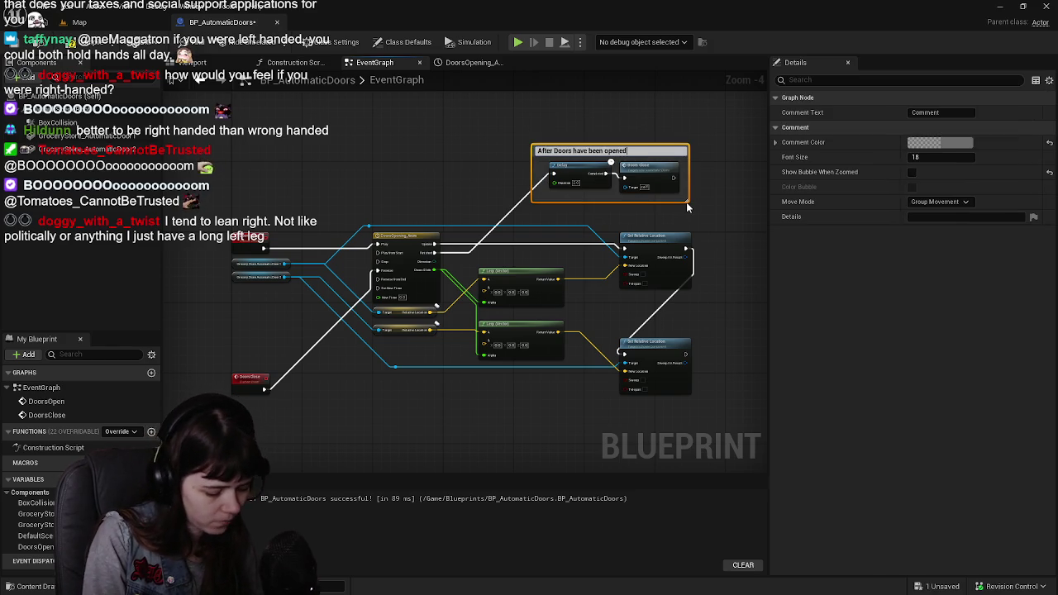
type(" for a f")
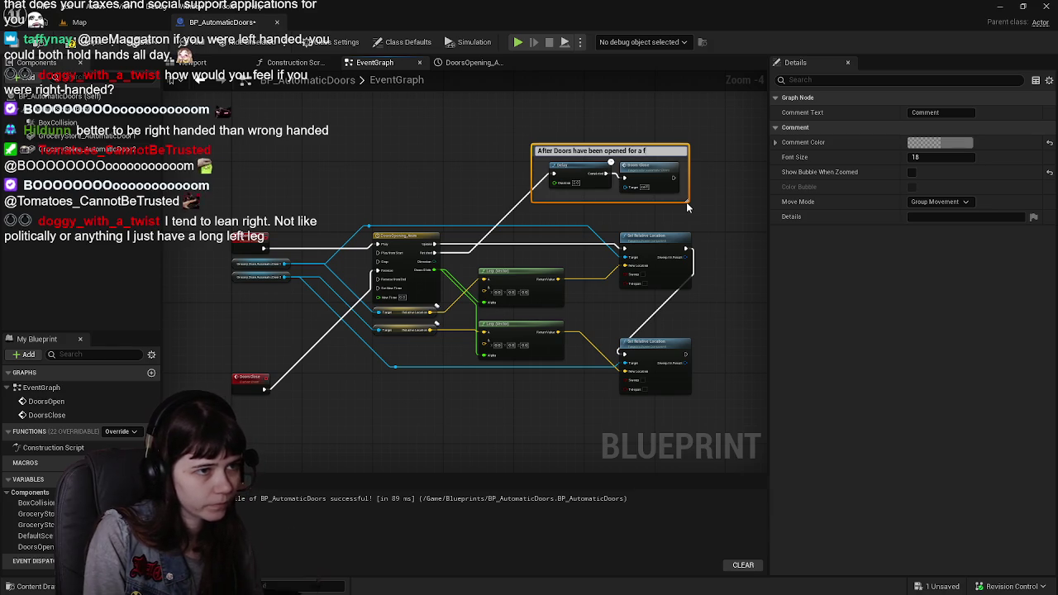
type("ew seconds, d")
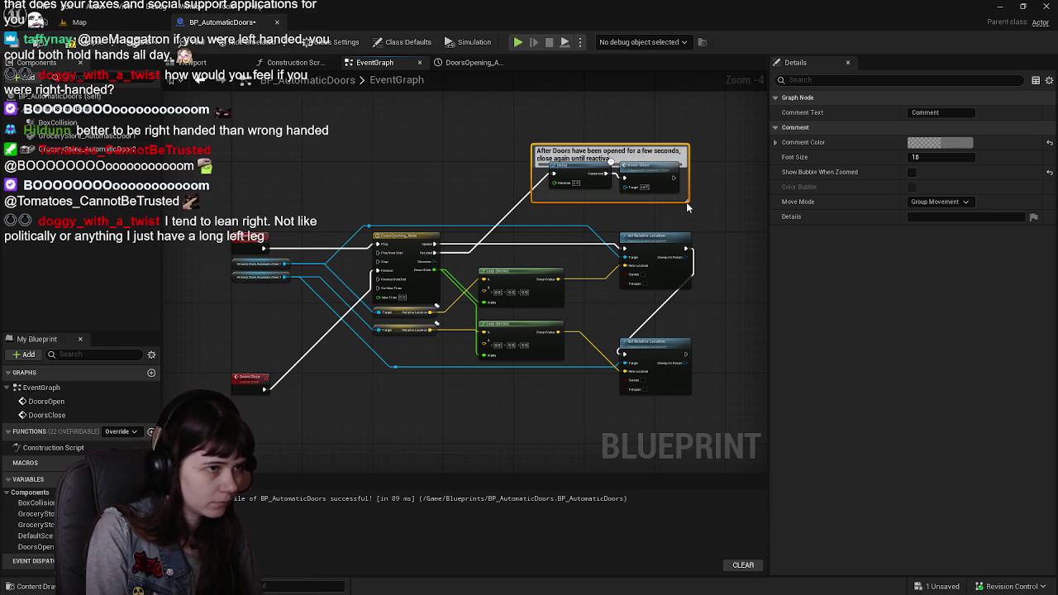
key("Return")
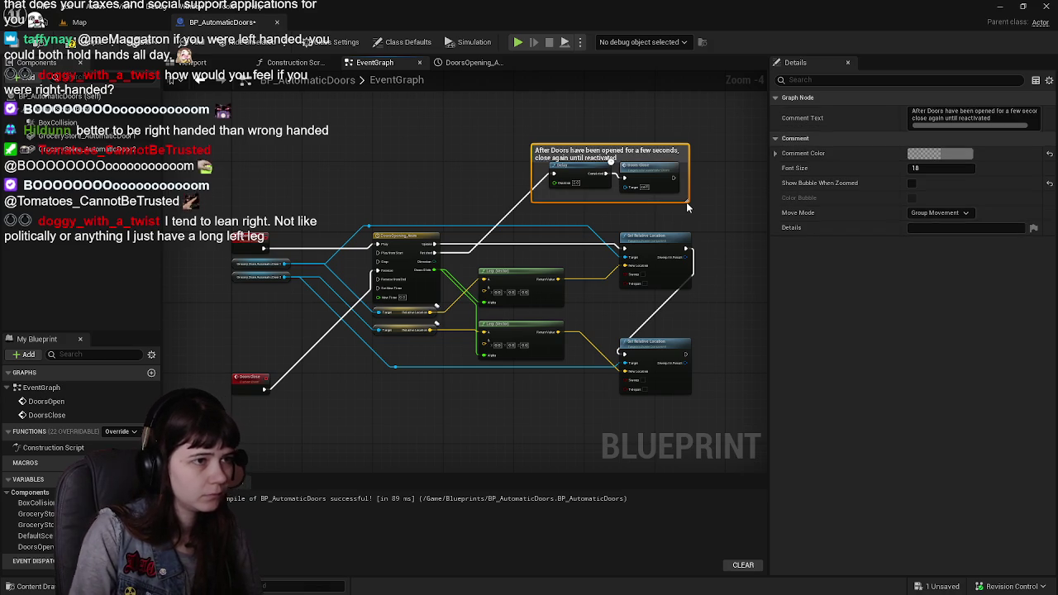
Resize the comment taller and wider so its title clears the nodes
scroll(653, 132, "up", 2)
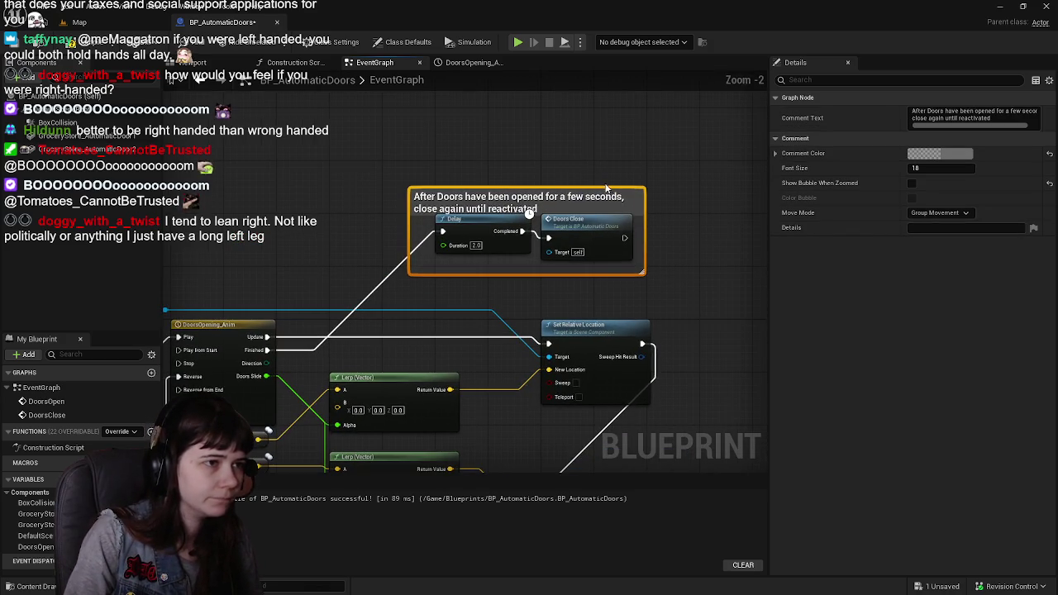
left_click_drag(615, 187, 617, 171)
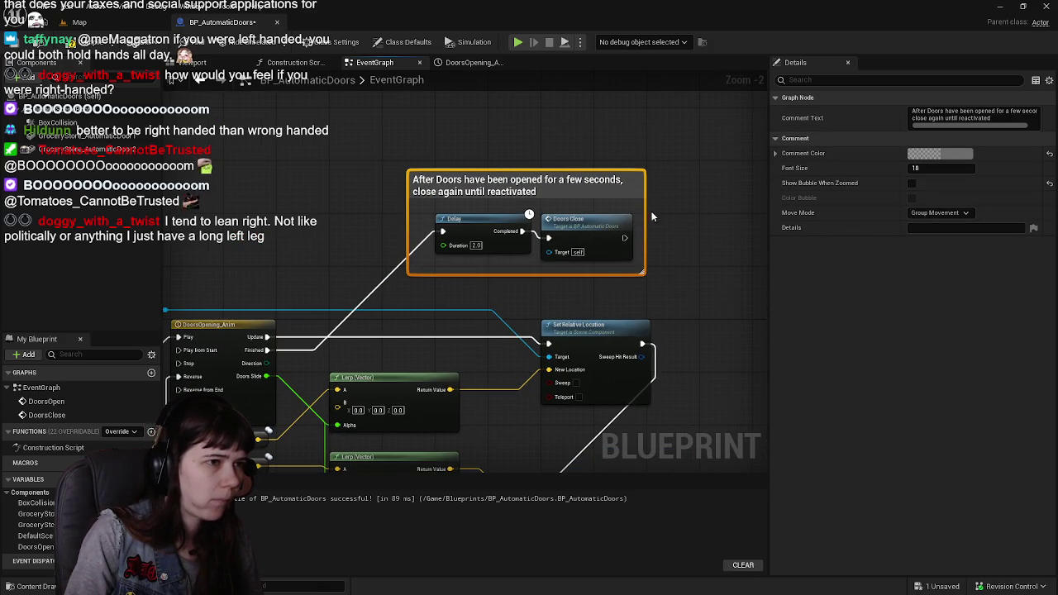
left_click_drag(645, 212, 658, 212)
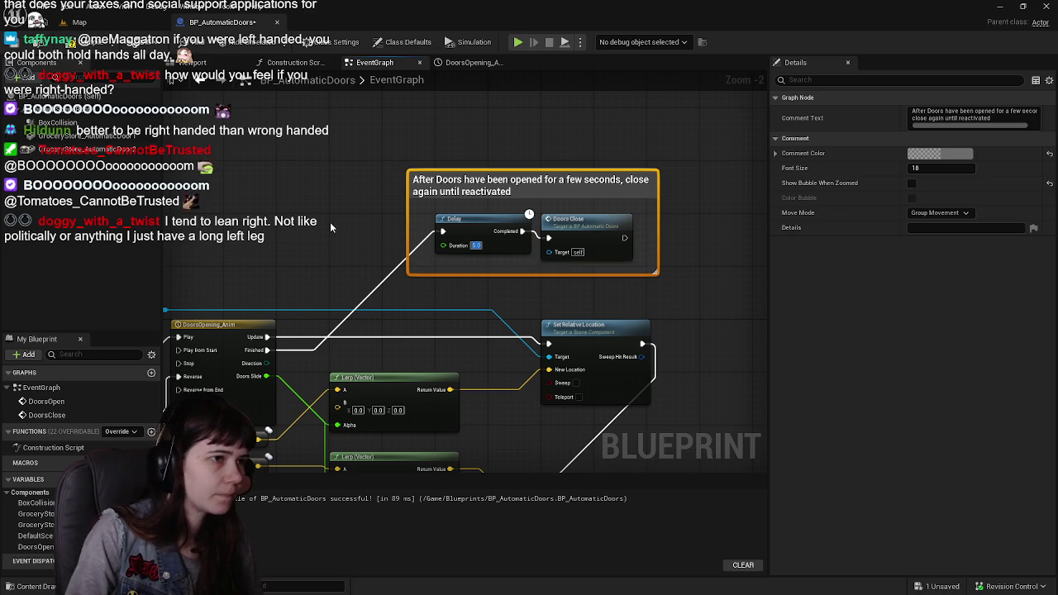
scroll(415, 214, "down", 1)
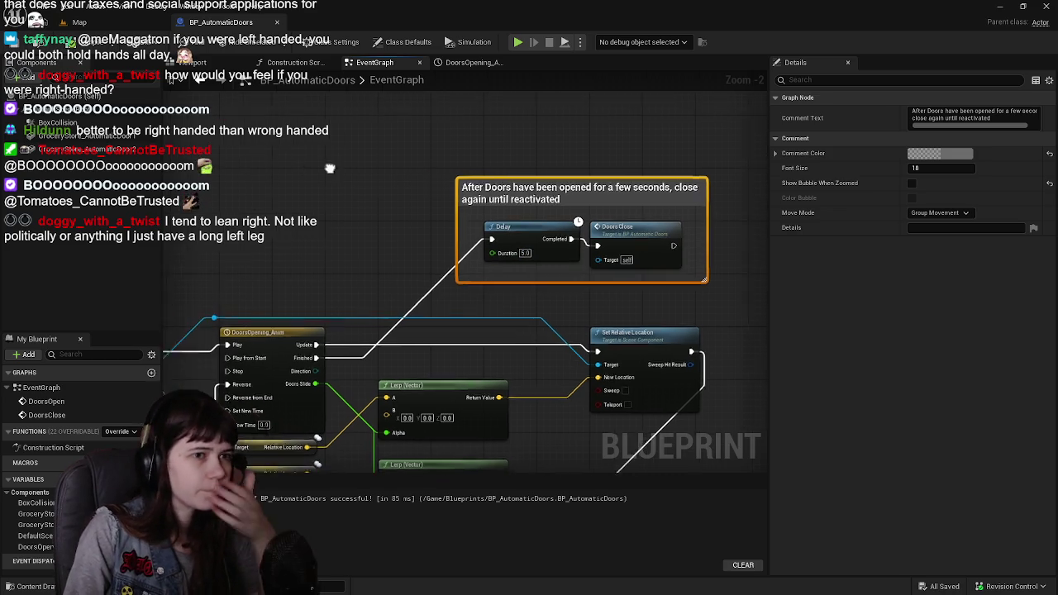
Set the comment's colour to yellow in the Color Picker
left_click_drag(414, 214, 339, 181)
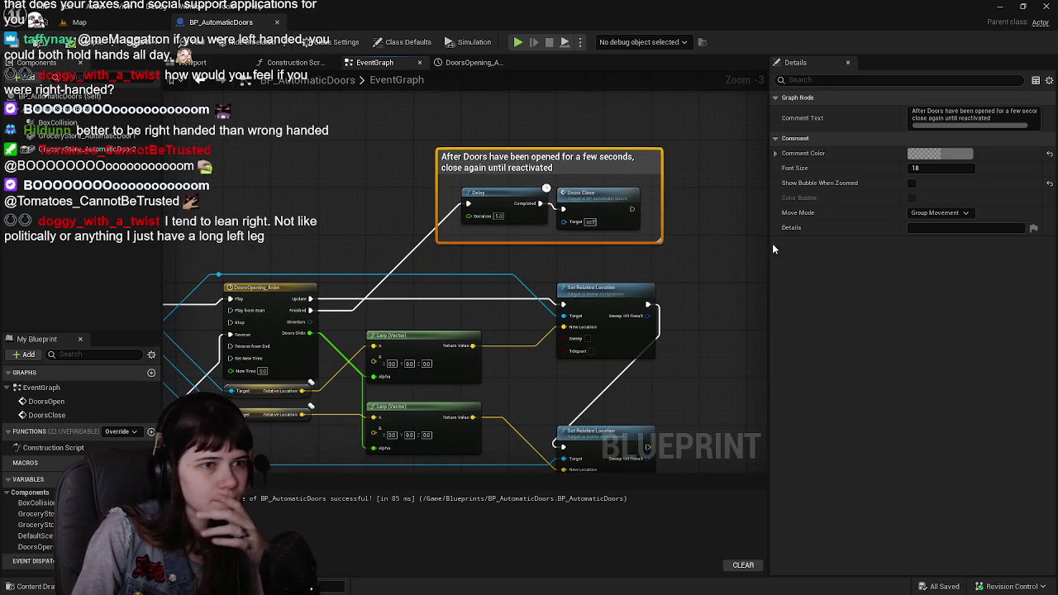
scroll(760, 245, "down", 2)
scroll(760, 245, "up", 2)
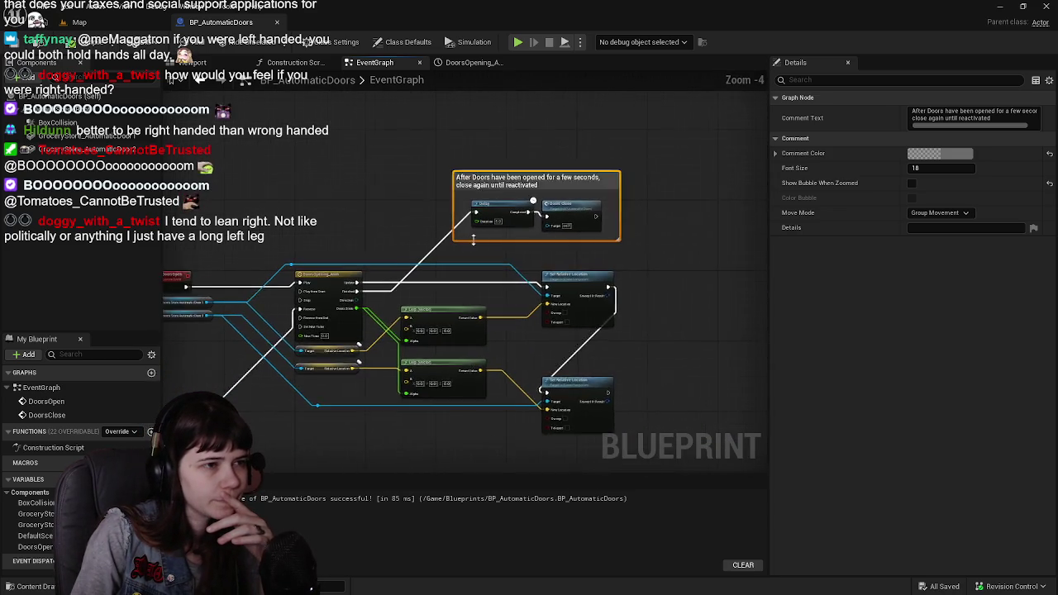
left_click(969, 154)
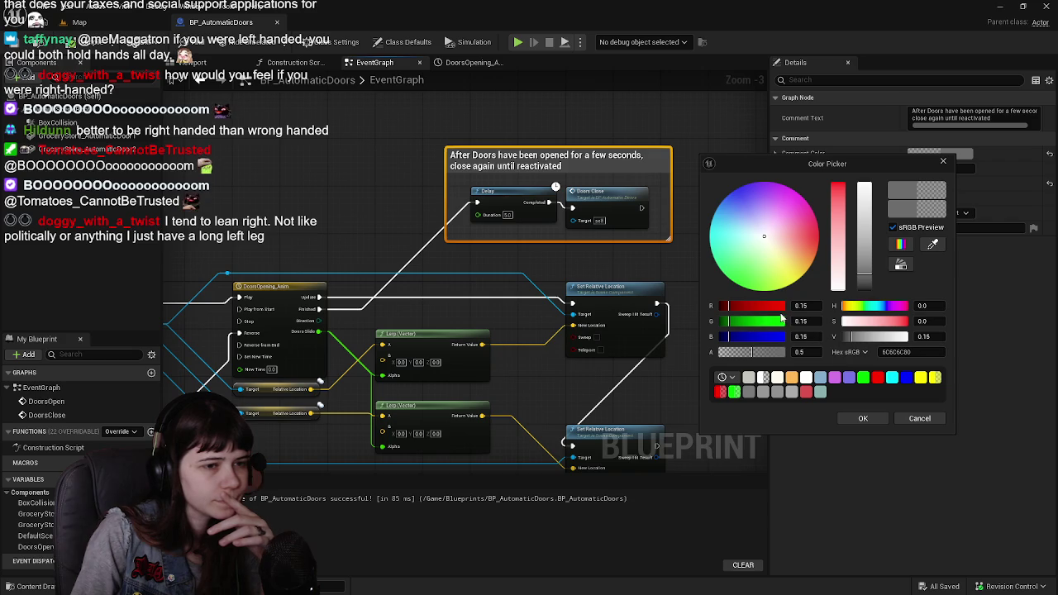
left_click(785, 321)
left_click_drag(744, 306, 792, 306)
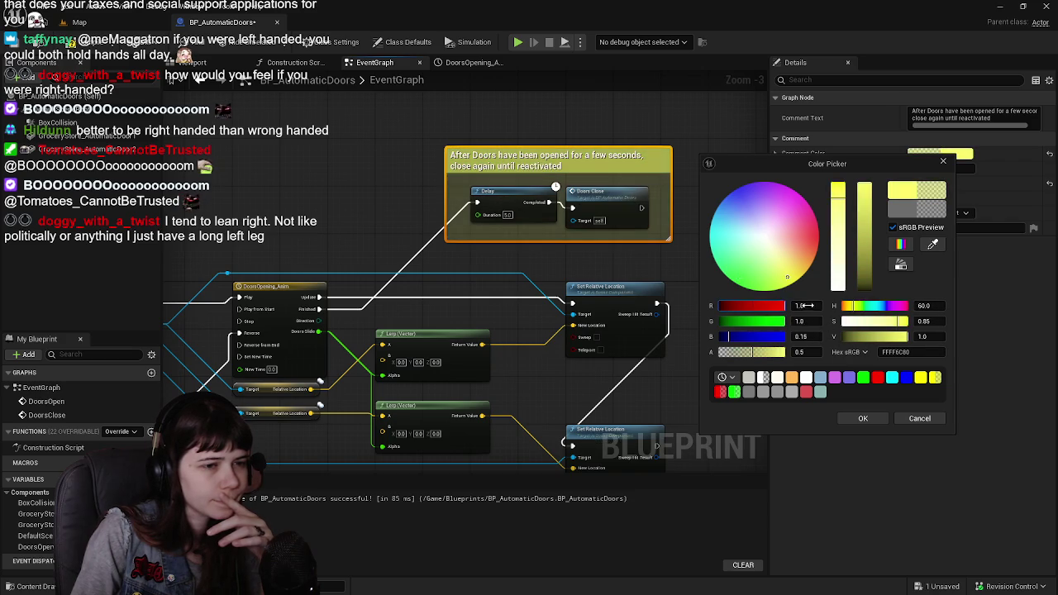
left_click(863, 418)
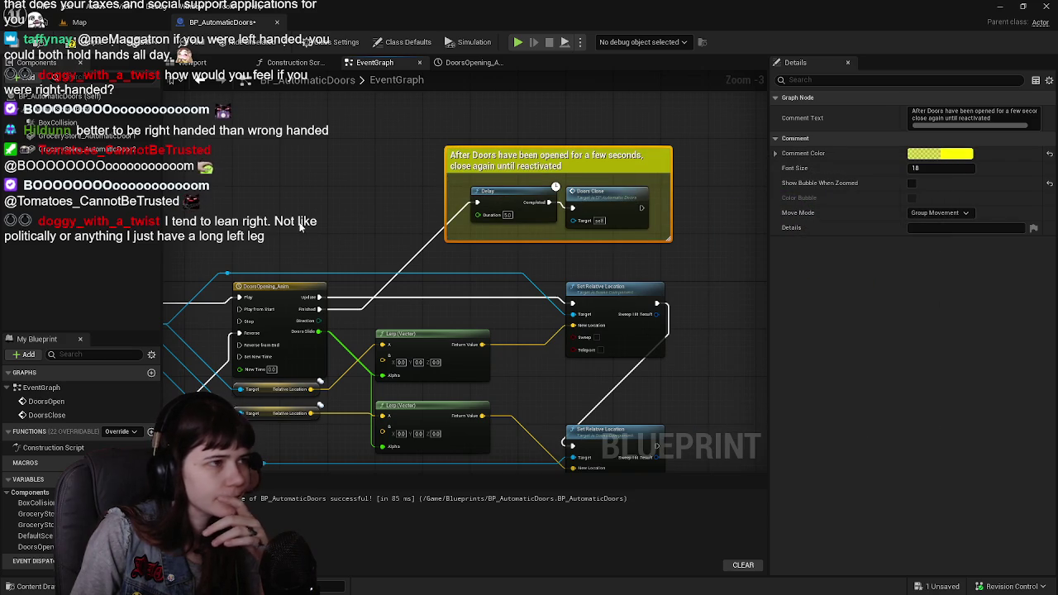
Compile and save BP_AutomaticDoors
left_click(75, 42)
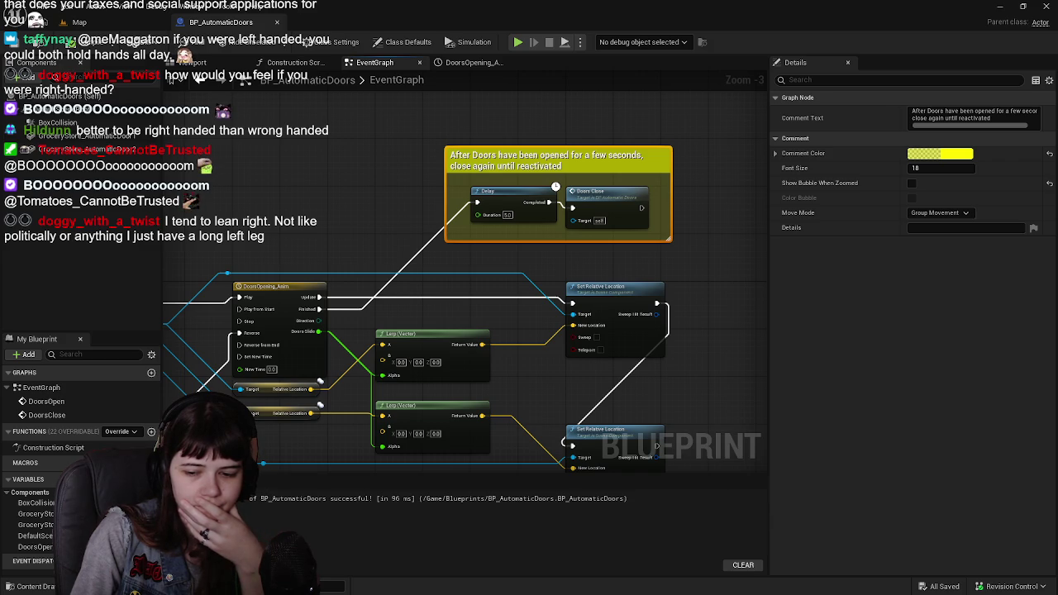
mouse_move(288, 181)
left_mouse_down()
mouse_move(300, 151)
mouse_move(400, 171)
mouse_move(446, 203)
left_mouse_up()
scroll(330, 154, "down", 1)
scroll(400, 157, "up", 2)
scroll(380, 182, "down", 2)
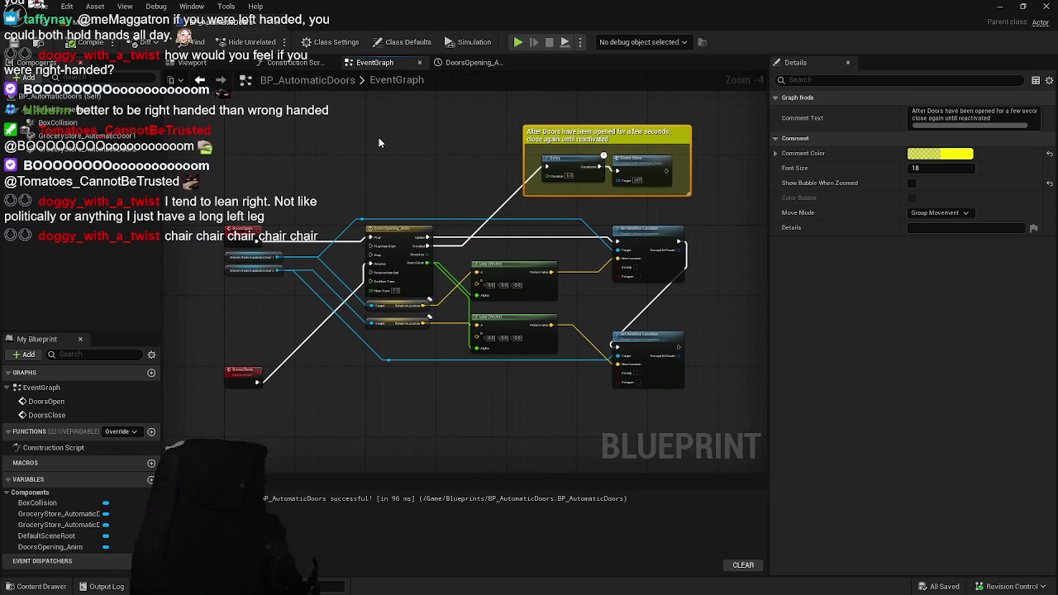
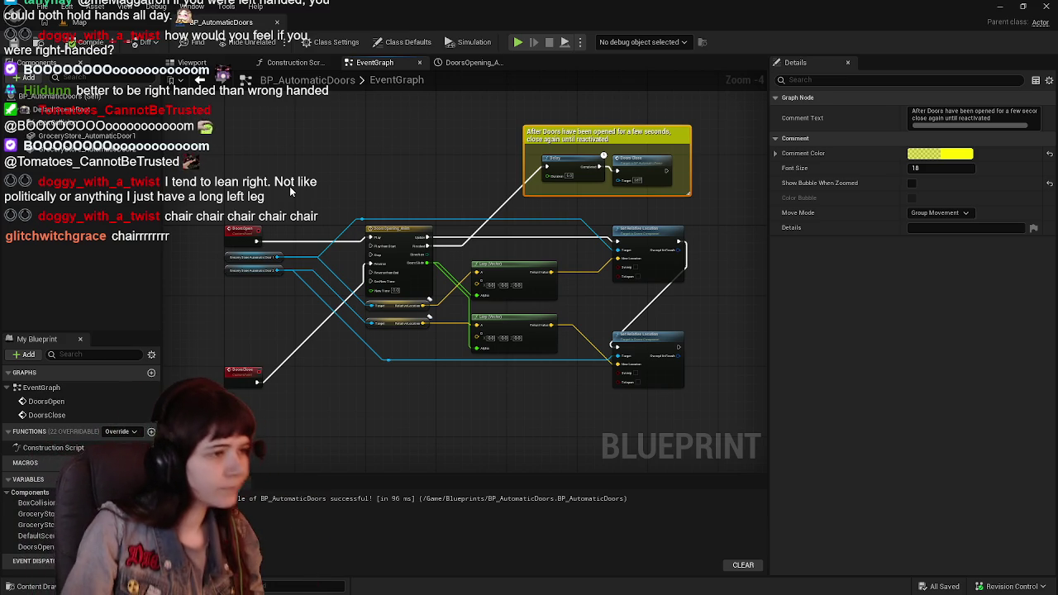
Slide the second door mesh to Y 130 in the preview, using a 10-unit grid snap
left_click(115, 22)
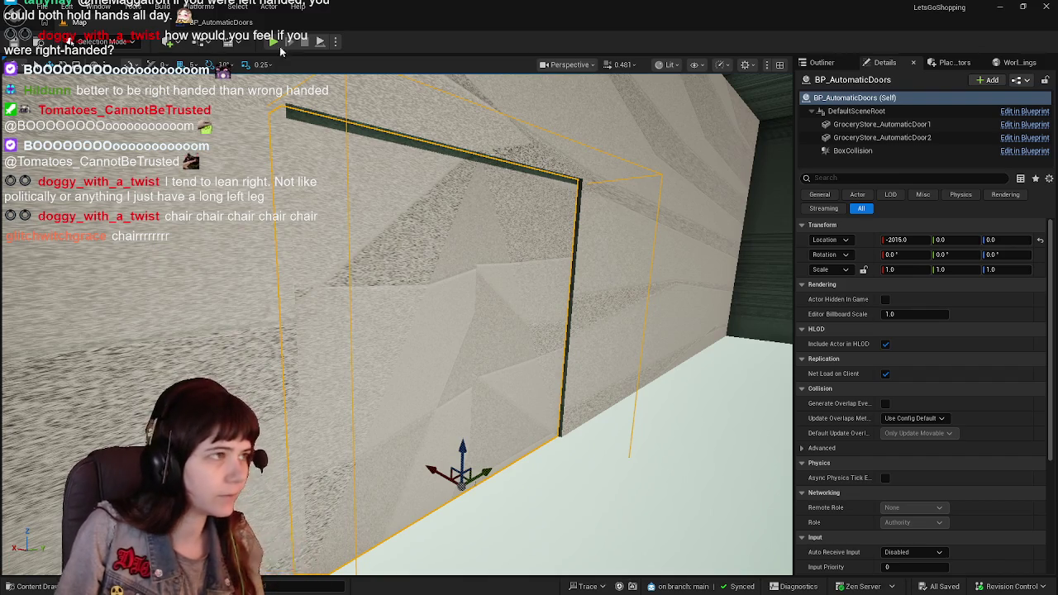
left_click(218, 23)
left_click(219, 62)
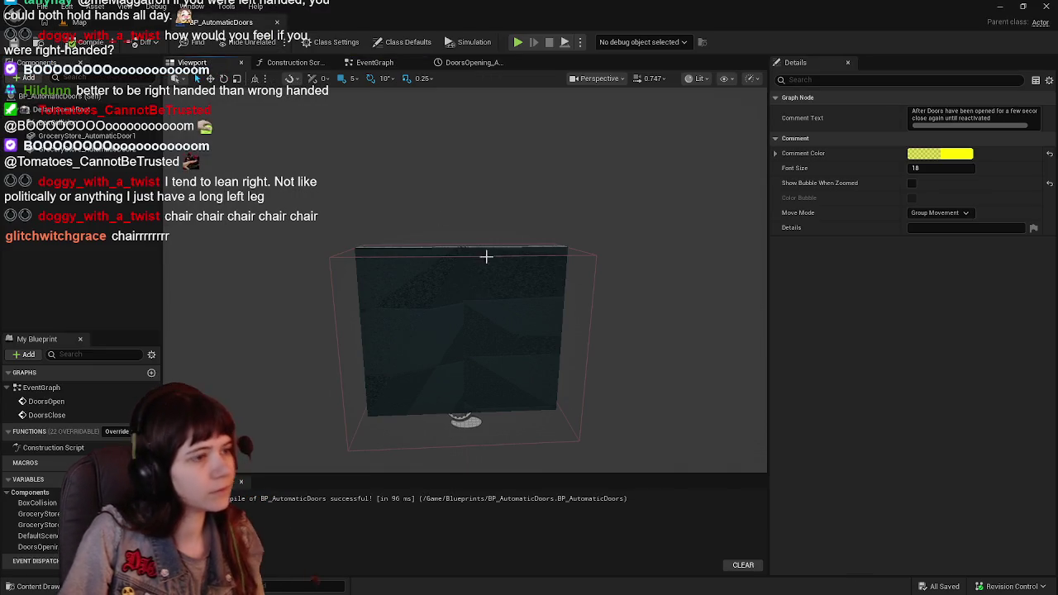
left_click(550, 373)
scroll(550, 373, "up", 3)
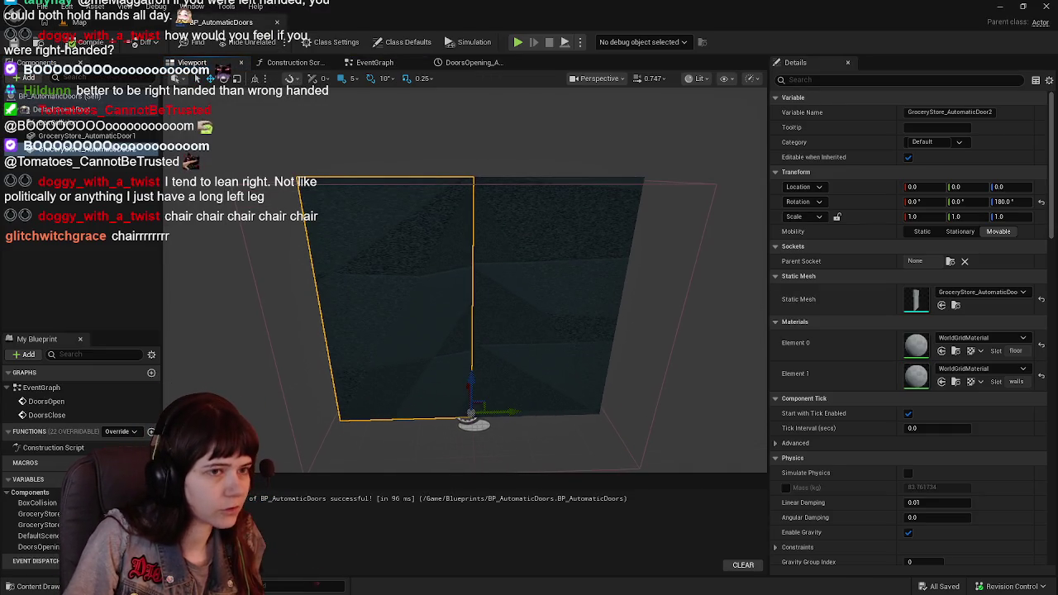
left_click(355, 78)
left_click(367, 139)
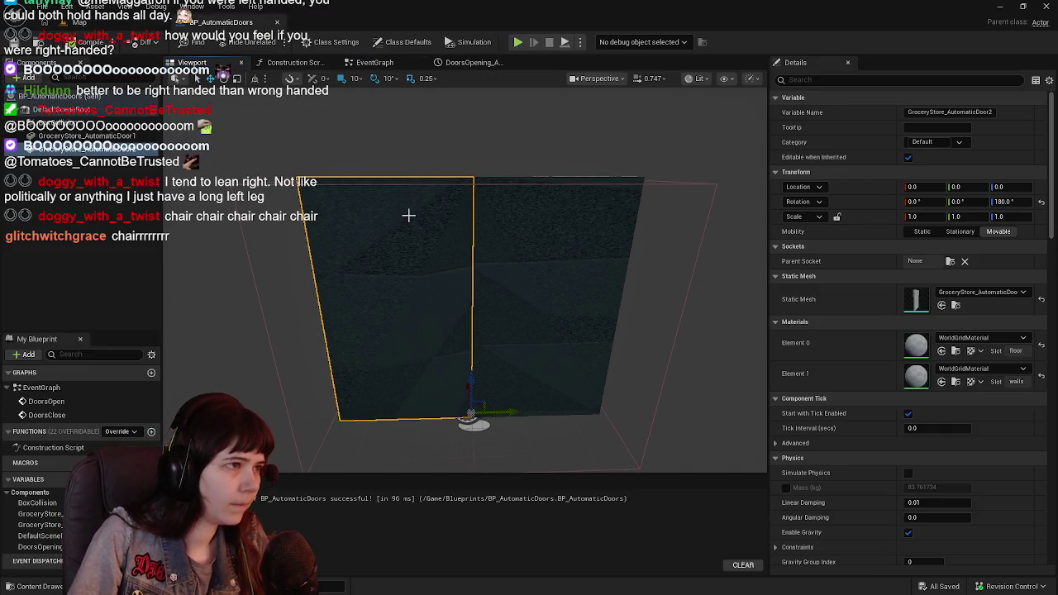
left_click_drag(517, 410, 390, 415)
Check the opened doors in the level, then reset the second door's Y location to 0
left_click(91, 22)
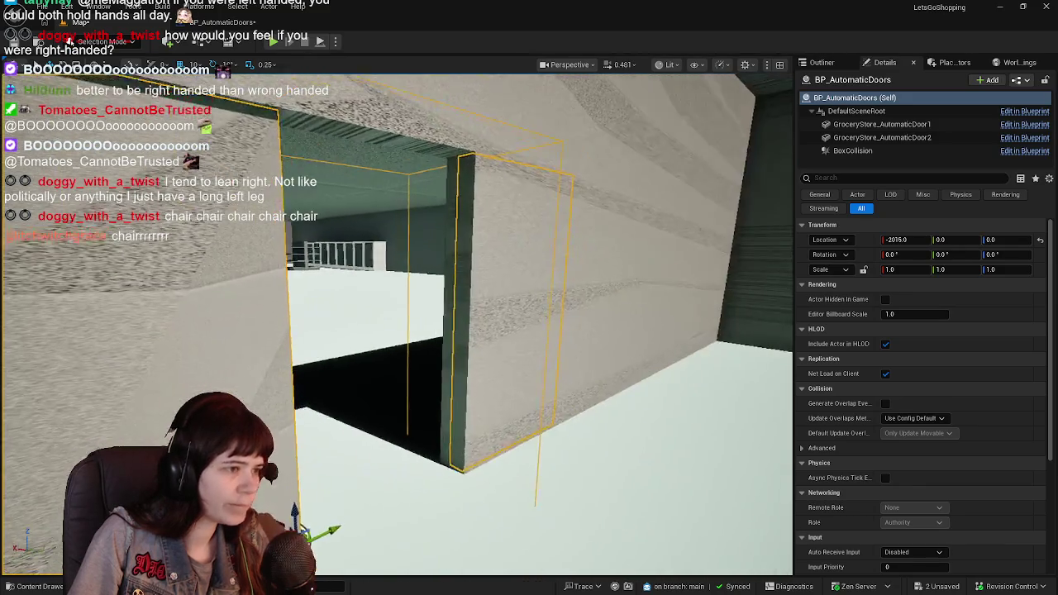
mouse_move(370, 88)
left_mouse_down()
mouse_move(366, 53)
mouse_move(361, 253)
mouse_move(275, 15)
left_mouse_up()
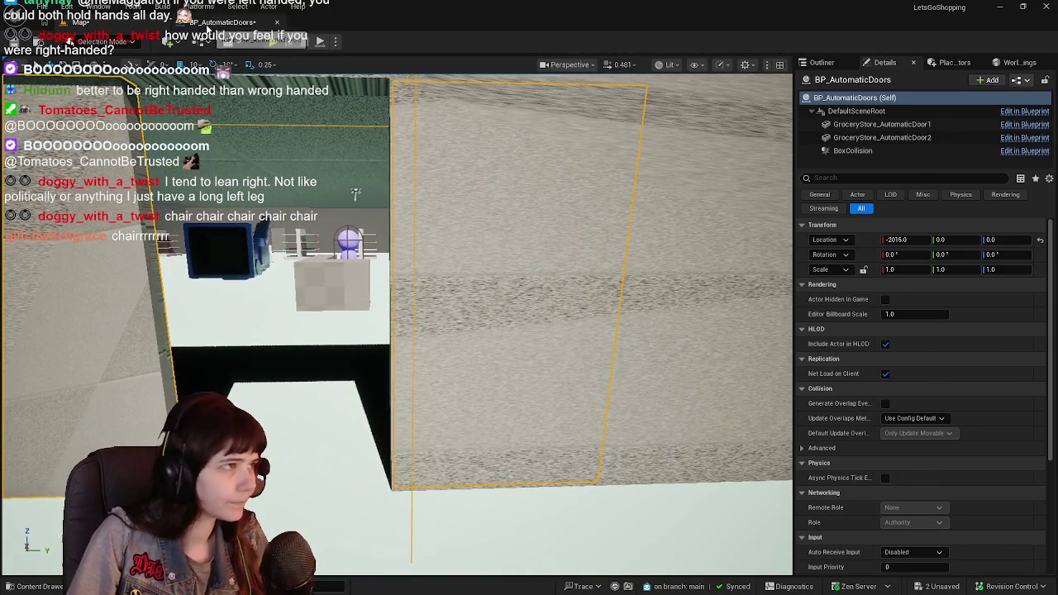
left_click(1023, 138)
left_click(965, 188)
type("0")
key("Return")
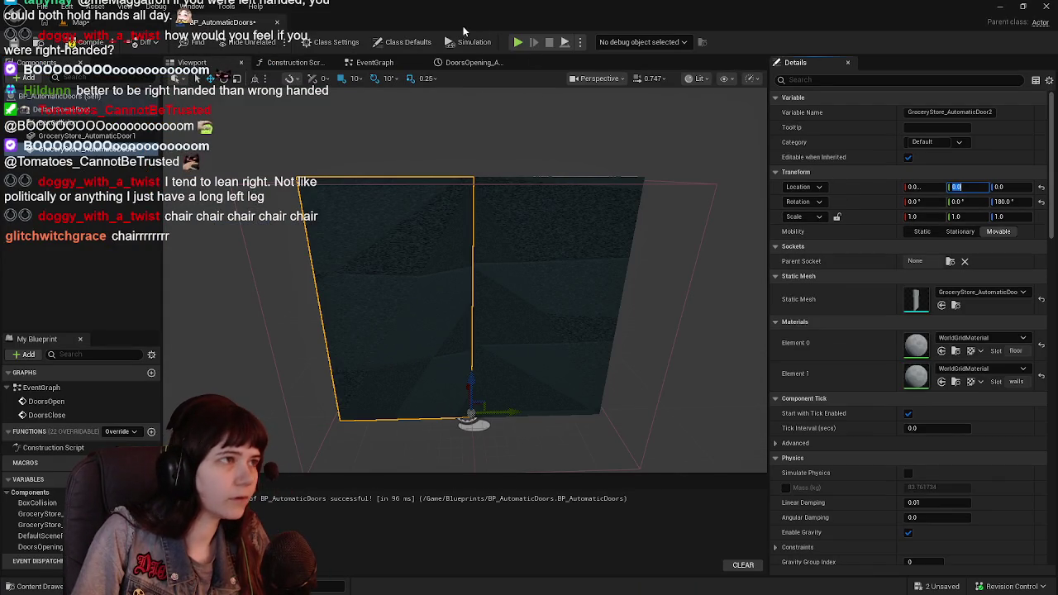
Recompile the door blueprint and bring the Lerp nodes into view
left_click(397, 60)
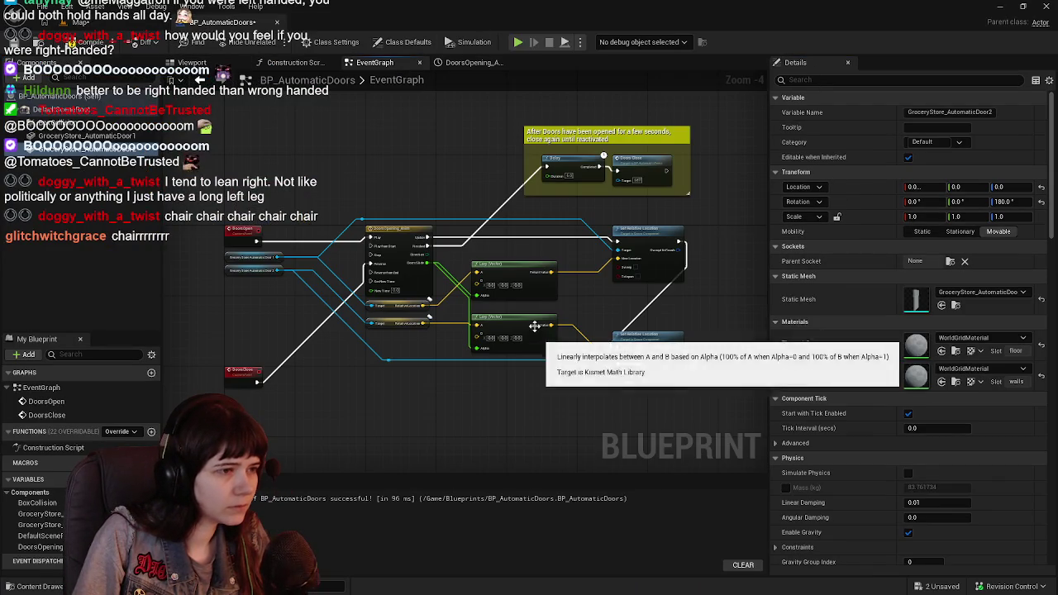
scroll(496, 291, "up", 2)
left_click(75, 41)
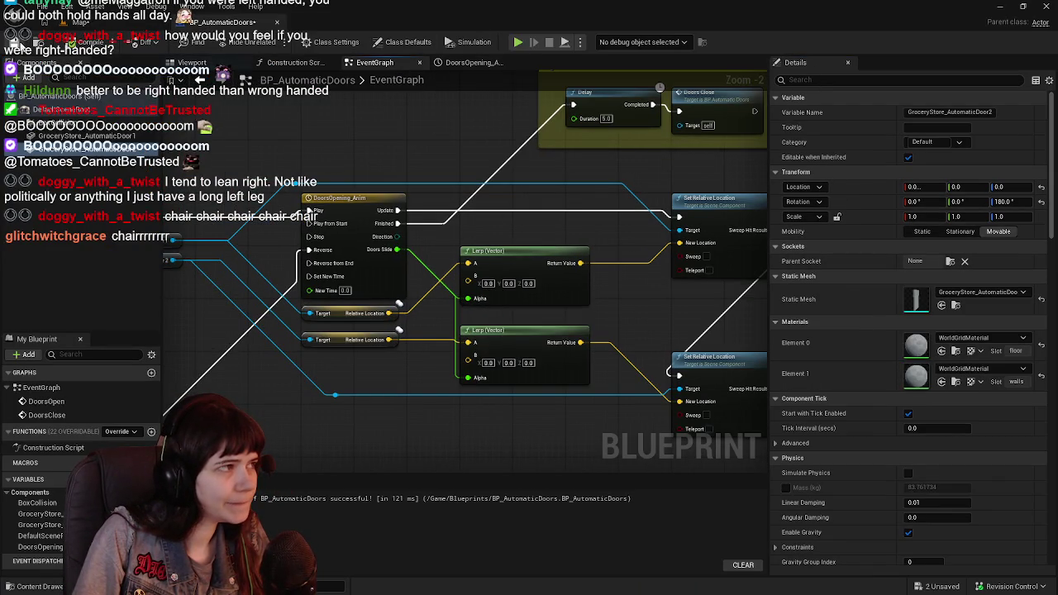
left_click_drag(428, 318, 454, 326)
scroll(455, 326, "down", 1)
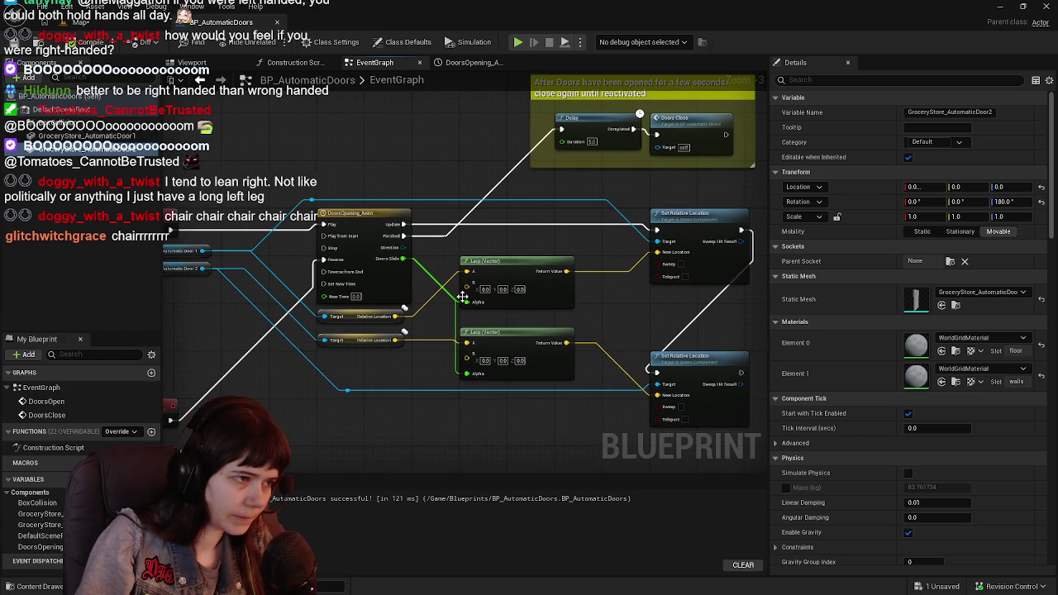
Enter 130 as the lower Lerp (Vector) node's B Y value and recompile
left_click(219, 64)
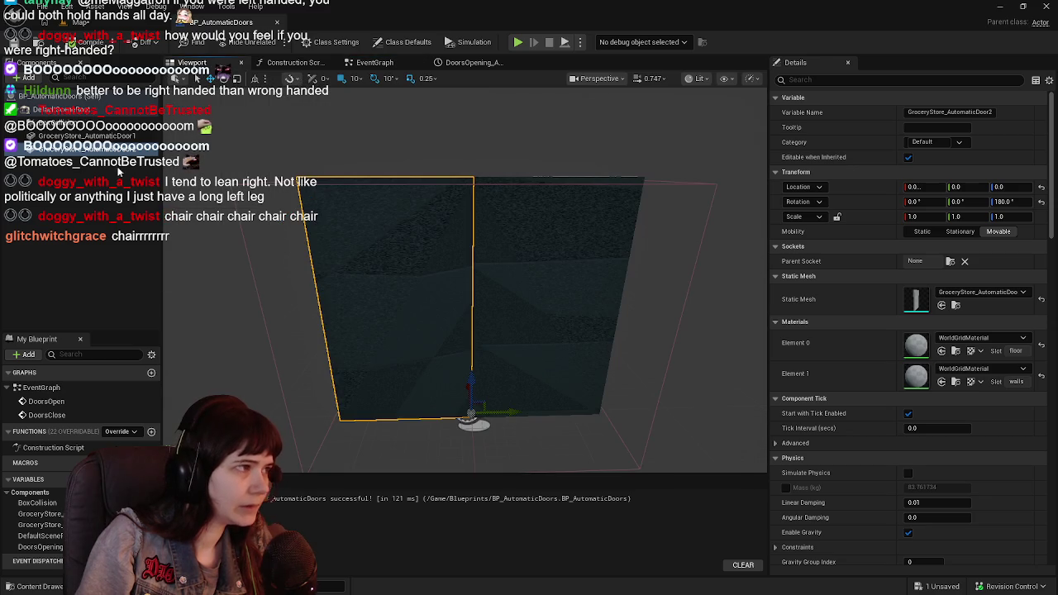
left_click(389, 63)
left_click_drag(387, 334, 452, 358)
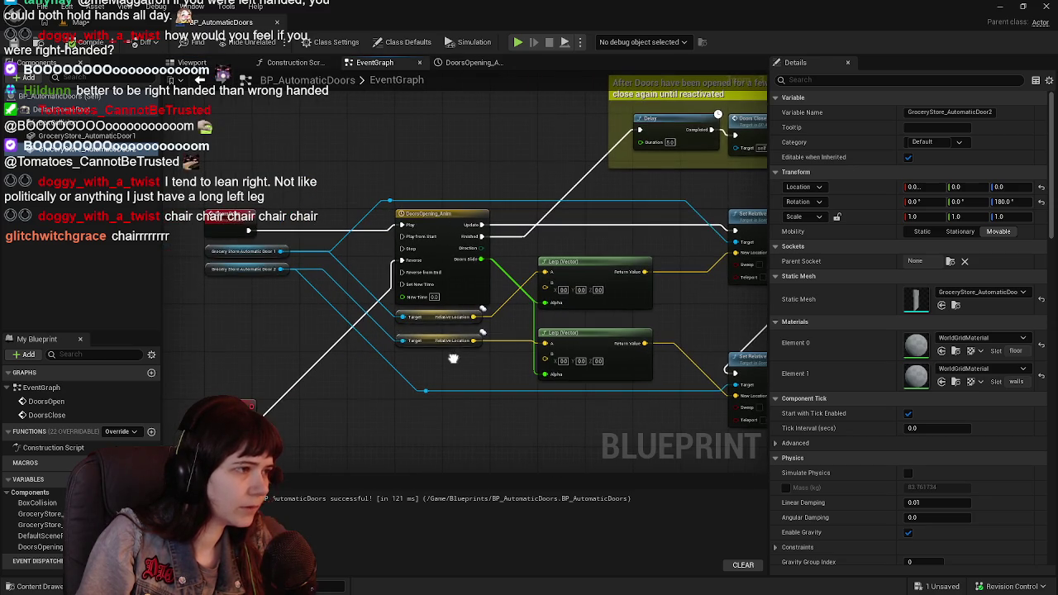
left_click_drag(281, 306, 207, 300)
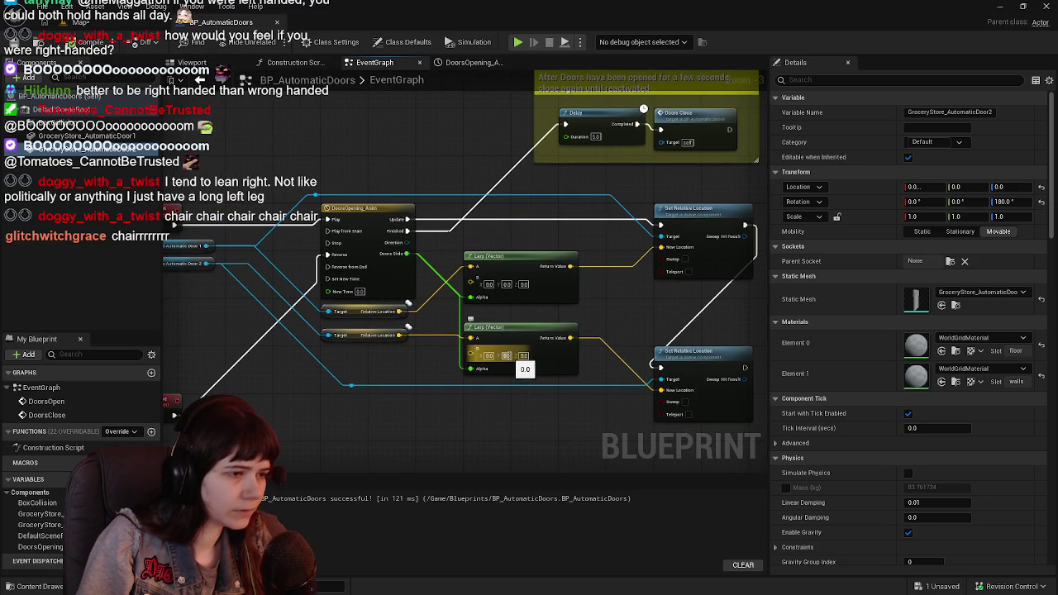
type("180")
key("Return")
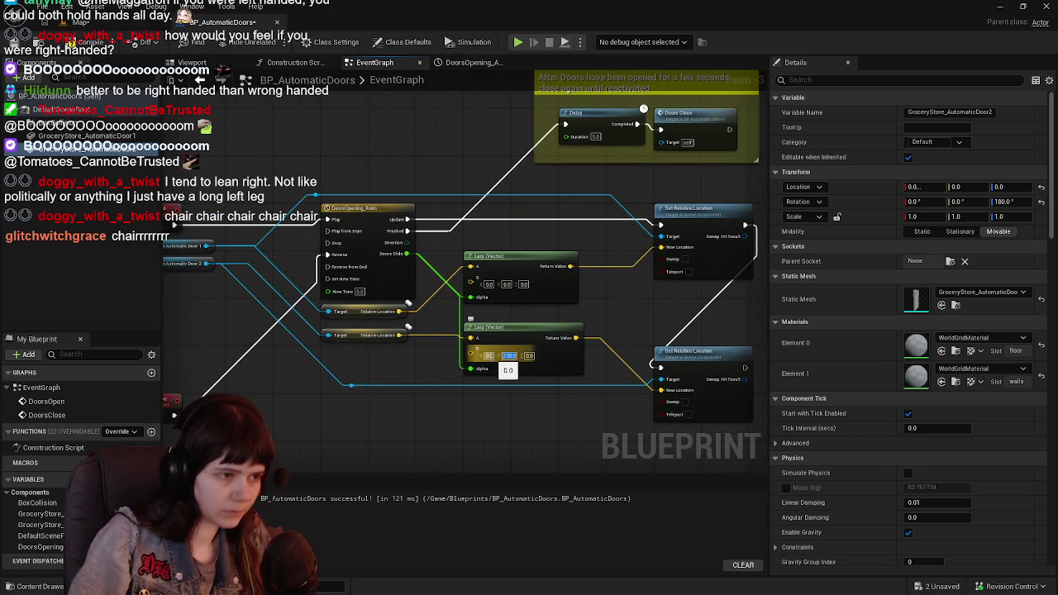
left_click(82, 42)
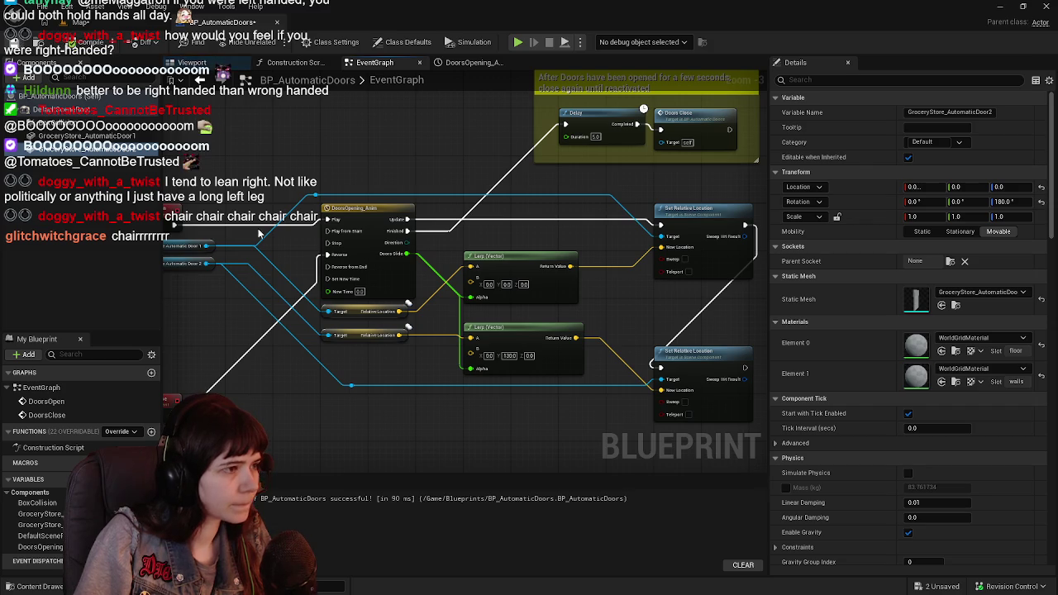
left_click_drag(172, 252, 206, 262)
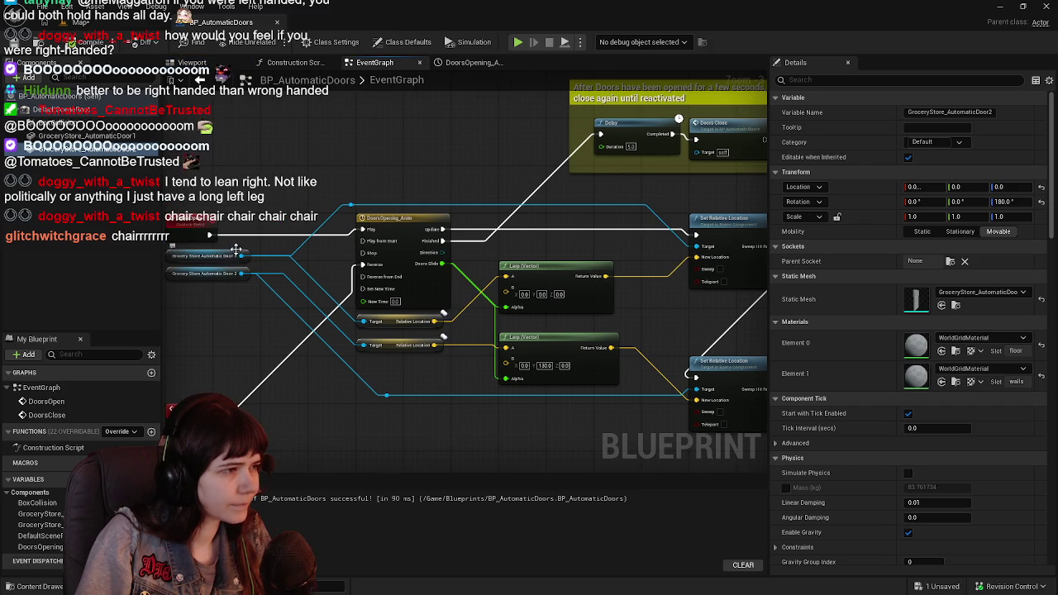
left_click(239, 251)
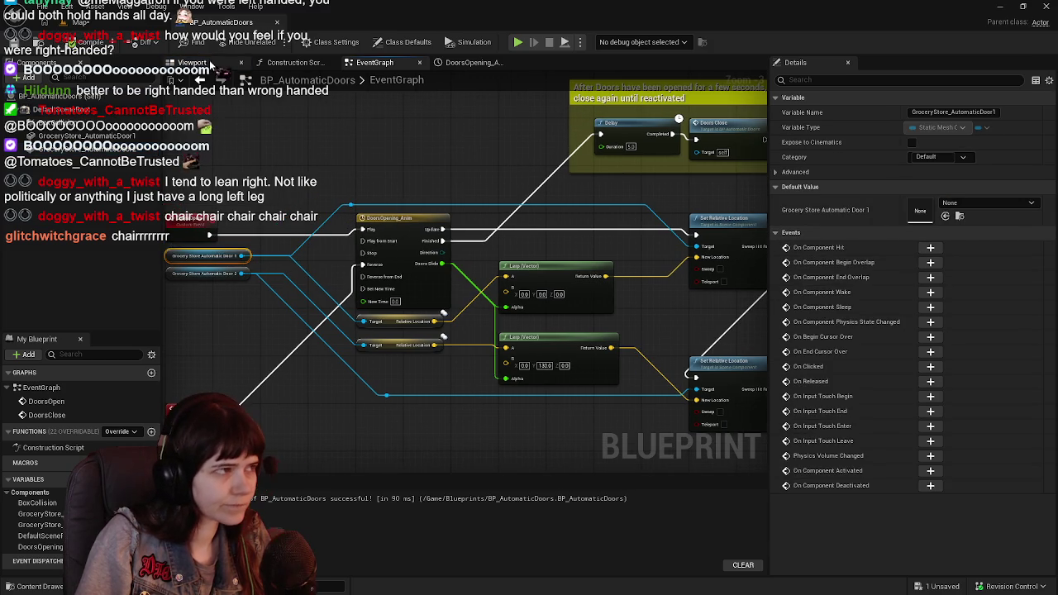
left_click(191, 62)
left_click(608, 305)
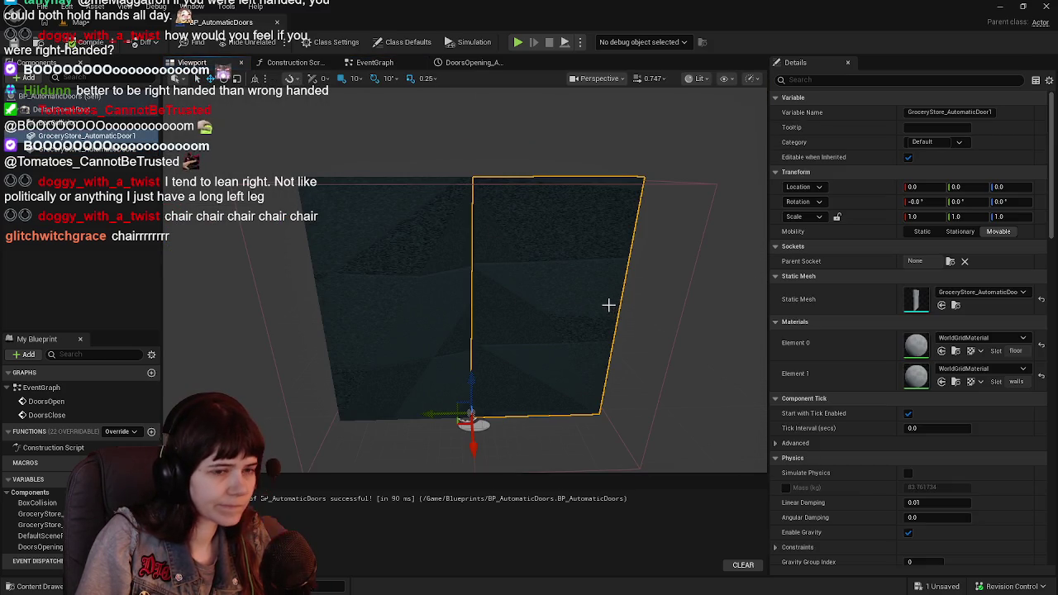
left_click_drag(428, 410, 555, 432)
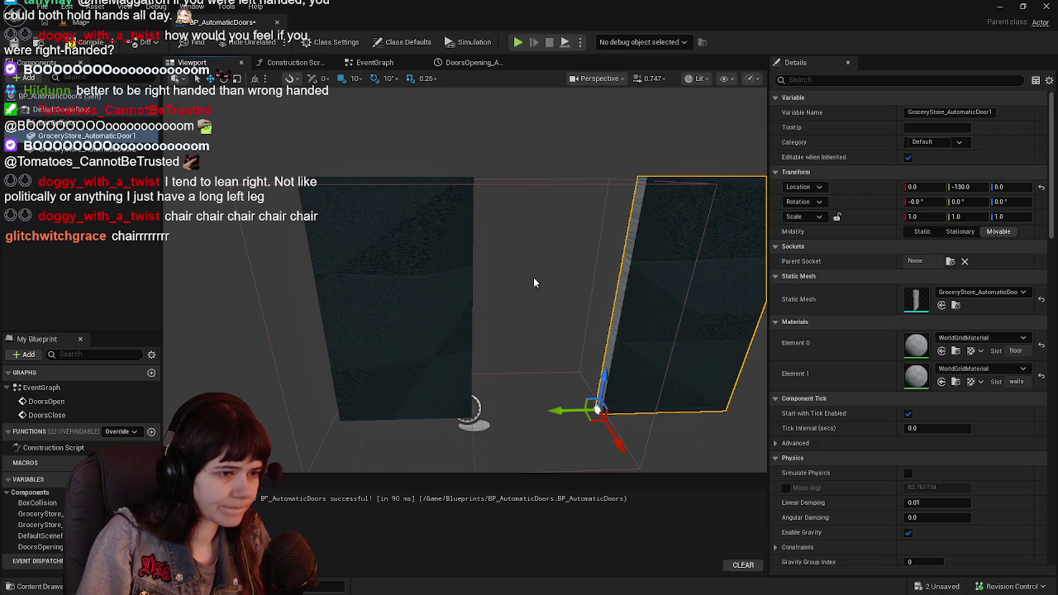
key("f")
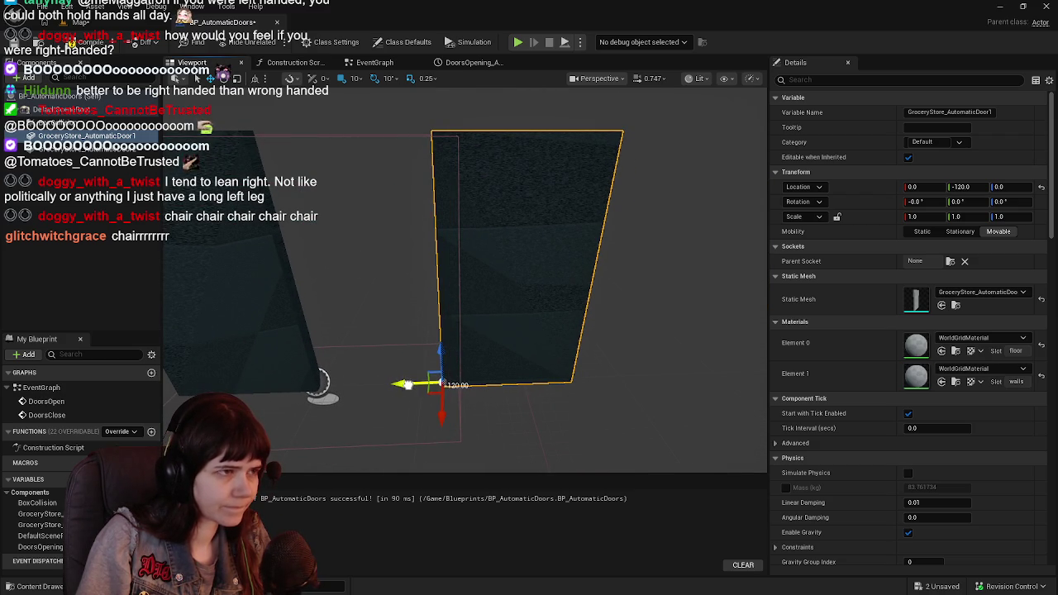
left_click(122, 24)
key("f")
scroll(396, 236, "up", 3)
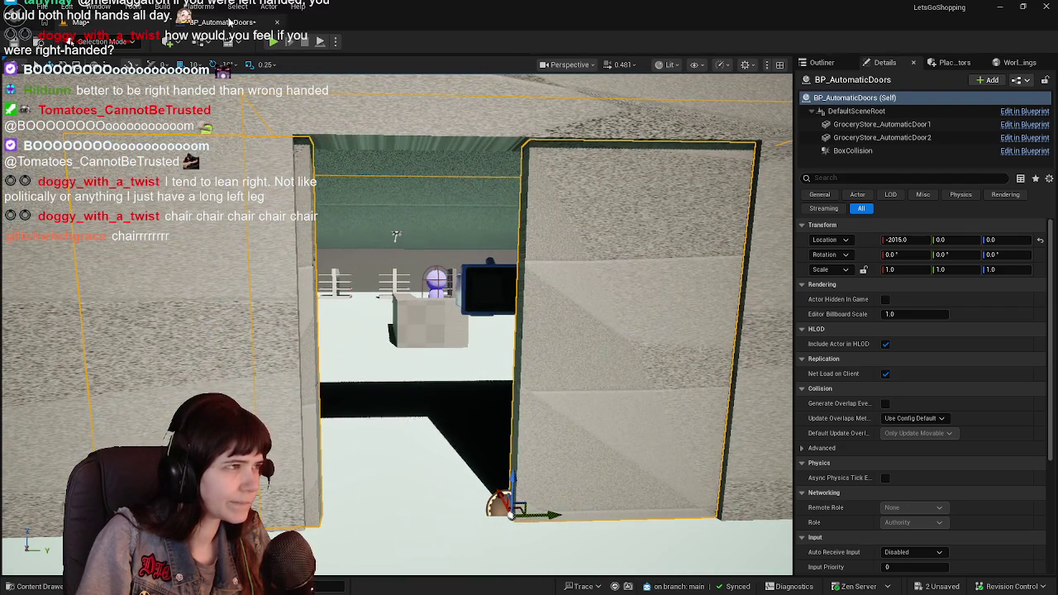
left_click(225, 28)
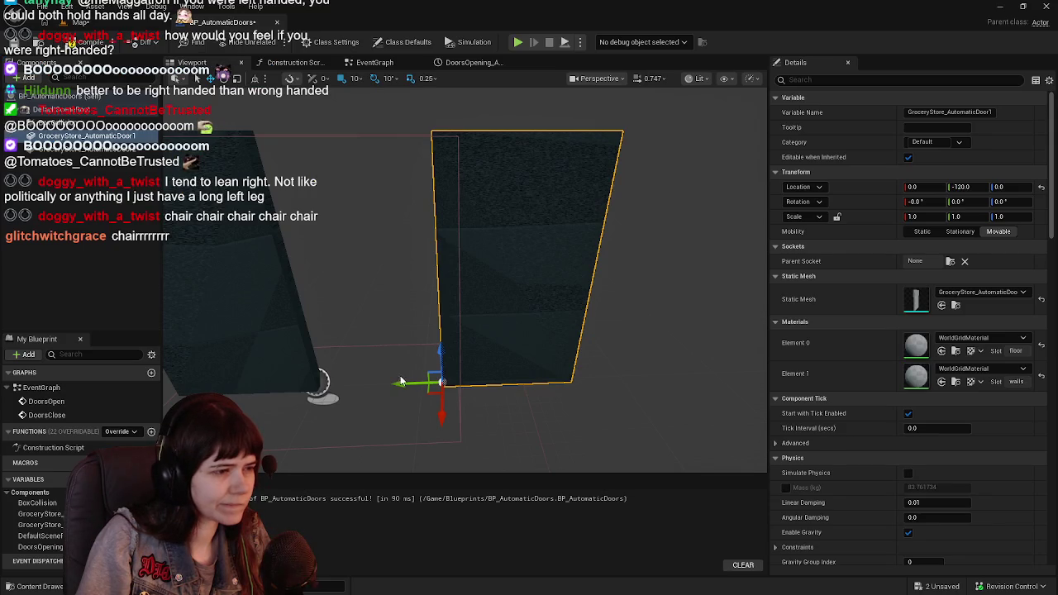
left_click_drag(397, 383, 410, 384)
left_click(71, 23)
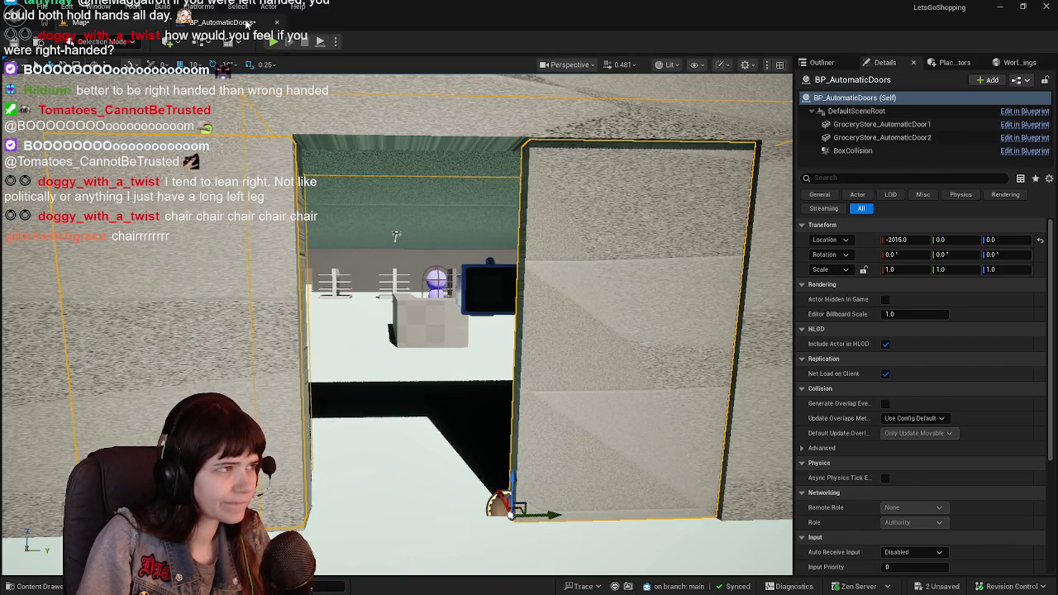
left_click(225, 22)
left_click(961, 187)
type("0")
key("Return")
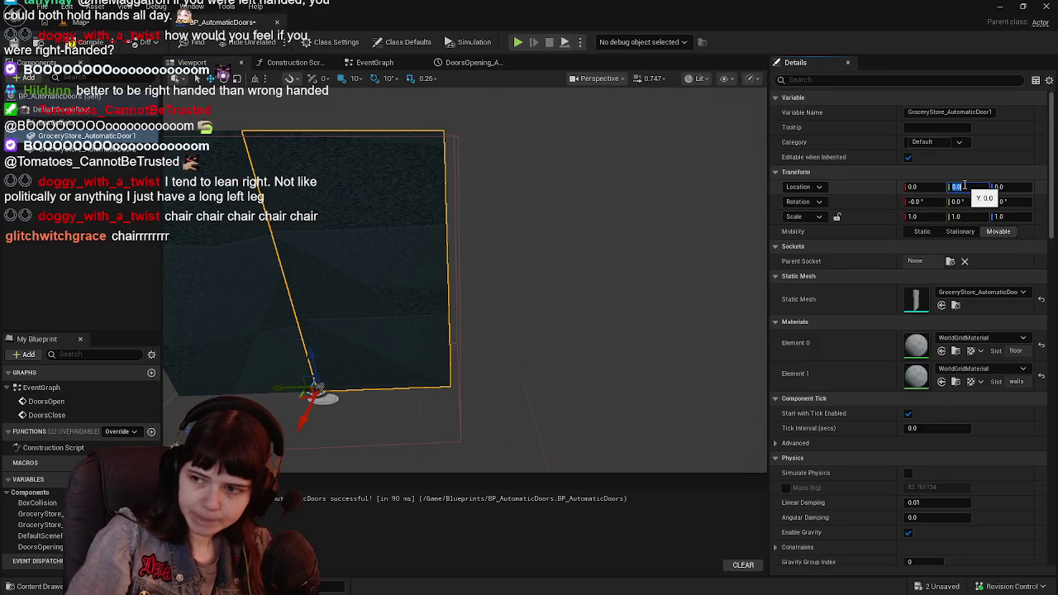
left_click(359, 63)
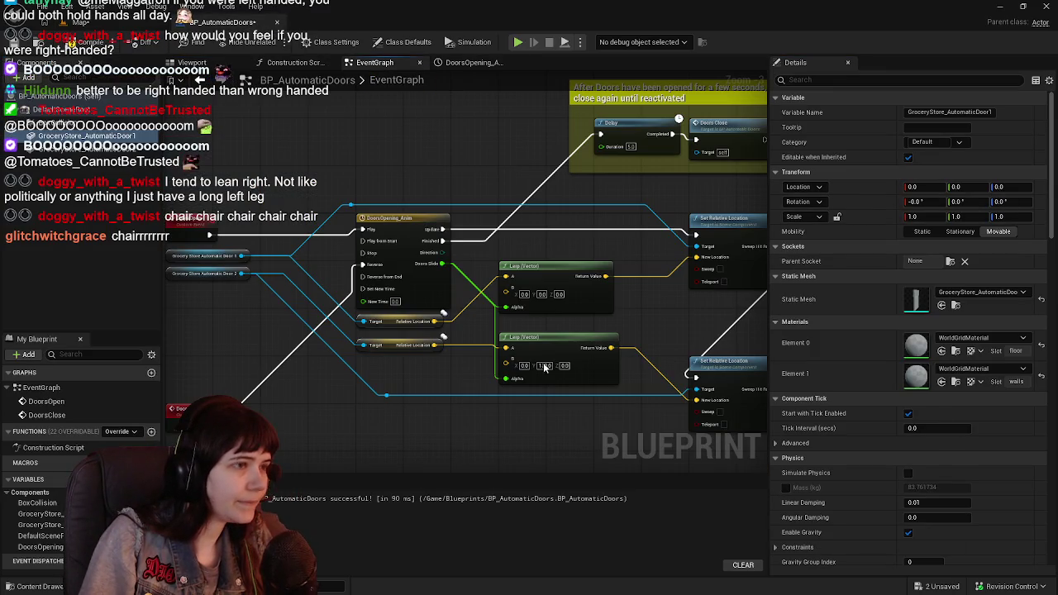
left_click(510, 63)
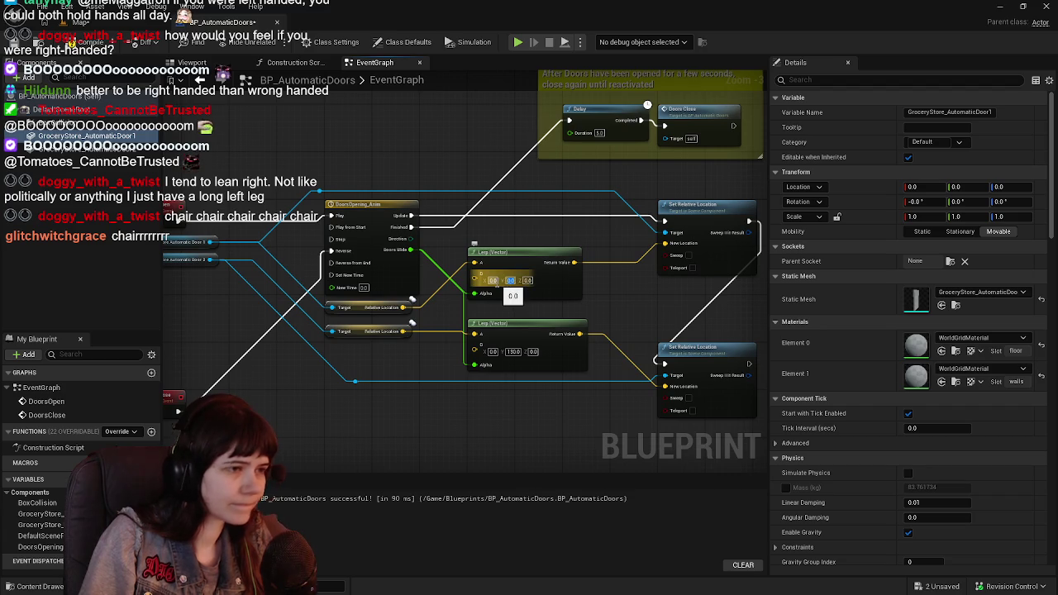
type("130")
key("Return")
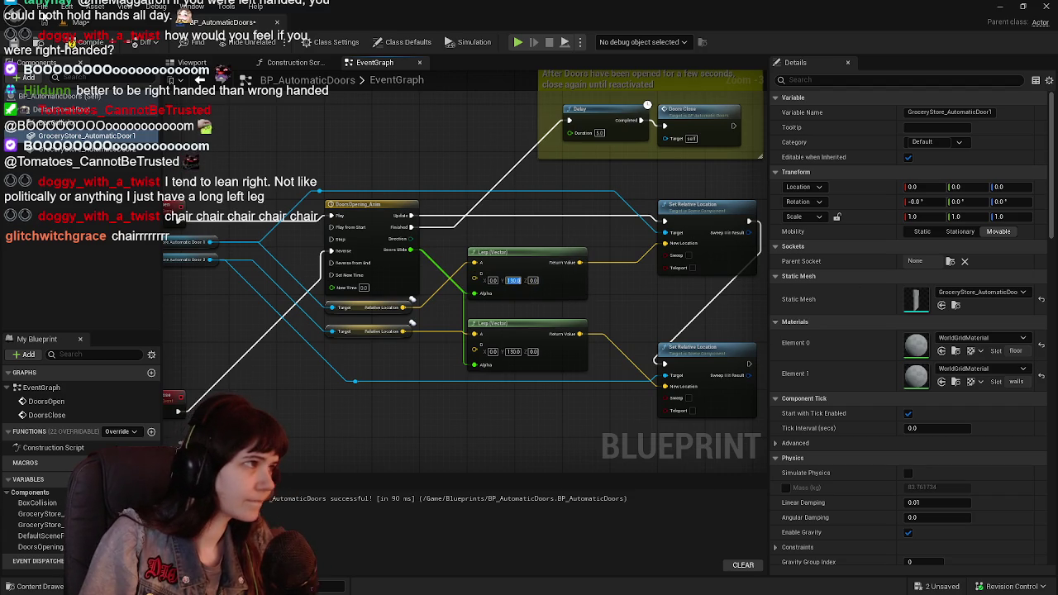
mouse_move(383, 140)
left_mouse_down()
mouse_move(415, 145)
mouse_move(431, 171)
left_mouse_up()
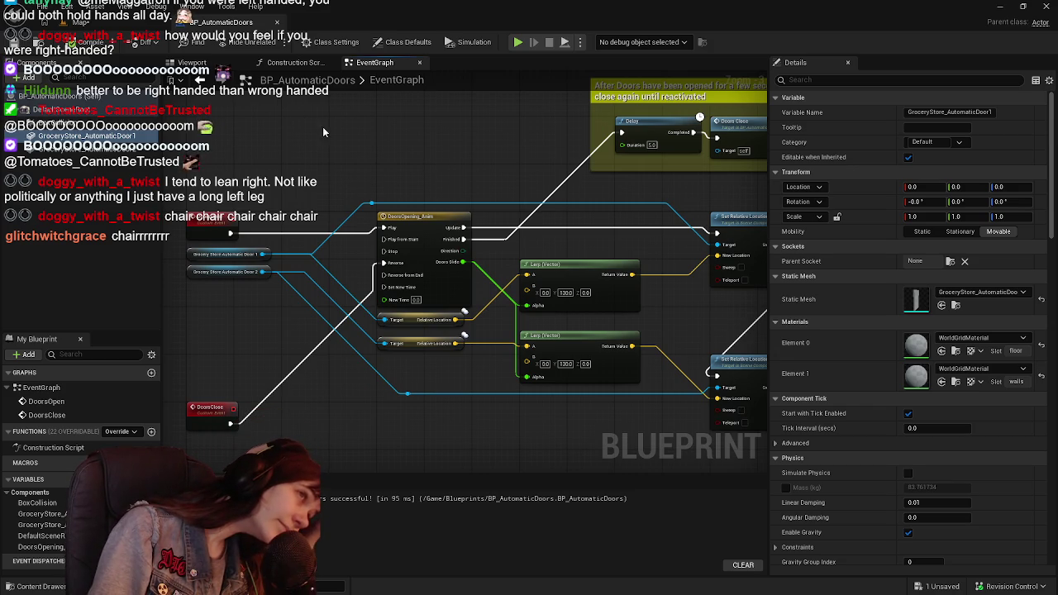
left_click(124, 22)
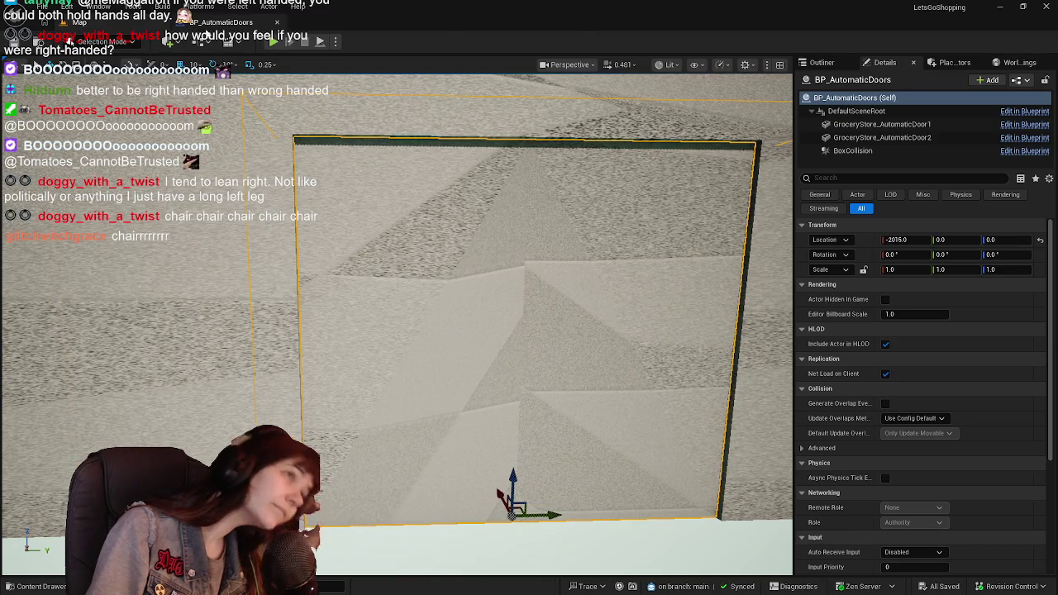
left_click(222, 22)
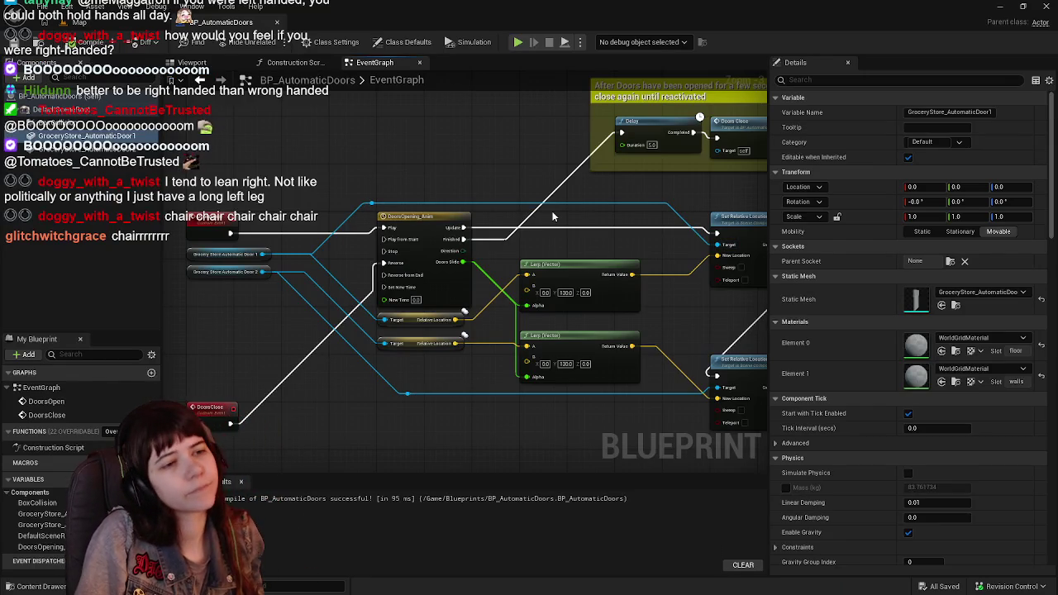
scroll(475, 208, "down", 3)
scroll(459, 208, "up", 2)
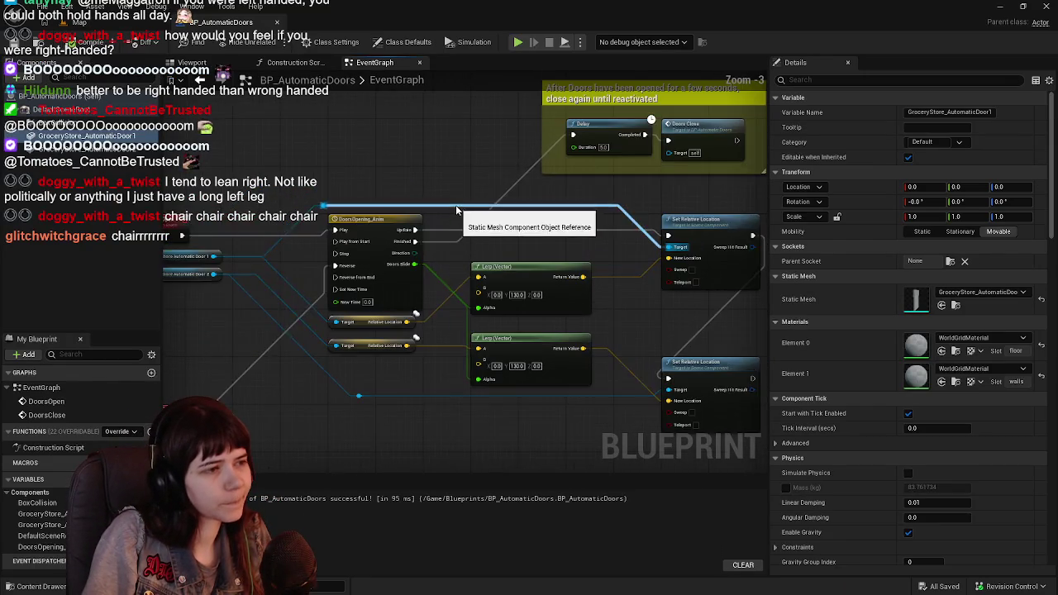
scroll(455, 205, "down", 2)
scroll(463, 204, "up", 1)
scroll(467, 204, "up", 1)
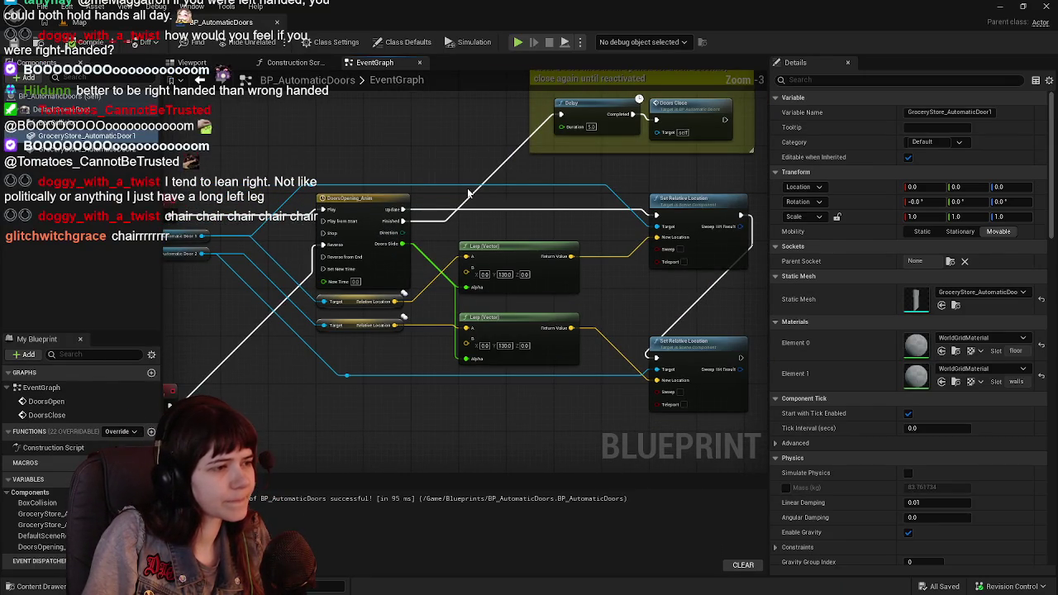
left_click(138, 28)
left_click(223, 23)
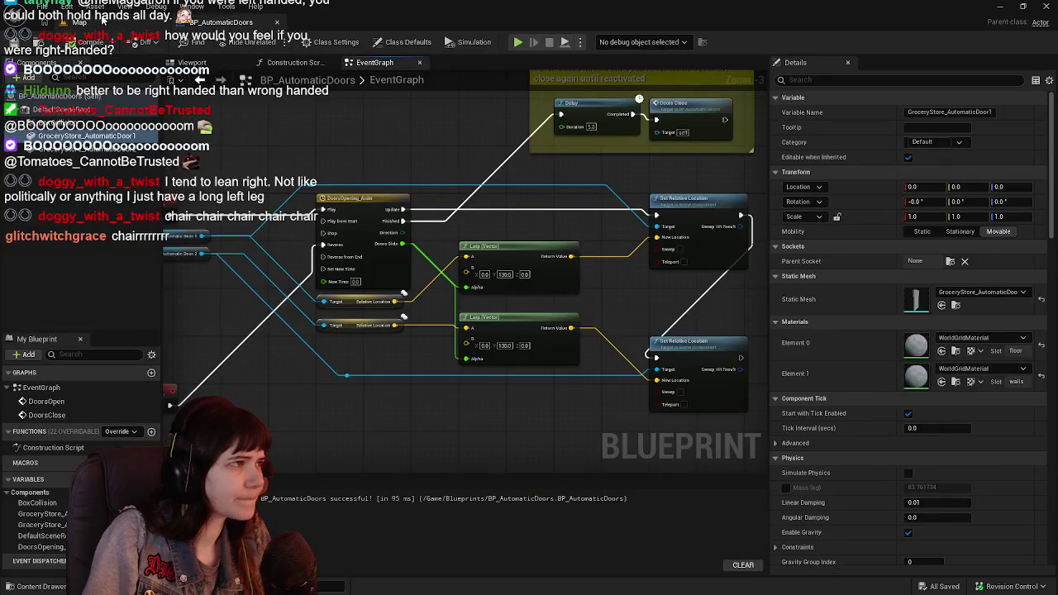
scroll(375, 137, "down", 2)
scroll(437, 271, "up", 1)
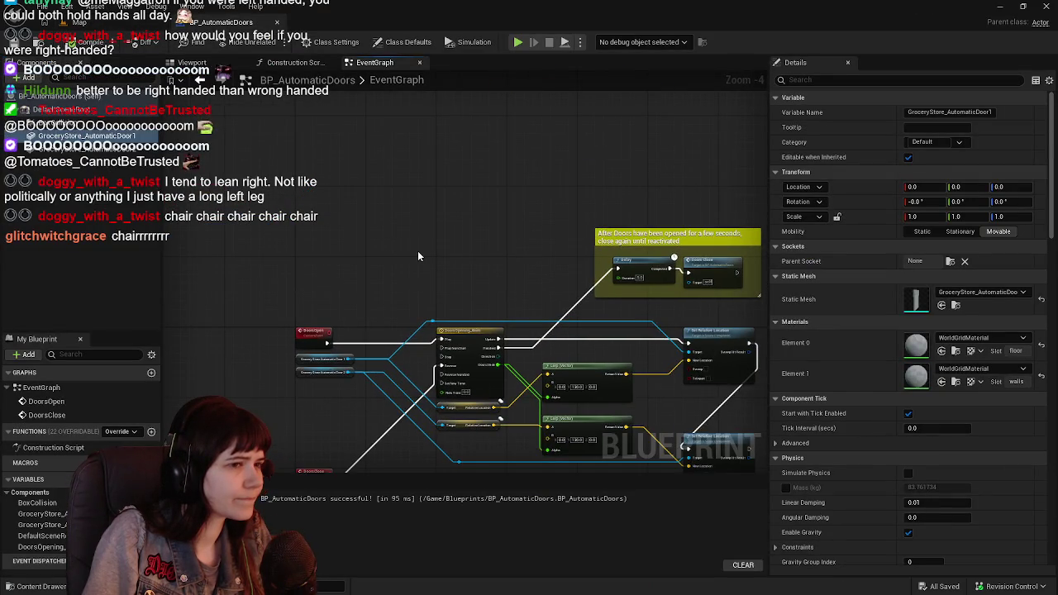
left_click_drag(417, 257, 395, 178)
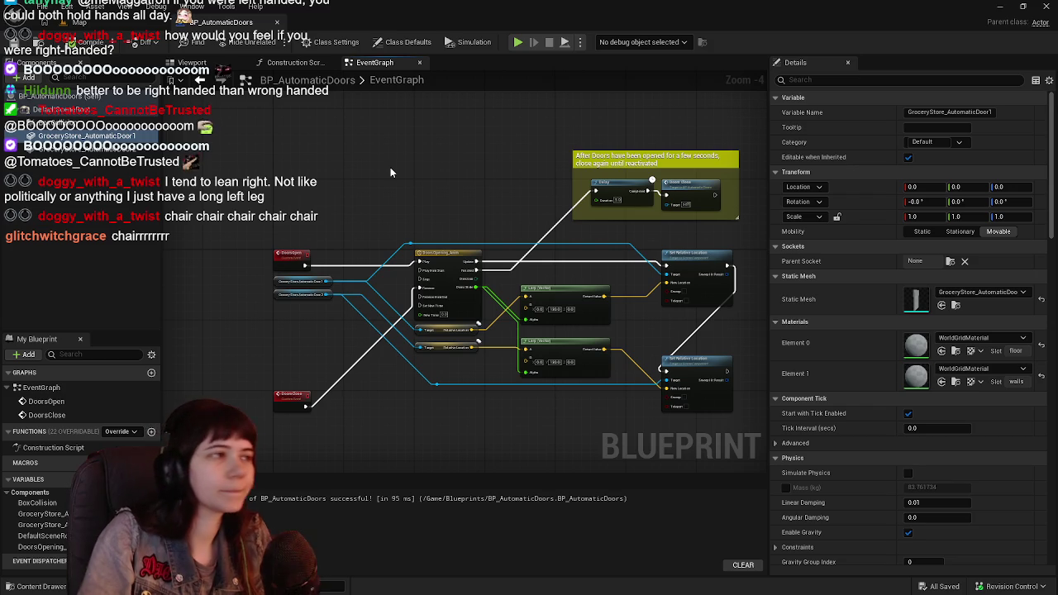
scroll(430, 244, "up", 1)
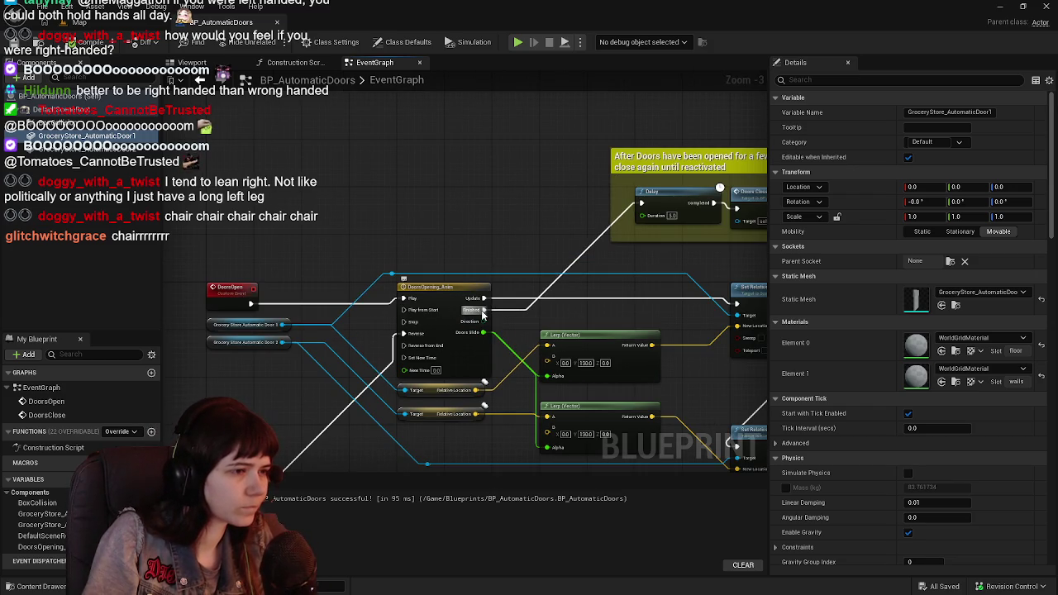
scroll(430, 244, "down", 1)
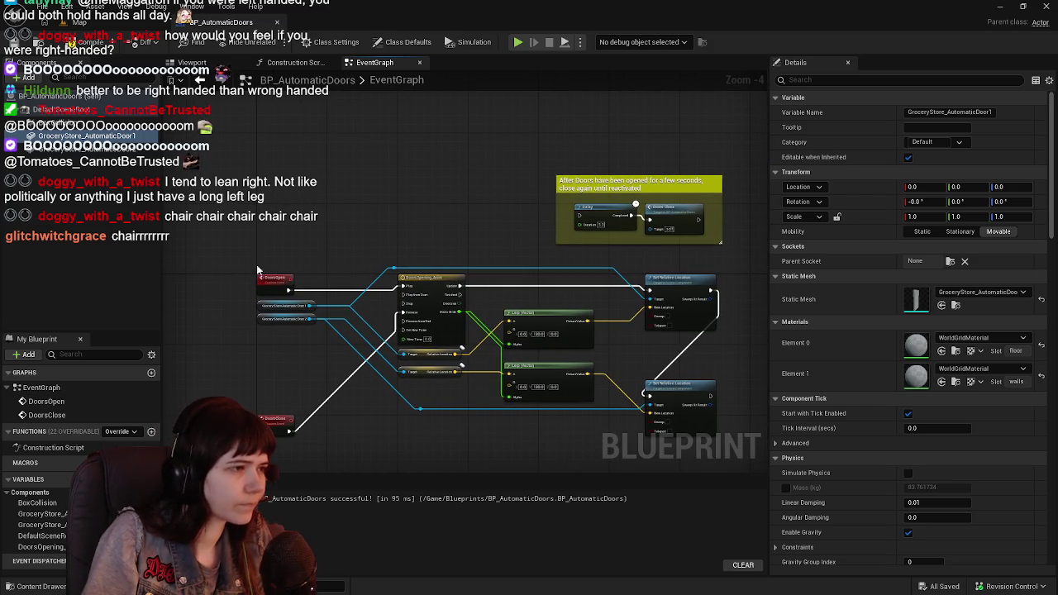
left_click(37, 502)
scroll(886, 398, "down", 15)
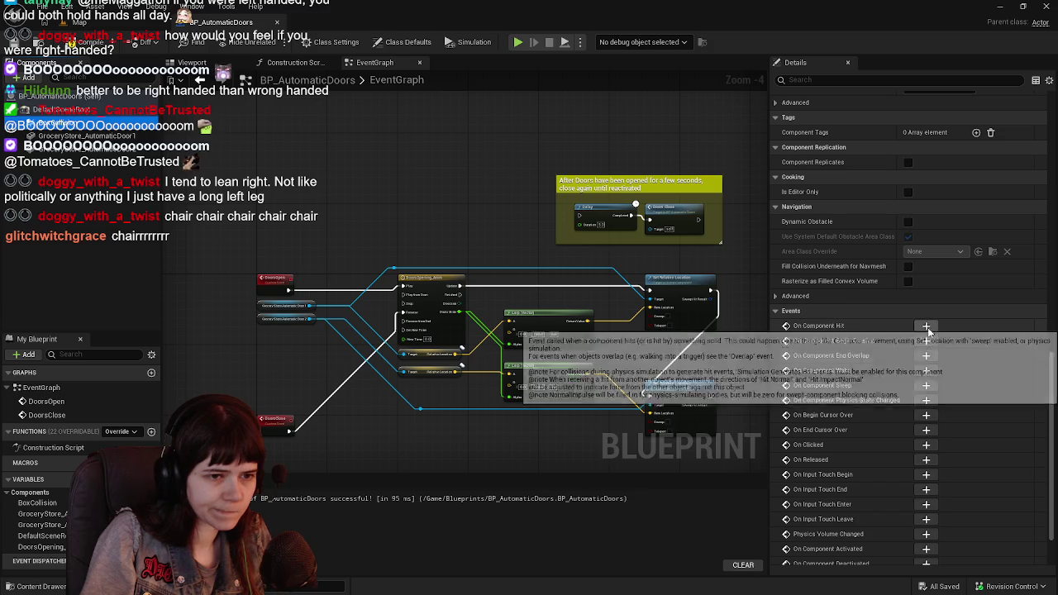
Add BoxCollision On Component Begin Overlap and End Overlap events, stacked beside the existing nodes
left_click(925, 340)
scroll(493, 325, "down", 4)
mouse_move(453, 333)
left_mouse_down()
mouse_move(370, 204)
mouse_move(329, 398)
mouse_move(462, 220)
mouse_move(451, 165)
left_mouse_up()
left_click(83, 124)
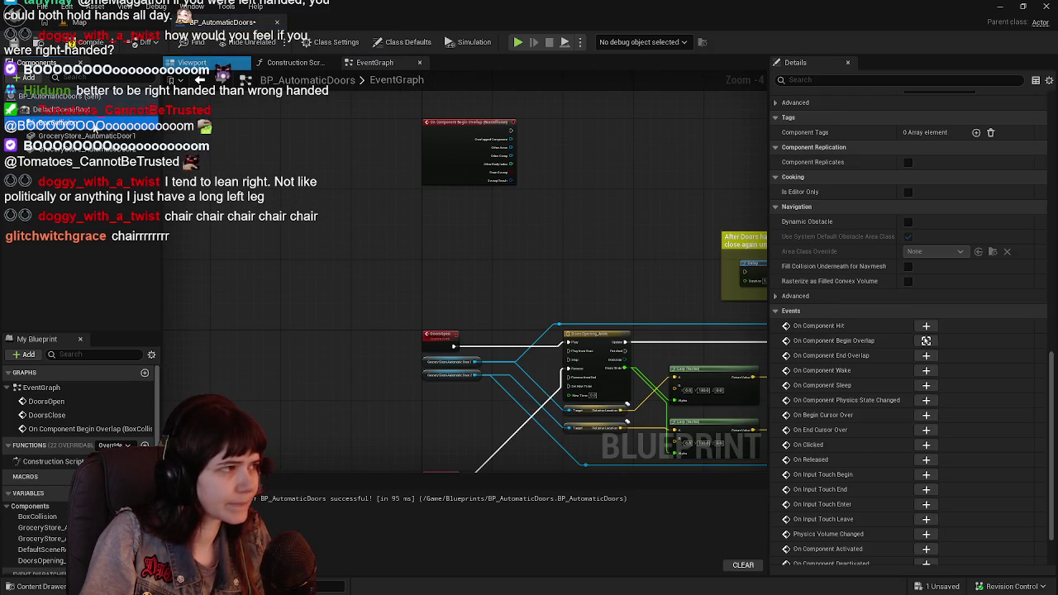
scroll(908, 396, "down", 3)
left_click(925, 339)
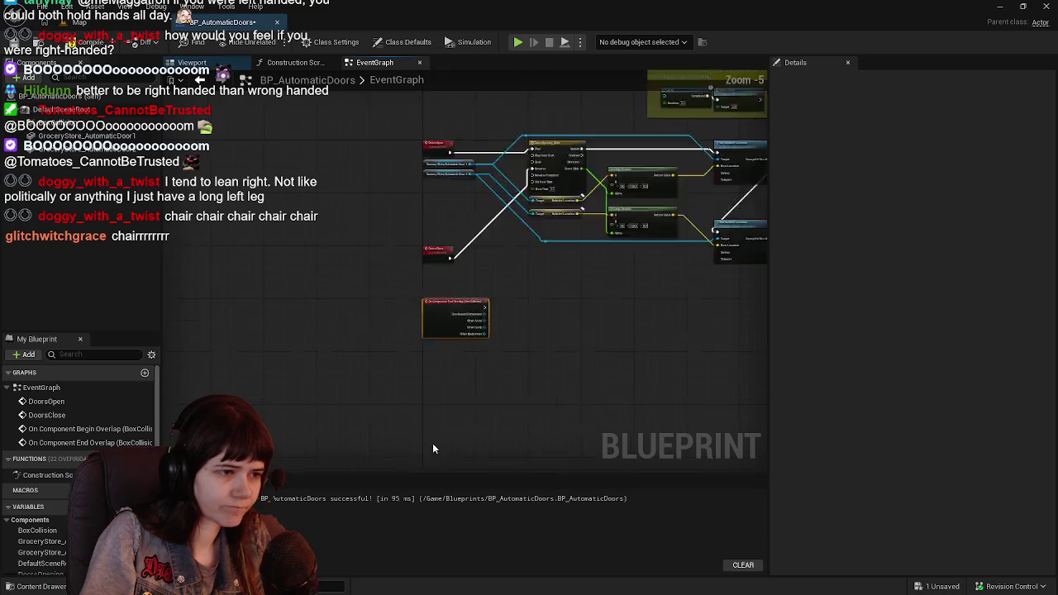
left_click_drag(355, 409, 358, 190)
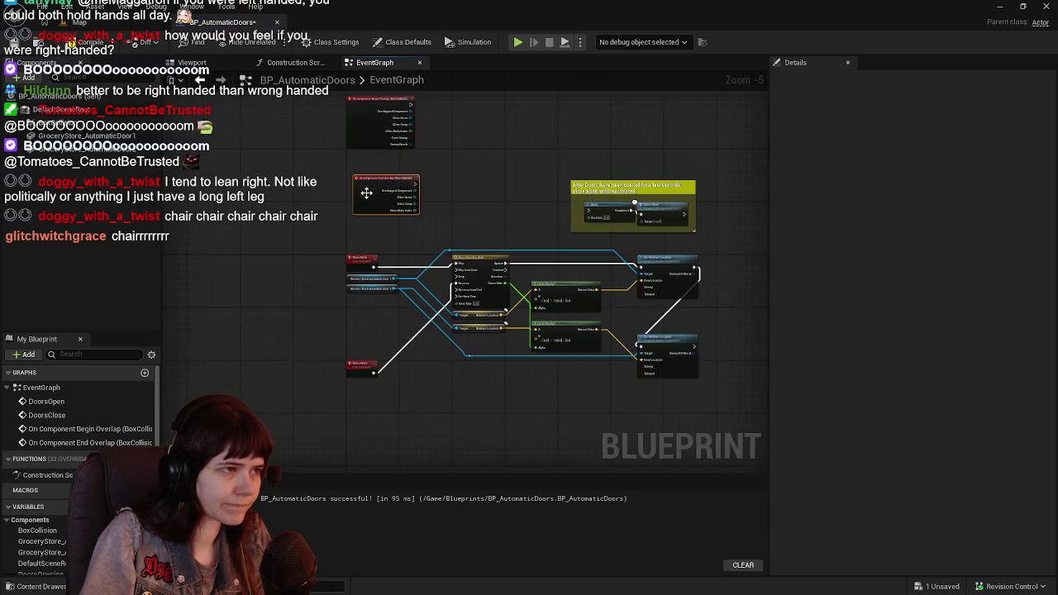
scroll(358, 189, "up", 2)
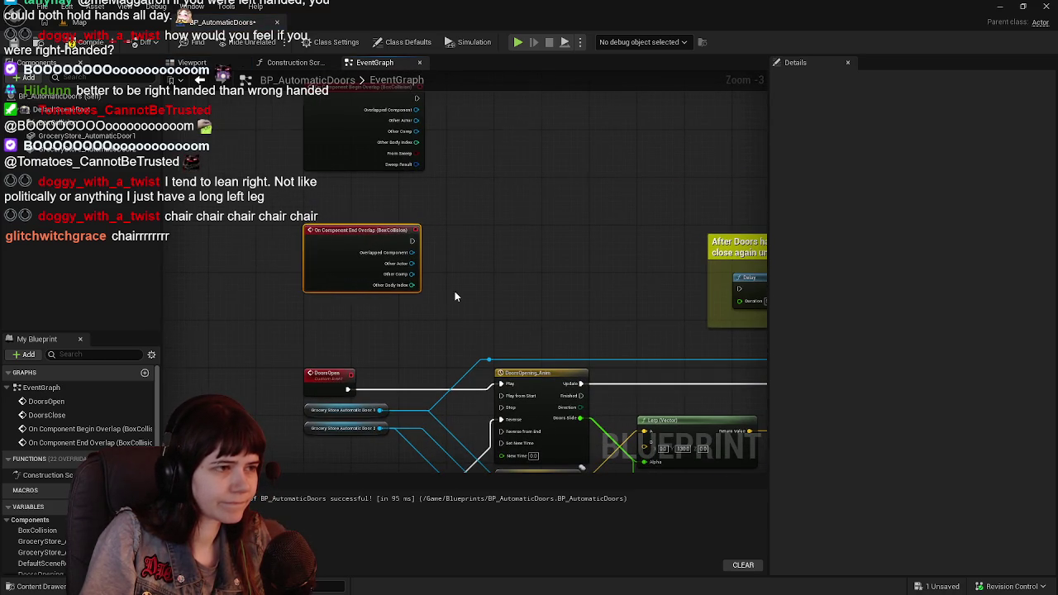
Move the Delay and Doors Close comment group beside the End Overlap event
left_click_drag(435, 195, 740, 317)
mouse_move(530, 281)
left_mouse_down()
mouse_move(660, 317)
mouse_move(604, 307)
left_mouse_up()
scroll(604, 307, "up", 1)
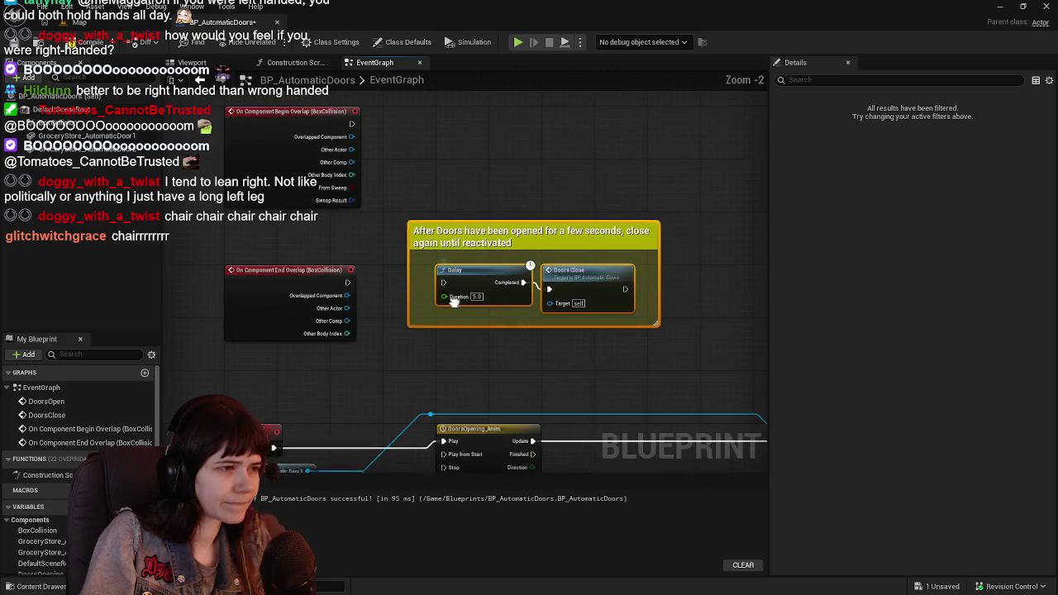
mouse_move(467, 289)
left_mouse_down()
mouse_move(470, 317)
mouse_move(464, 287)
left_mouse_up()
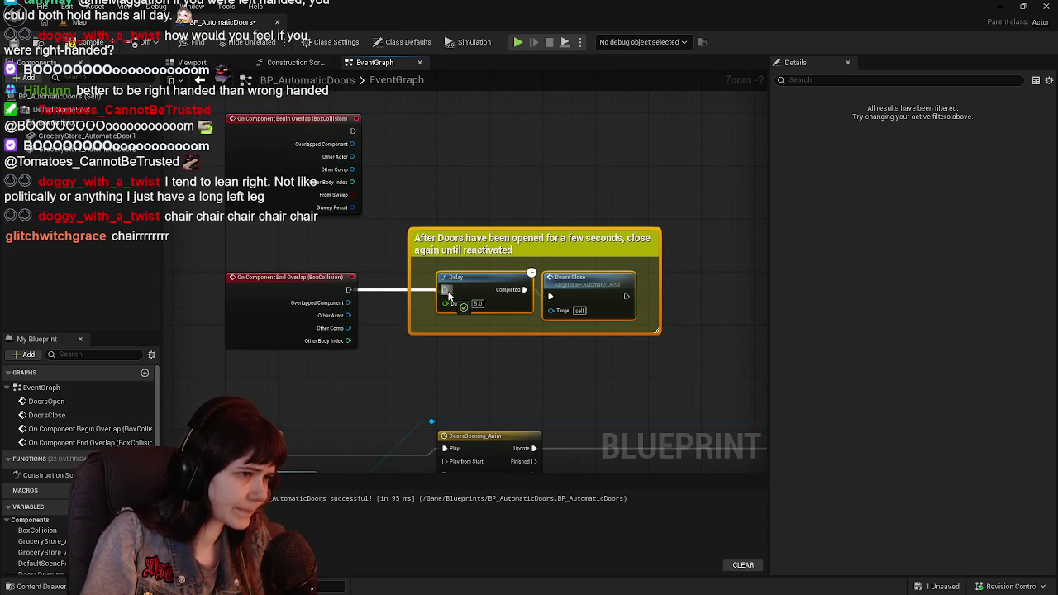
scroll(444, 273, "down", 1)
left_click_drag(443, 261, 403, 278)
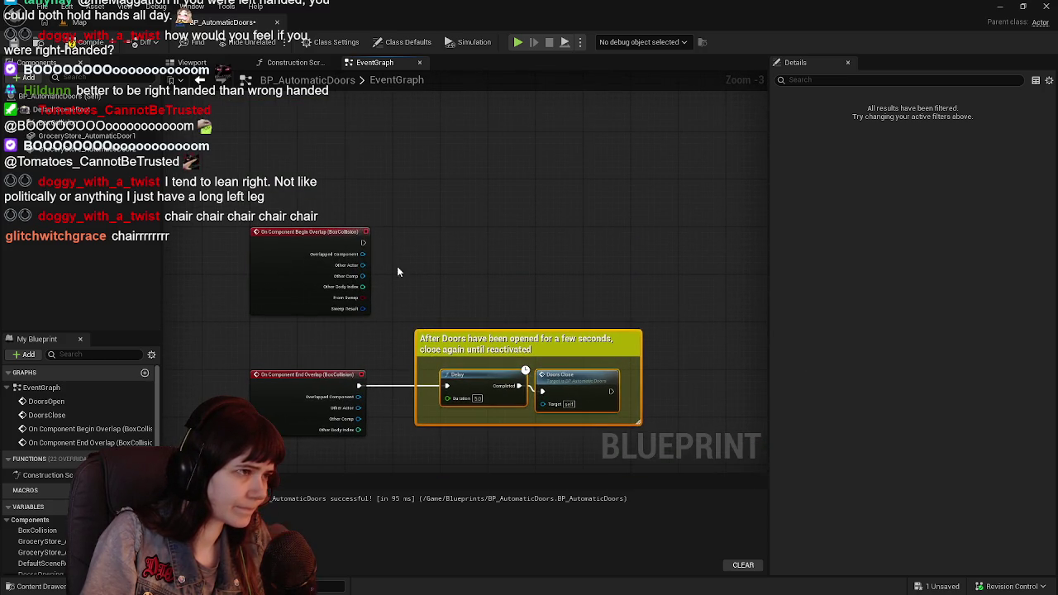
Connect Begin Overlap to a new Doors Open call node
left_click_drag(361, 244, 422, 239)
type("d")
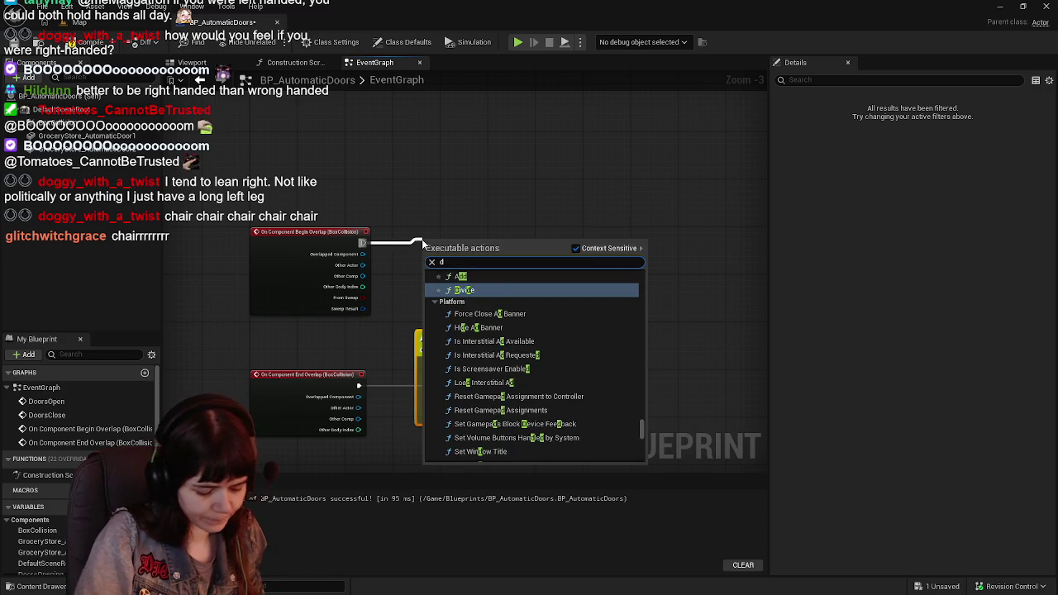
type("oorrs")
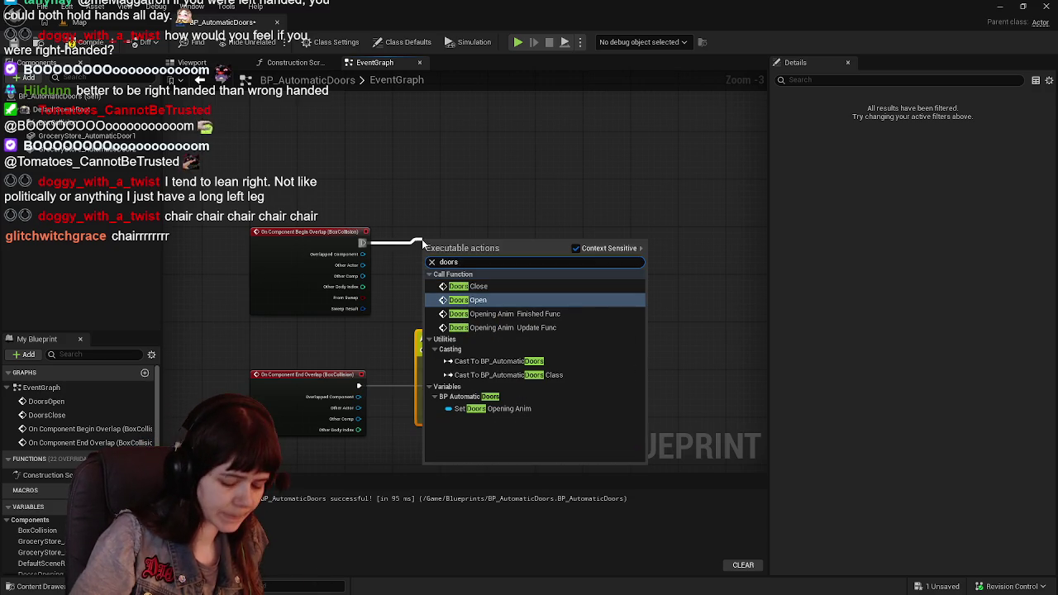
key("Return")
left_click_drag(458, 252, 483, 247)
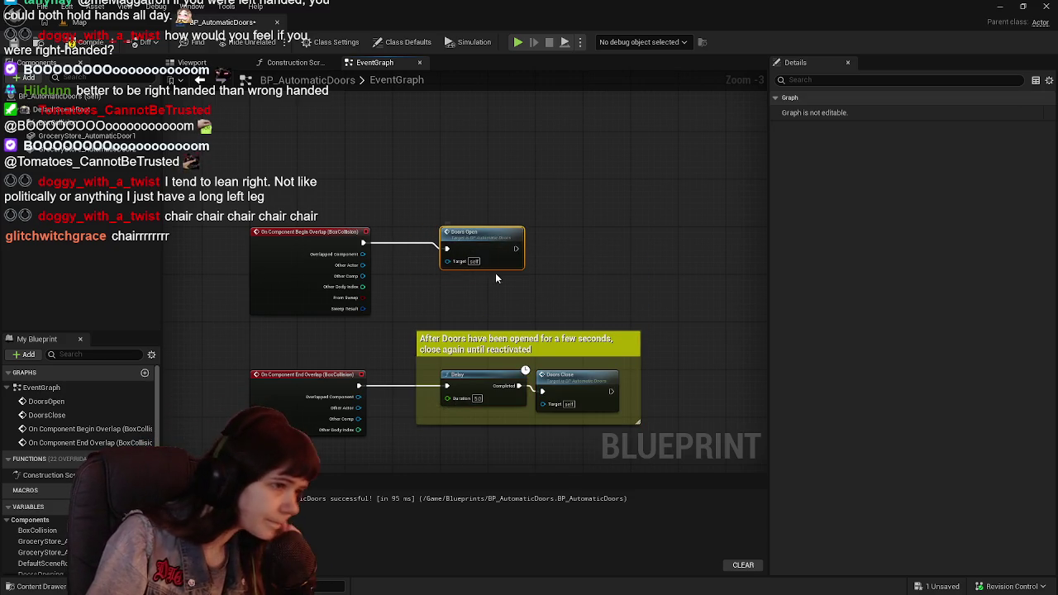
left_click(82, 21)
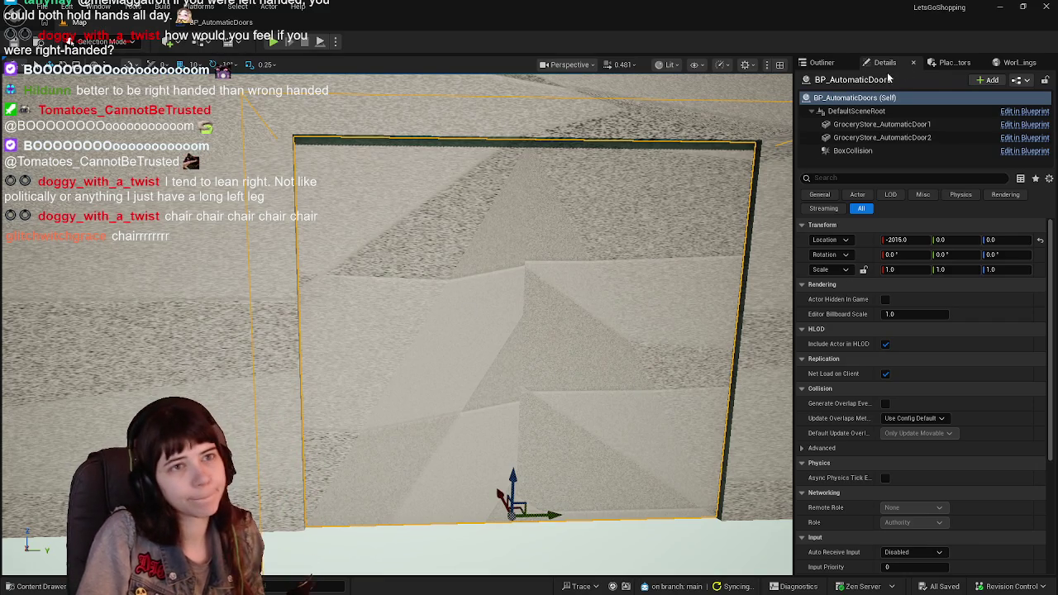
Search the first door mesh's material choices for 'ass' without changing the material
left_click(821, 62)
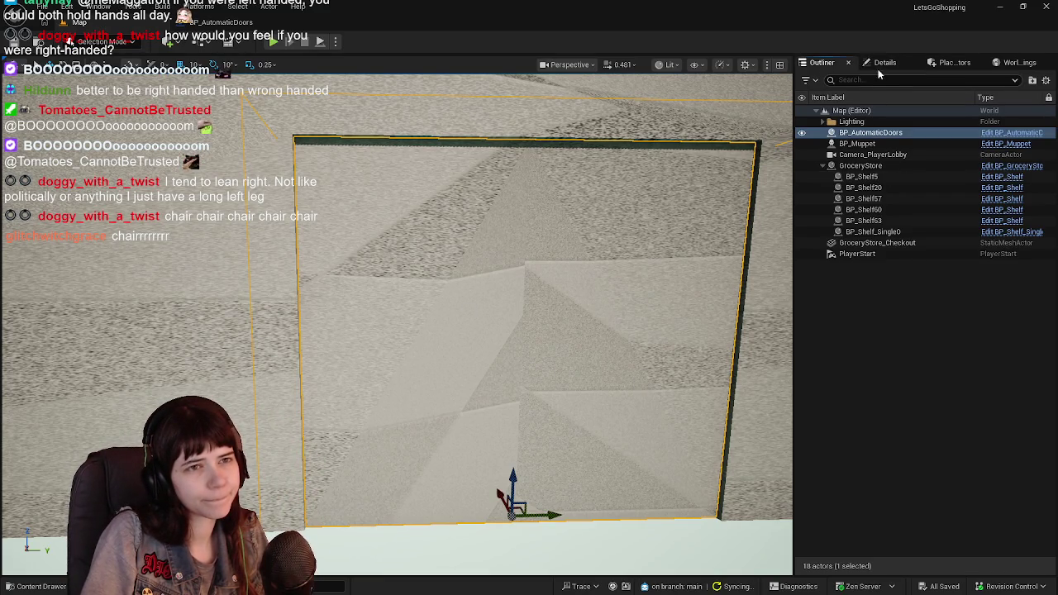
left_click(883, 63)
left_click(239, 22)
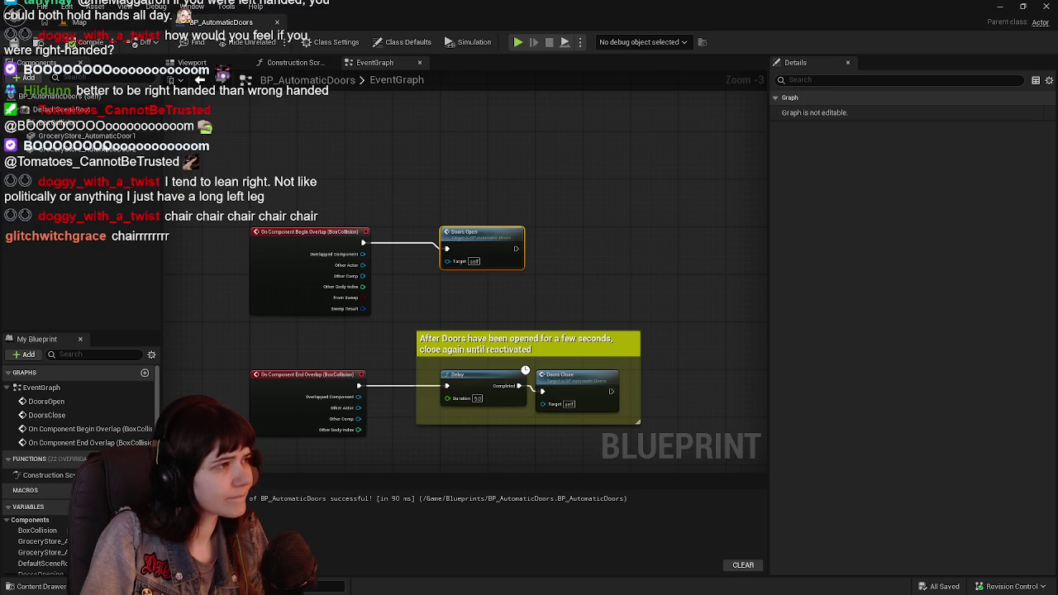
left_click(83, 136)
left_click(207, 64)
left_click(967, 338)
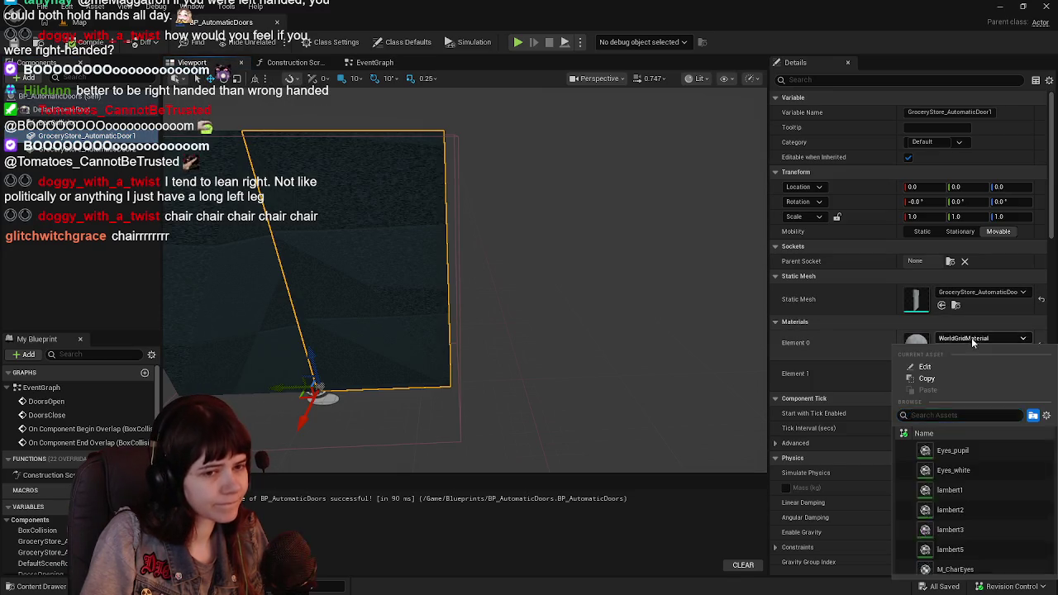
type("glass")
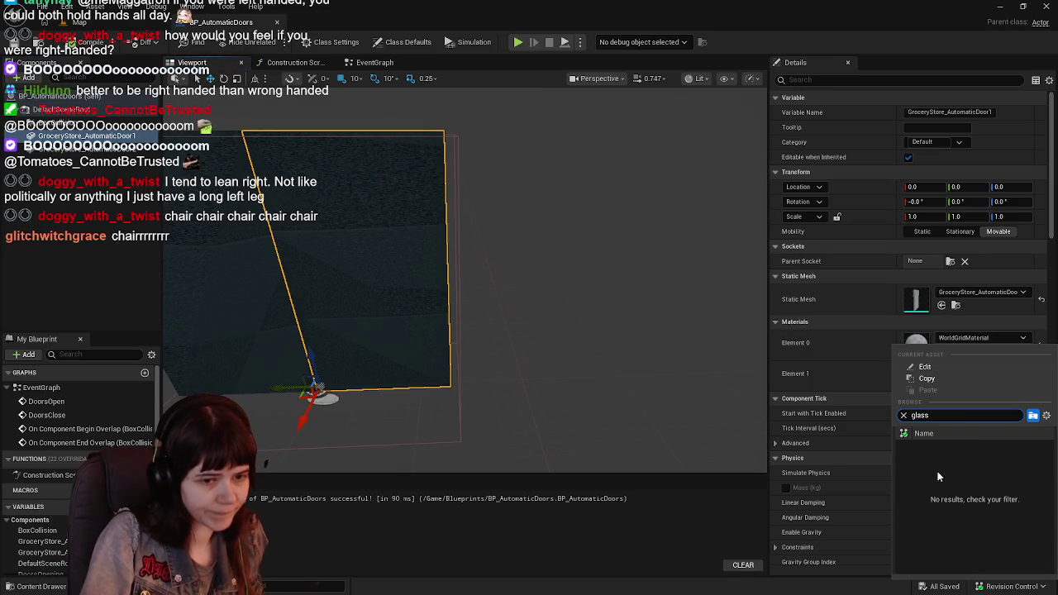
left_click(903, 416)
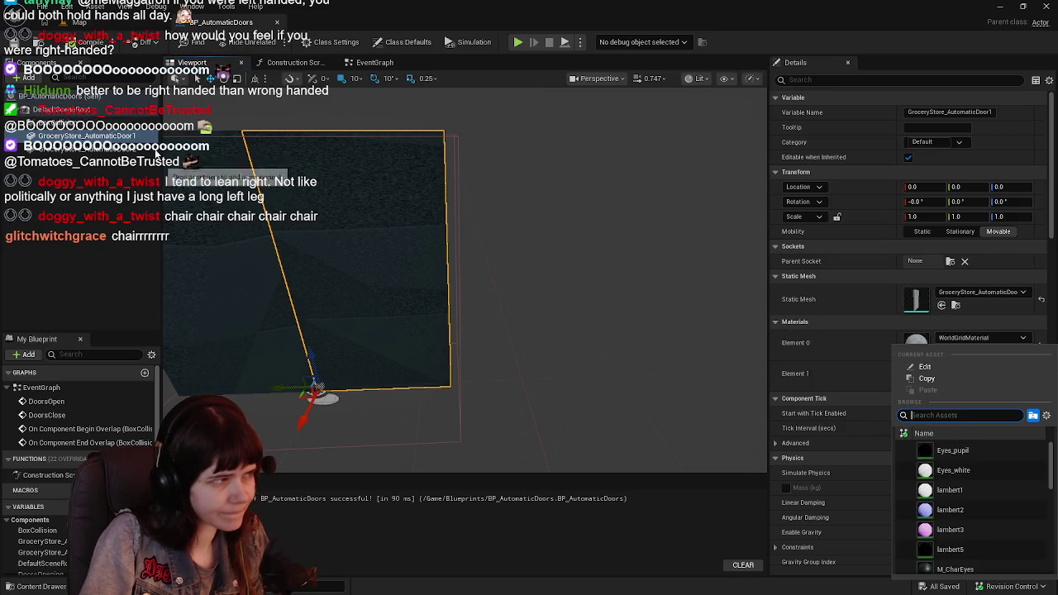
left_click(91, 23)
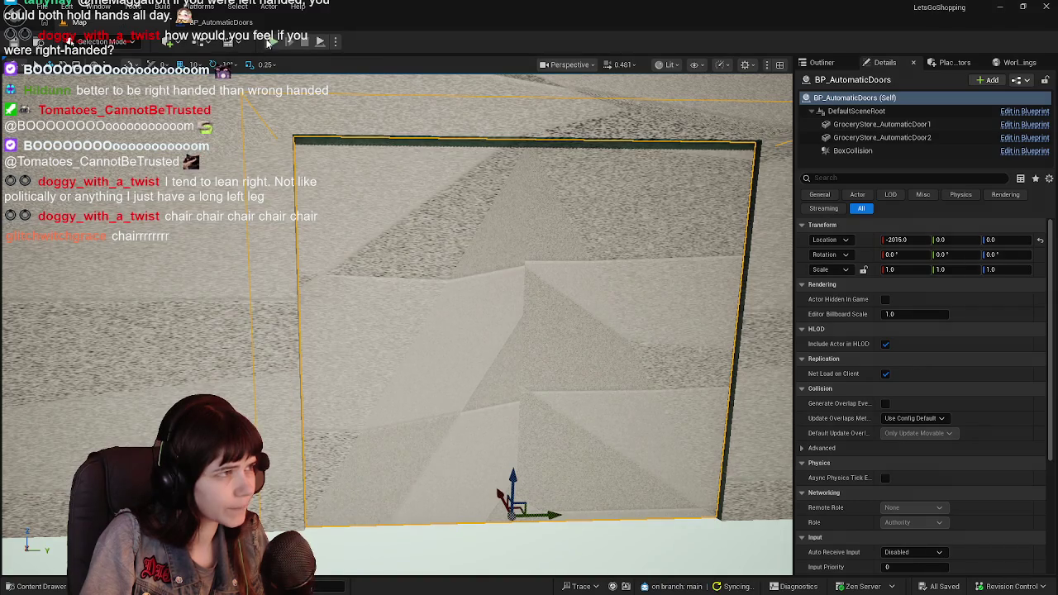
Play the level and walk the character toward the doors to watch them slide open
key("alt+p")
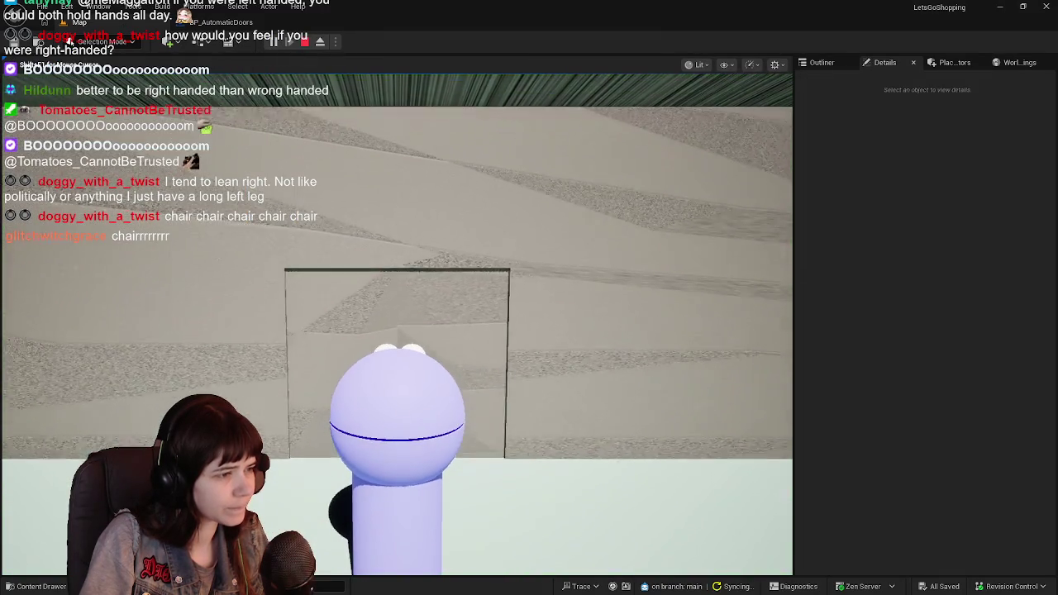
key("s")
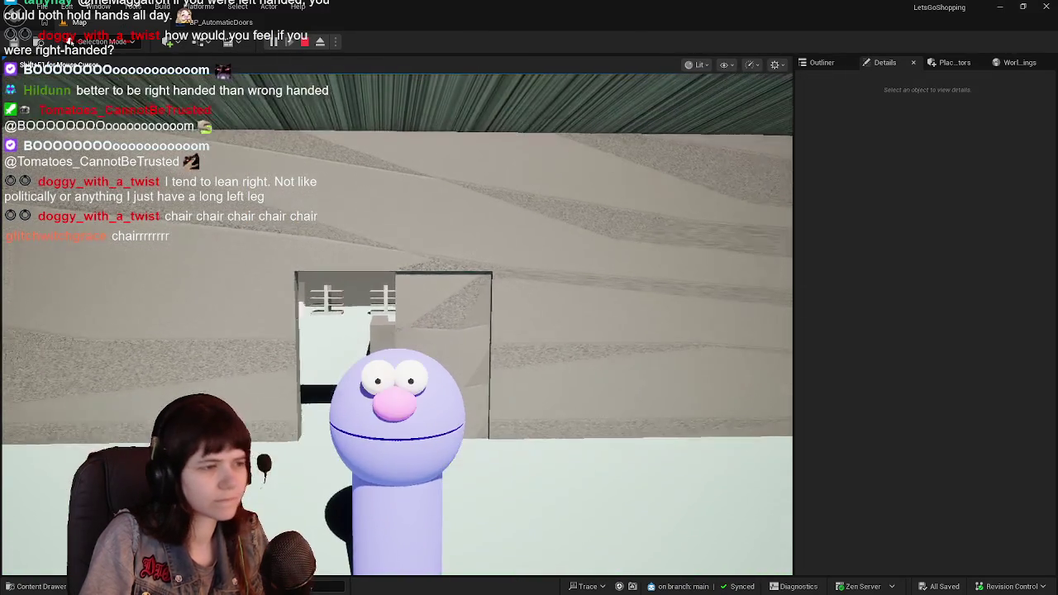
key("w")
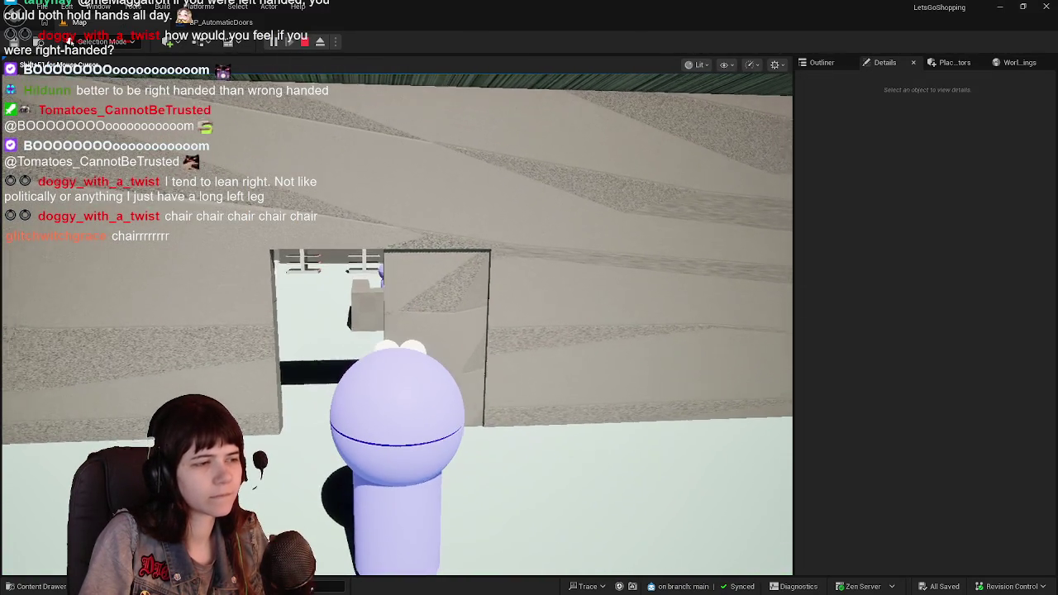
key("Escape")
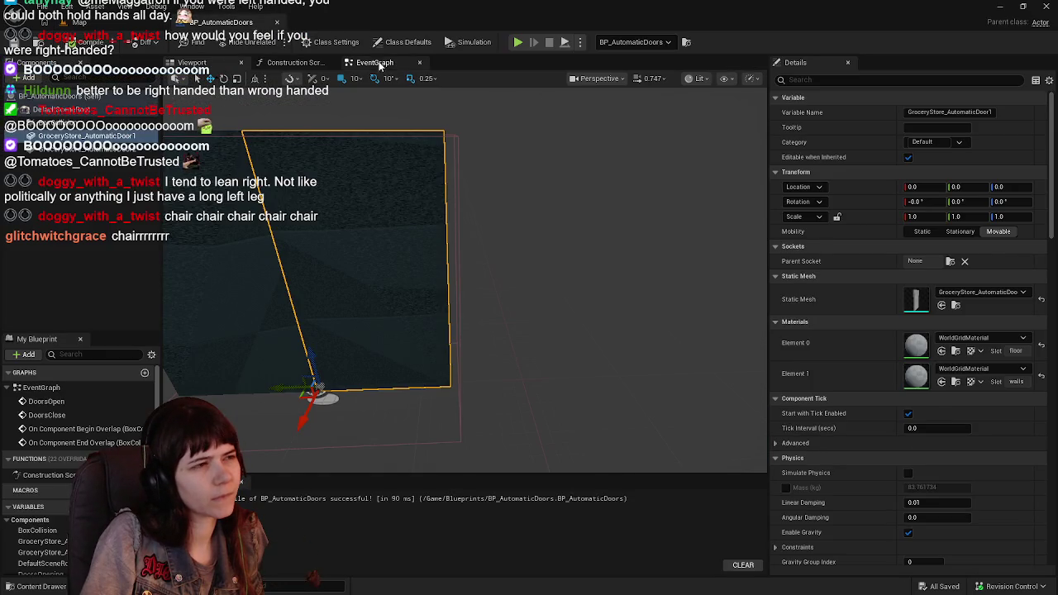
left_click(375, 63)
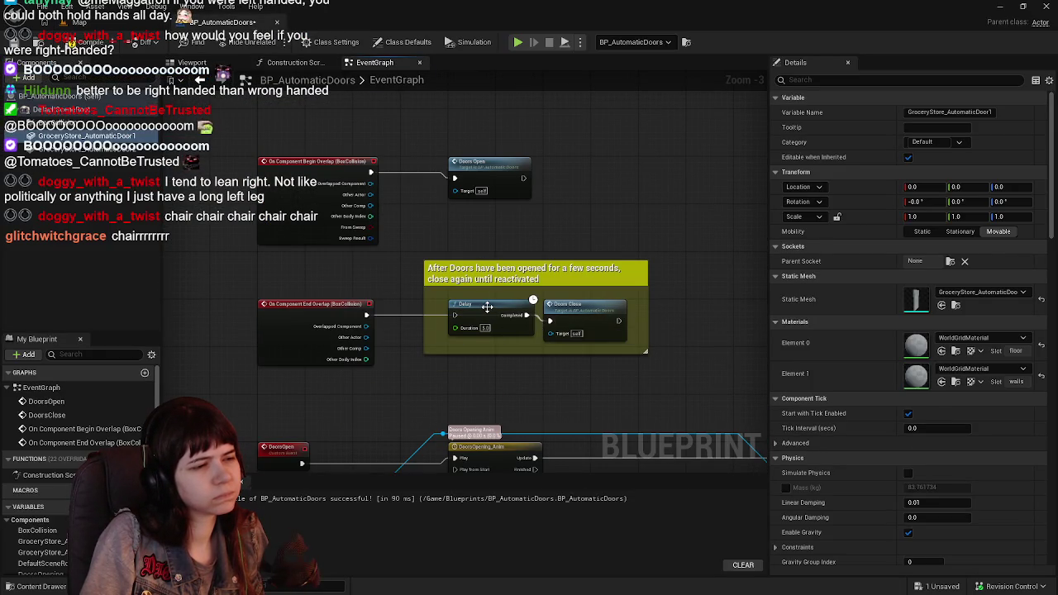
Delete the Delay node and its comment box, placing Doors Close next to End Overlap
left_click(487, 307)
key("Delete")
left_click_drag(580, 320, 482, 315)
left_click(444, 271)
key("Delete")
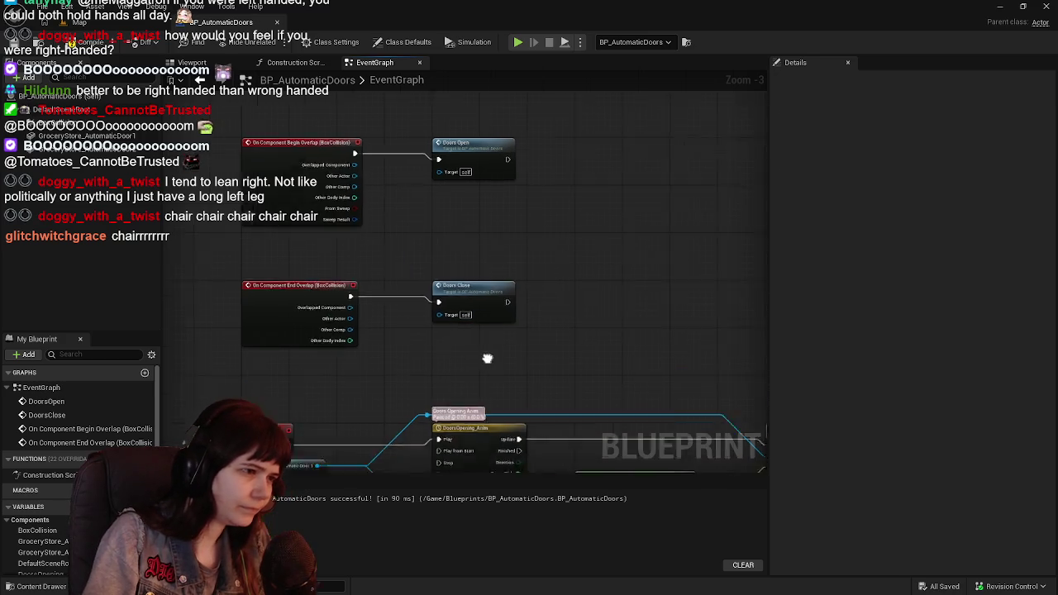
Split the lower door's Relative Location output into X, Y and Z
left_click_drag(499, 372, 491, 275)
scroll(491, 288, "up", 1)
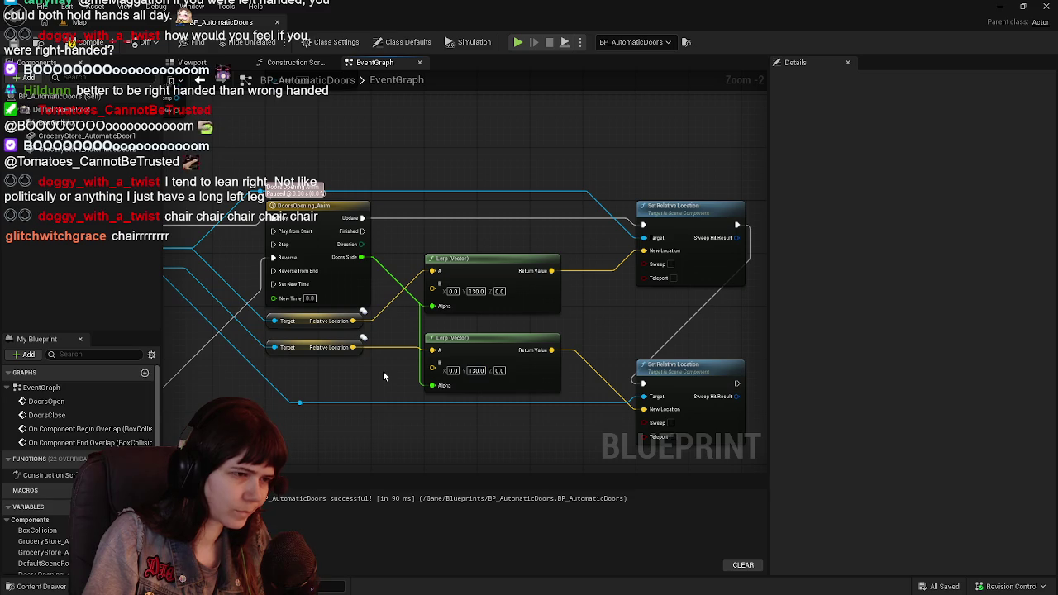
left_click_drag(383, 376, 400, 383)
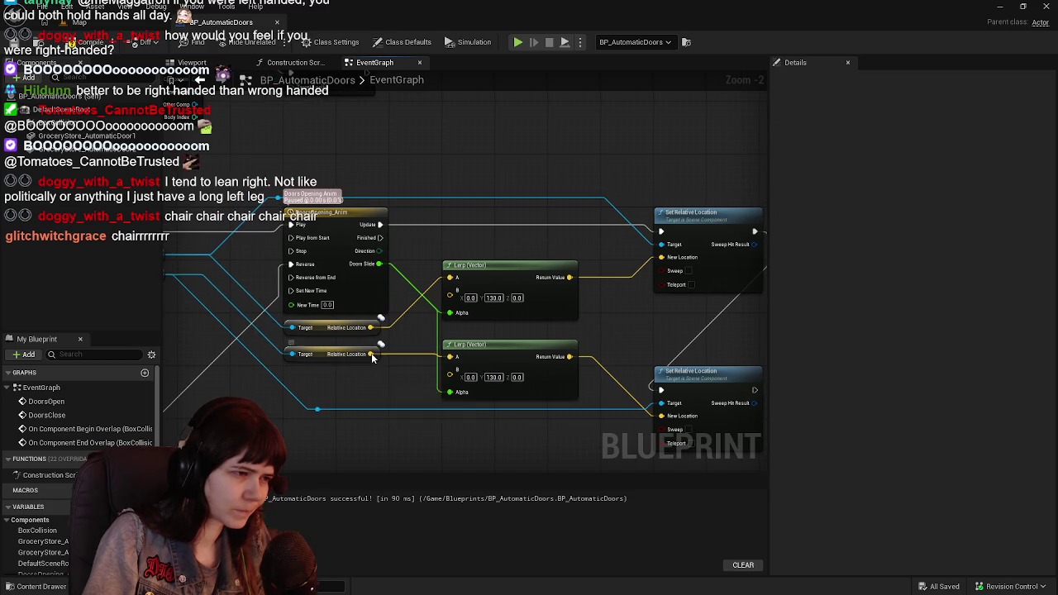
right_click(372, 356)
left_click(343, 433)
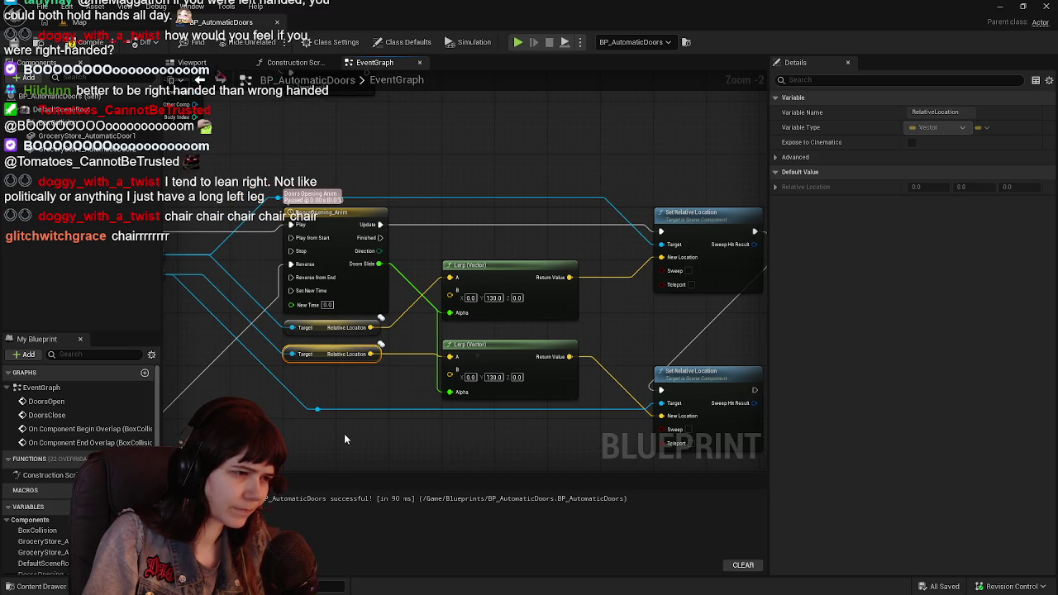
right_click(371, 356)
left_click(395, 406)
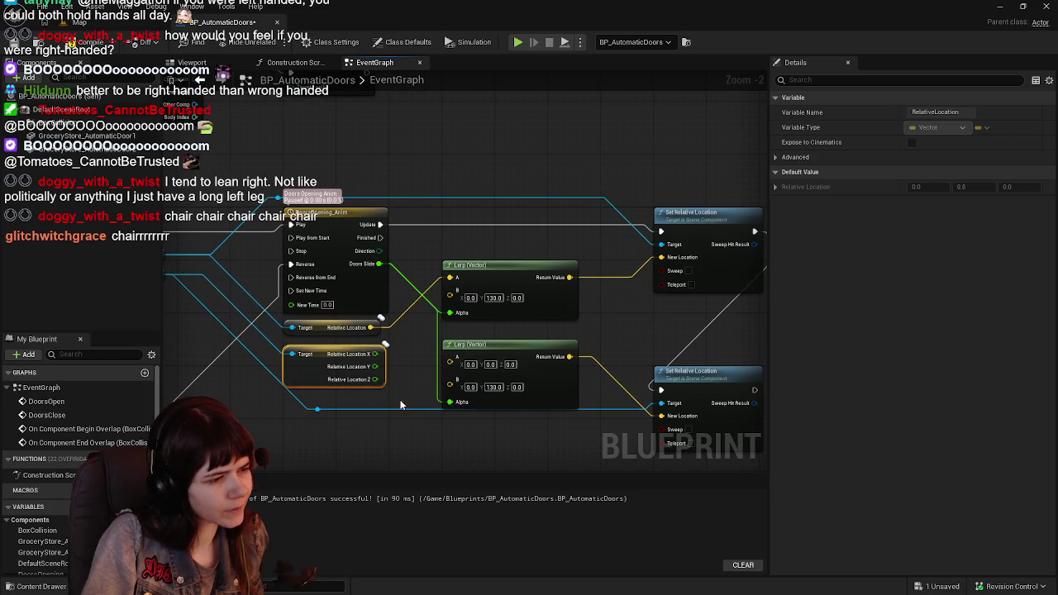
left_click_drag(433, 365, 404, 352)
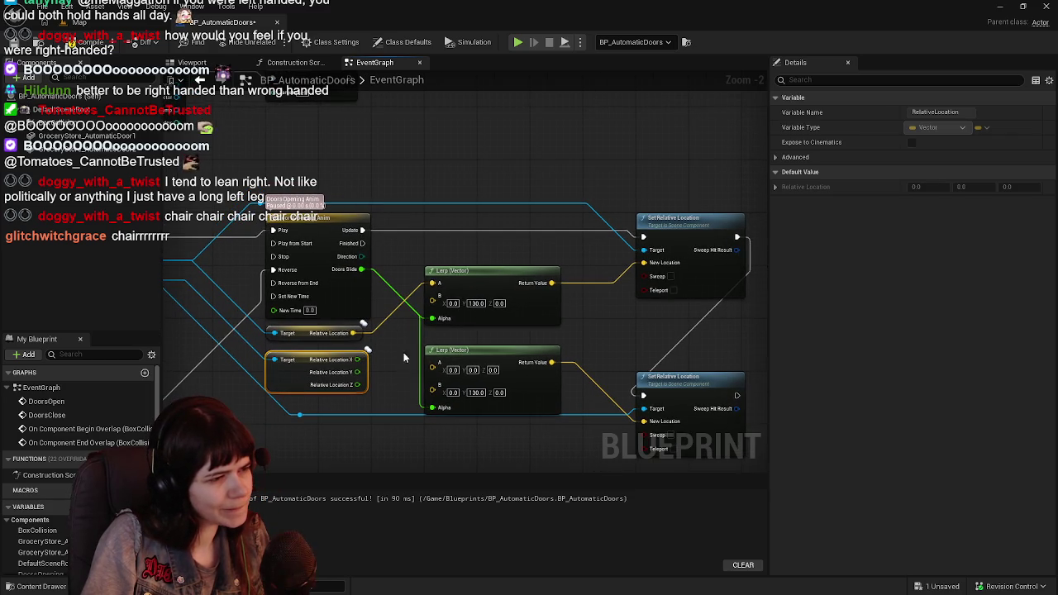
Delete both vector Lerp nodes and split the upper Relative Location output into X, Y, Z
right_click(354, 338)
key("Escape")
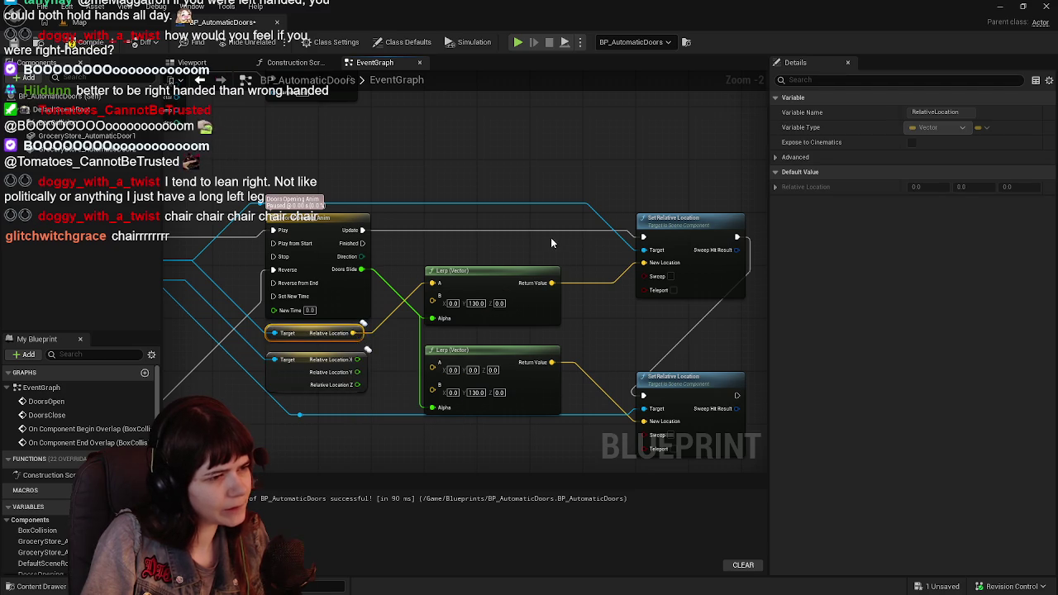
left_click(511, 271)
key("Delete")
left_click(491, 355)
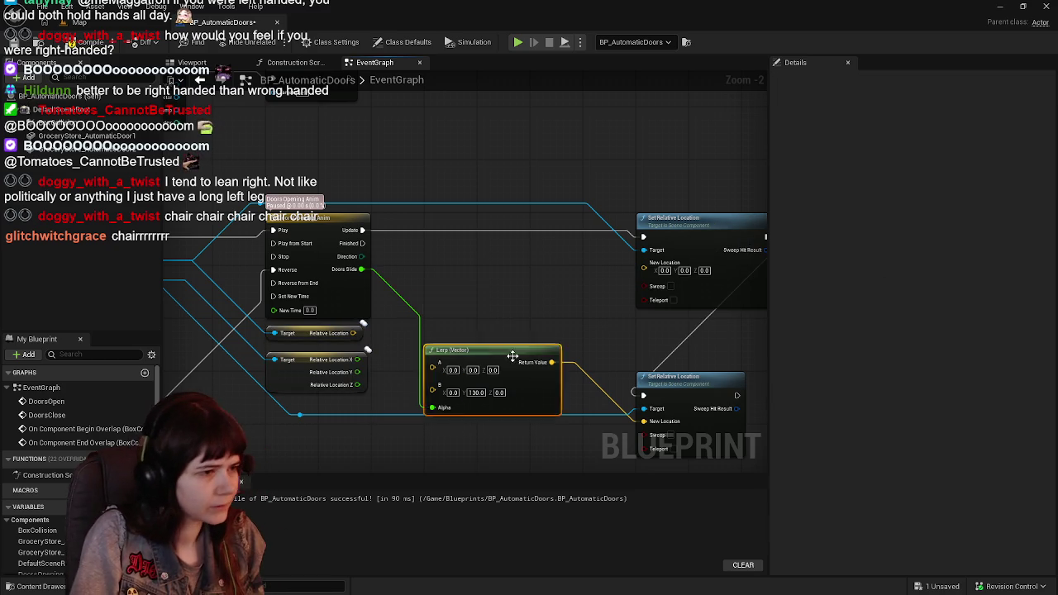
key("Delete")
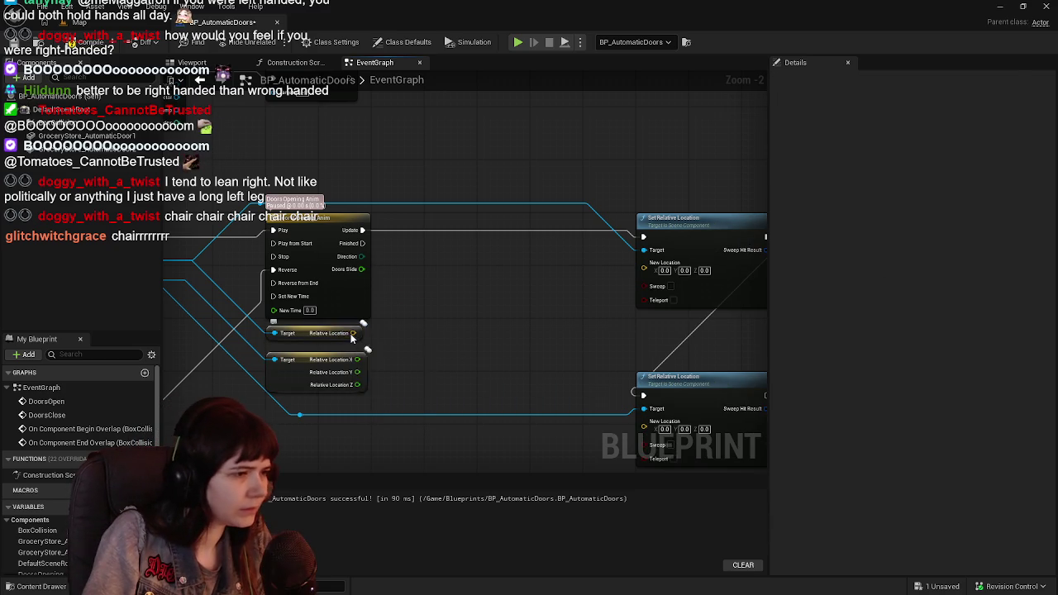
right_click(353, 334)
left_click(360, 378)
left_click_drag(400, 390, 436, 361)
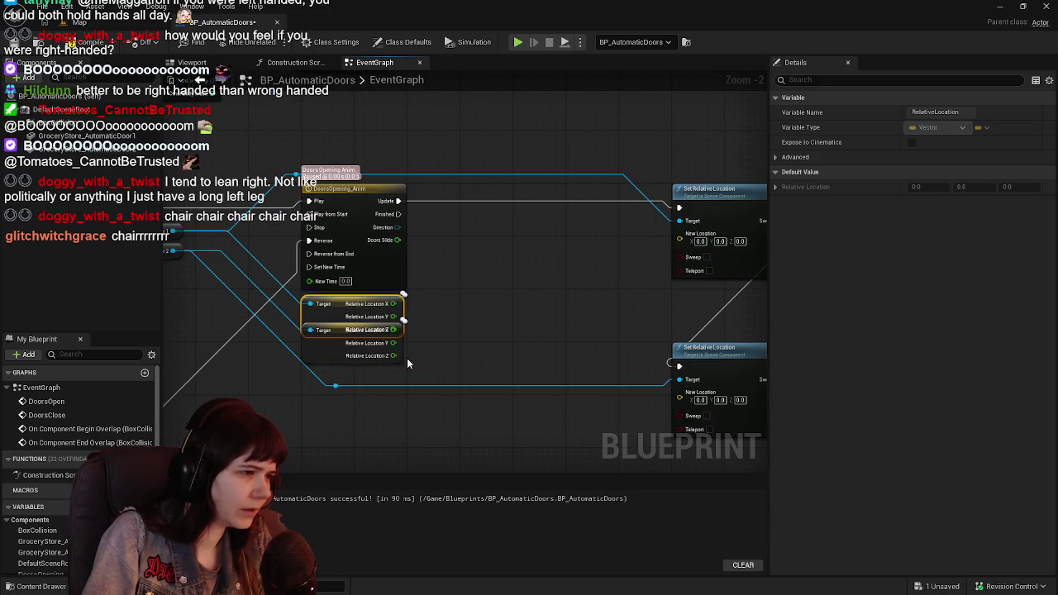
Move the split Relative Location getter below the other door's getter
left_click_drag(327, 353, 318, 403)
left_click(330, 388)
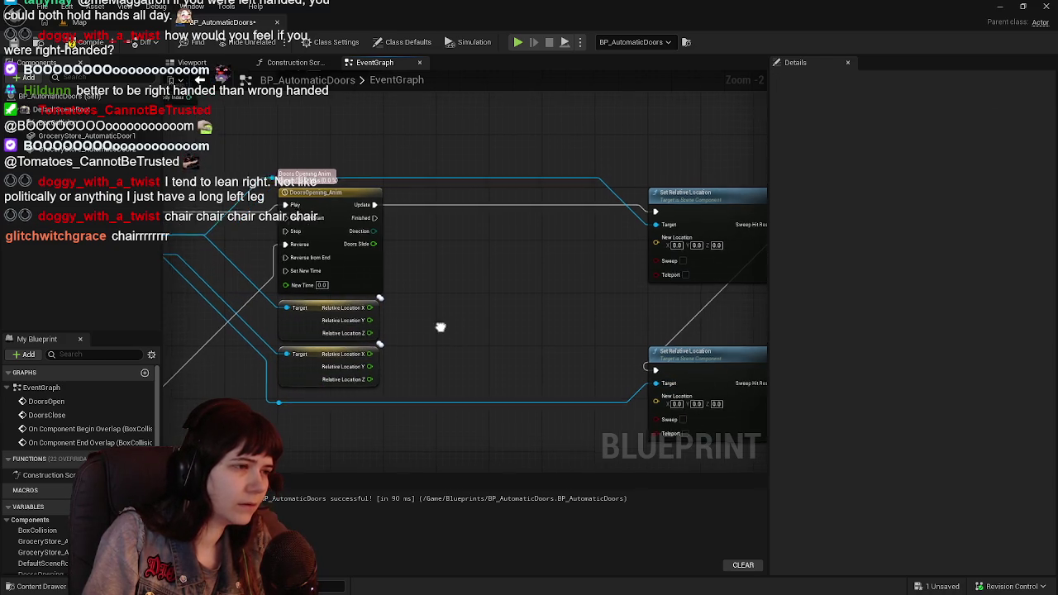
right_click(438, 288)
left_click(388, 364)
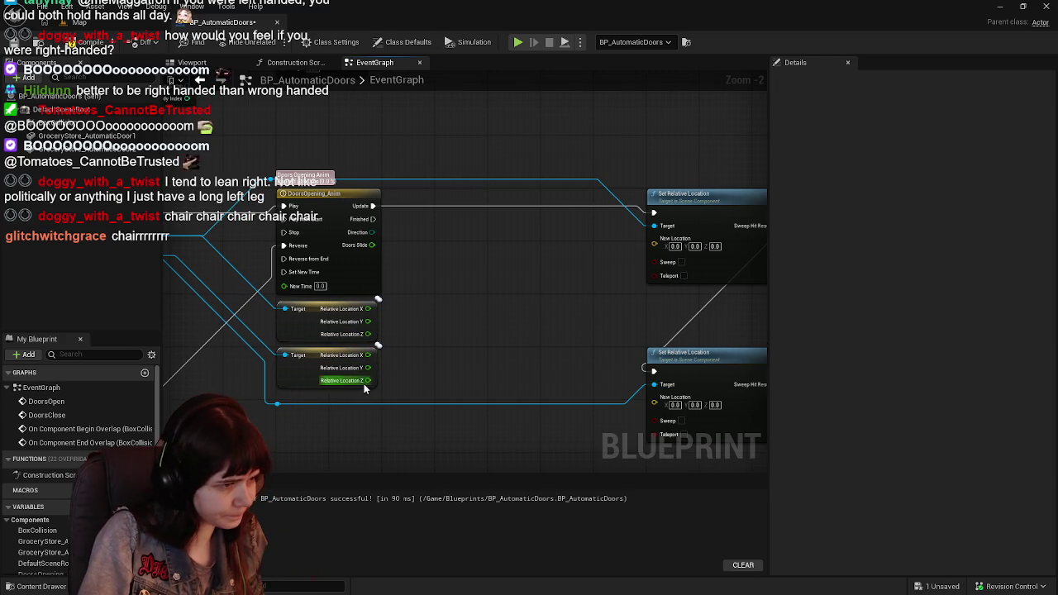
Add a float Add node adding 130 to Relative Location Y, duplicated for the other door
left_click_drag(368, 368, 423, 353)
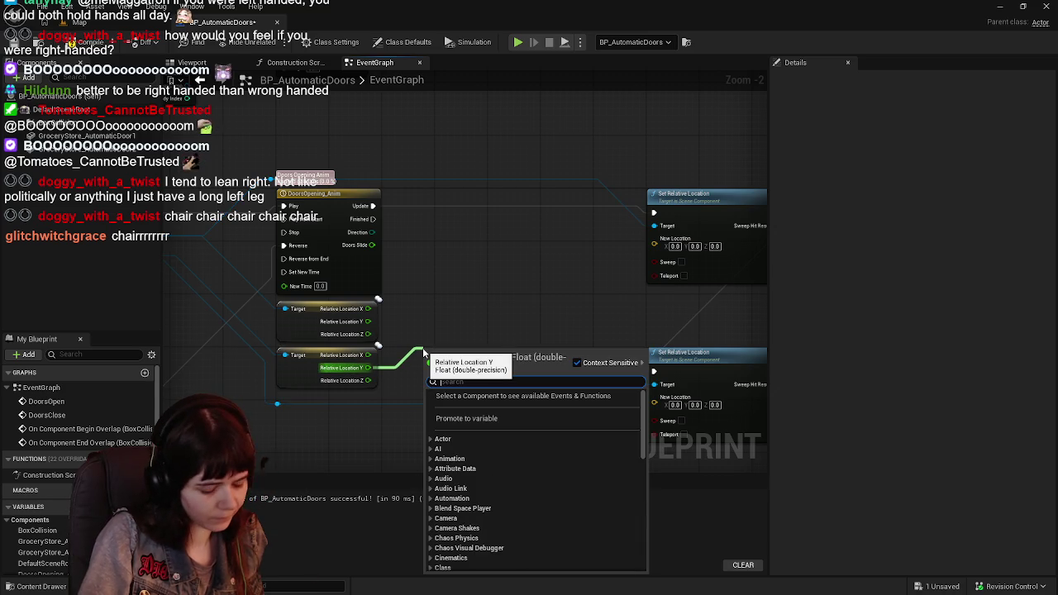
type("add")
left_click(481, 456)
left_click_drag(460, 361, 467, 346)
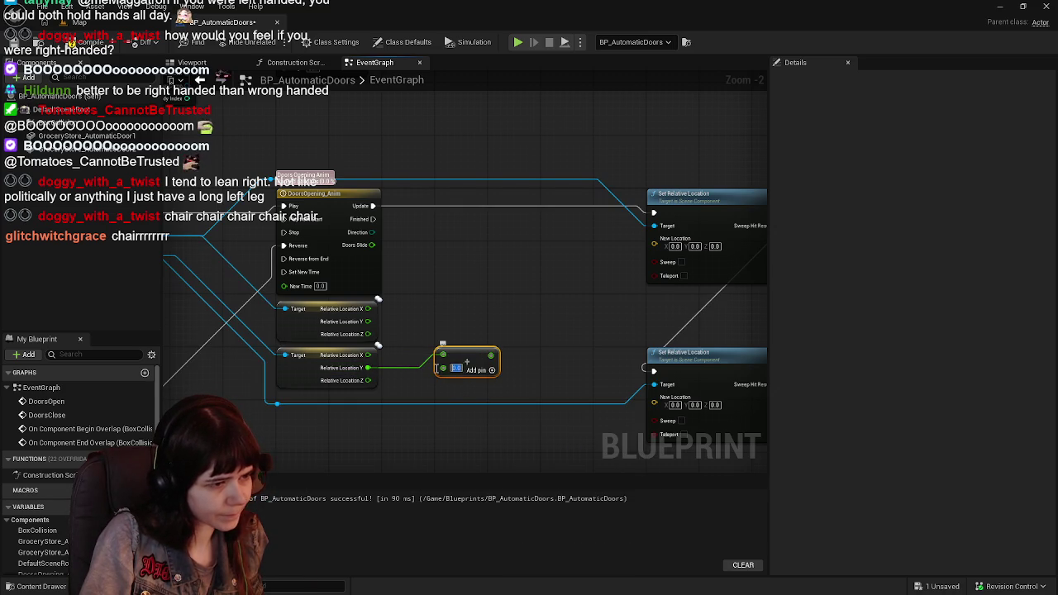
type("130")
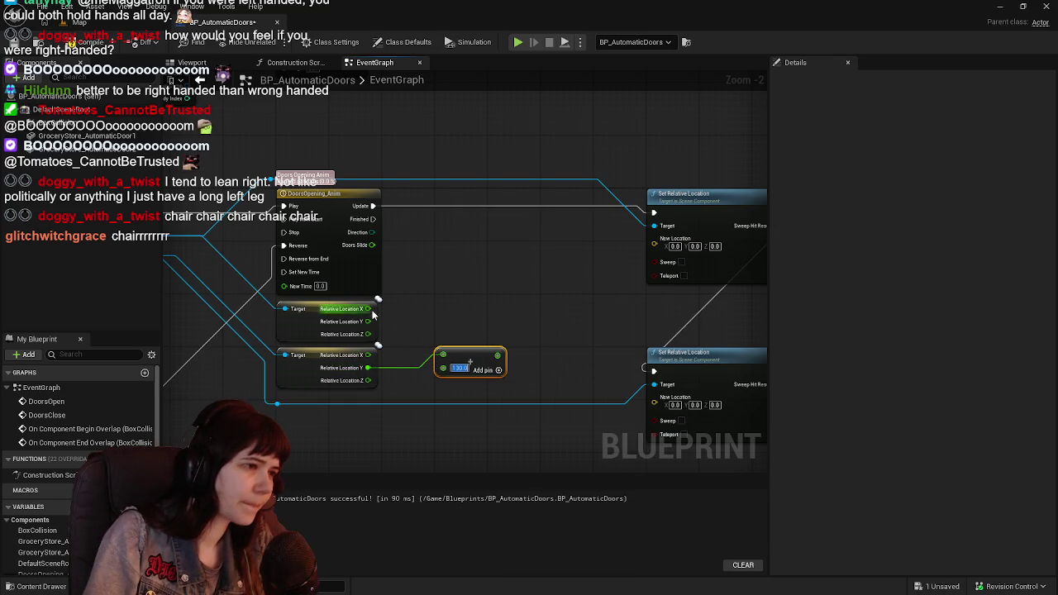
mouse_move(367, 320)
left_mouse_down()
mouse_move(463, 367)
mouse_move(444, 350)
mouse_move(473, 323)
mouse_move(471, 300)
left_mouse_up()
key("ctrl+d")
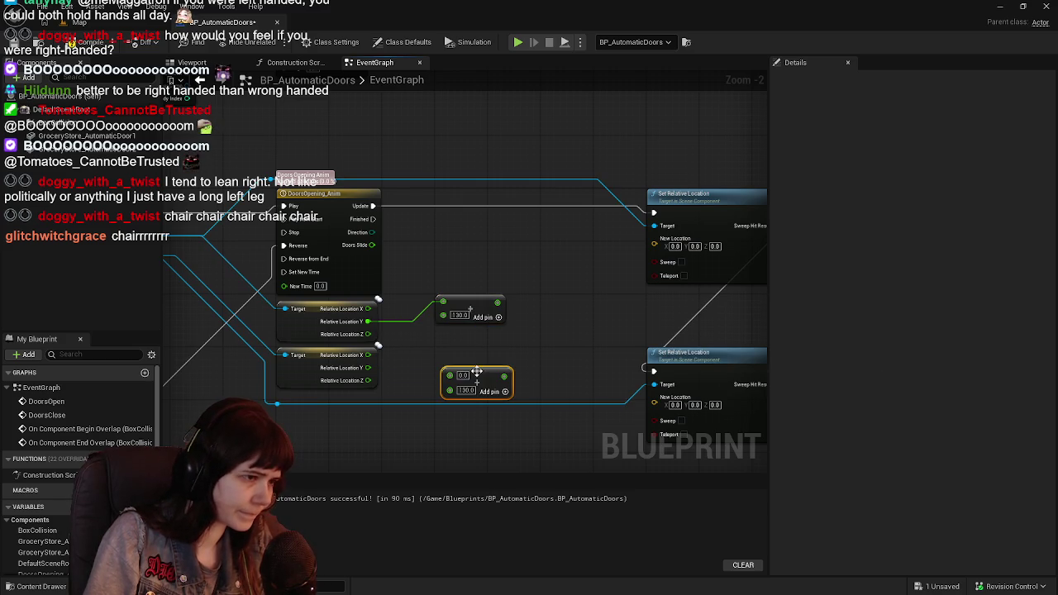
left_click_drag(368, 367, 443, 355)
left_click_drag(352, 261, 443, 275)
Add a Doors Slide-driven float Lerp and split both New Location inputs into X, Y, Z
type("lerp")
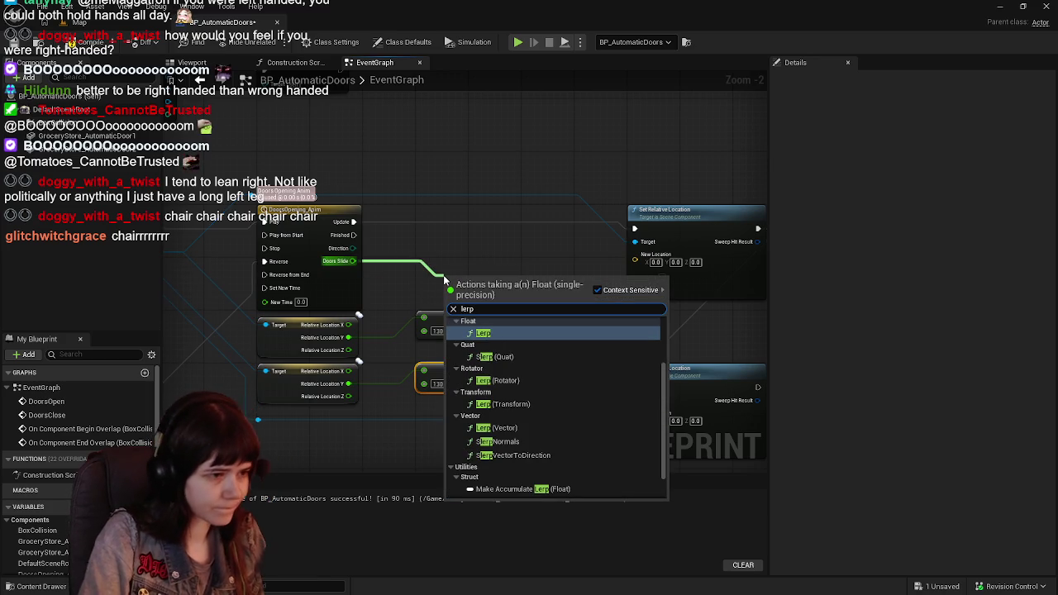
scroll(528, 383, "up", 2)
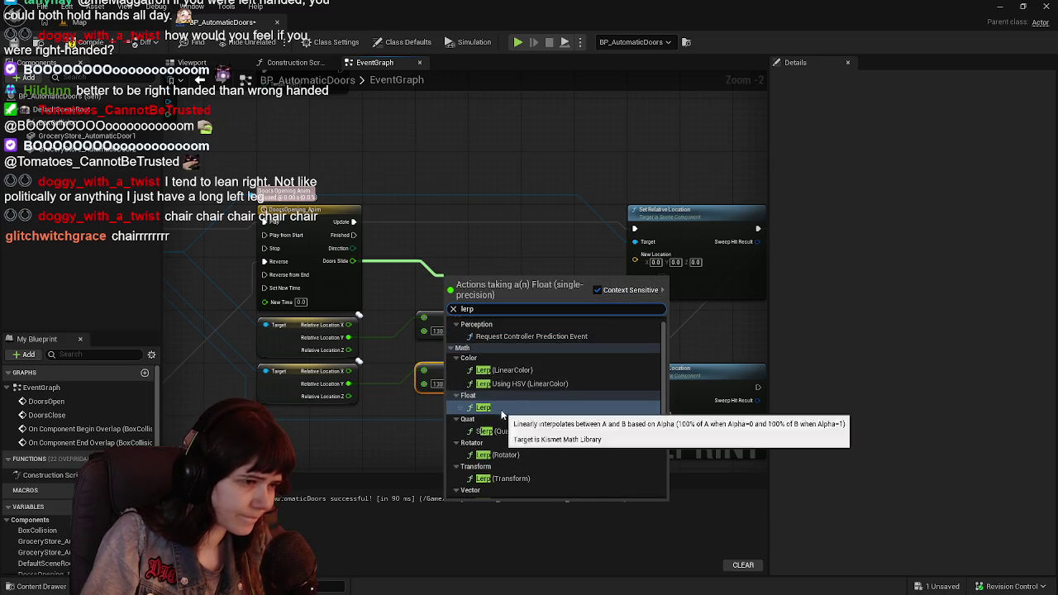
left_click(500, 397)
mouse_move(501, 277)
left_mouse_down()
mouse_move(565, 271)
mouse_move(516, 261)
mouse_move(587, 270)
mouse_move(498, 247)
mouse_move(478, 264)
mouse_move(534, 286)
mouse_move(518, 319)
mouse_move(435, 326)
left_mouse_up()
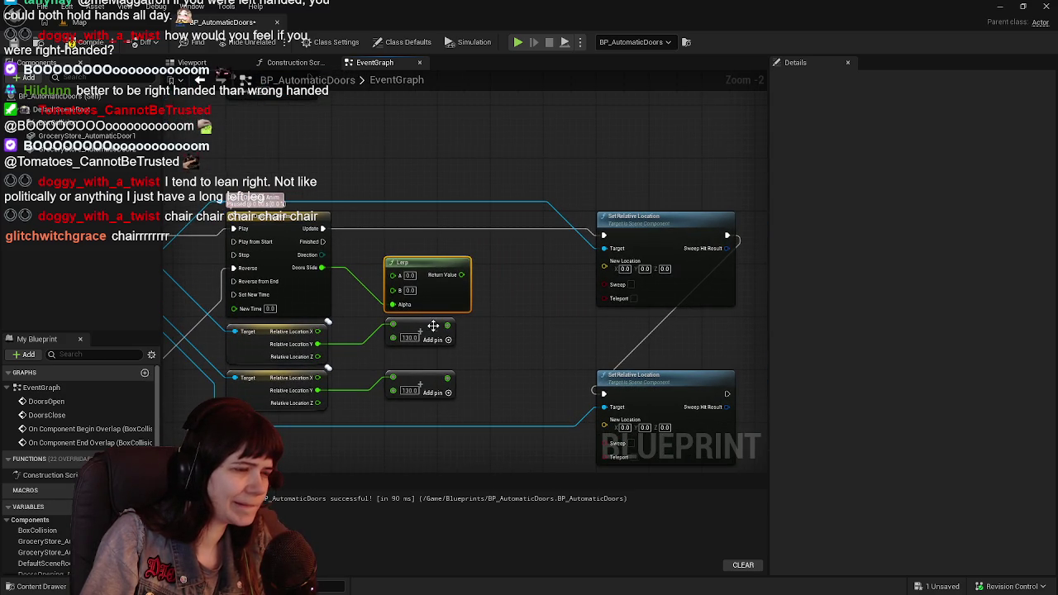
right_click(605, 269)
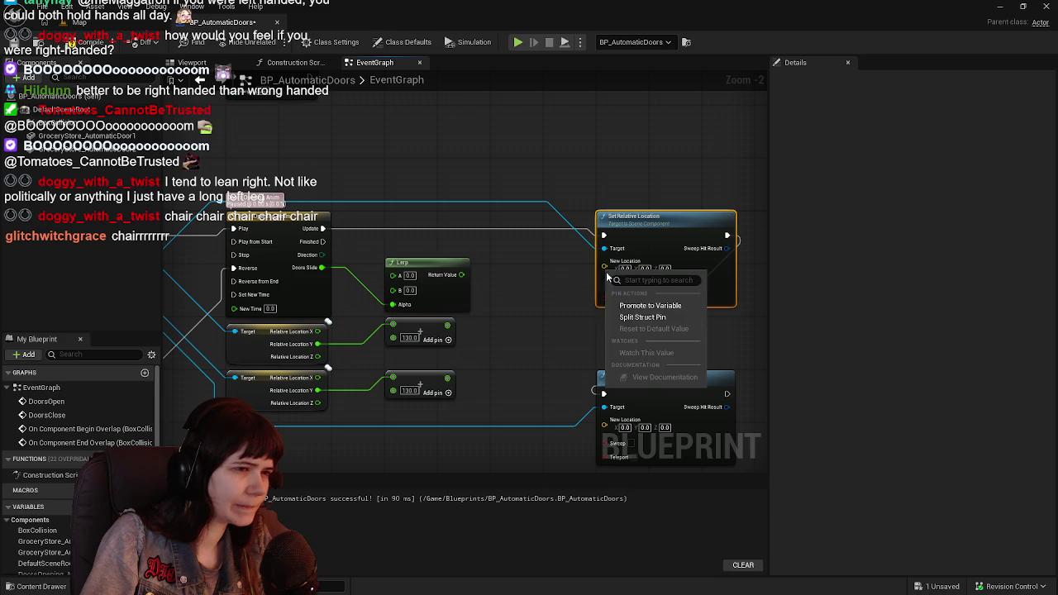
left_click(641, 318)
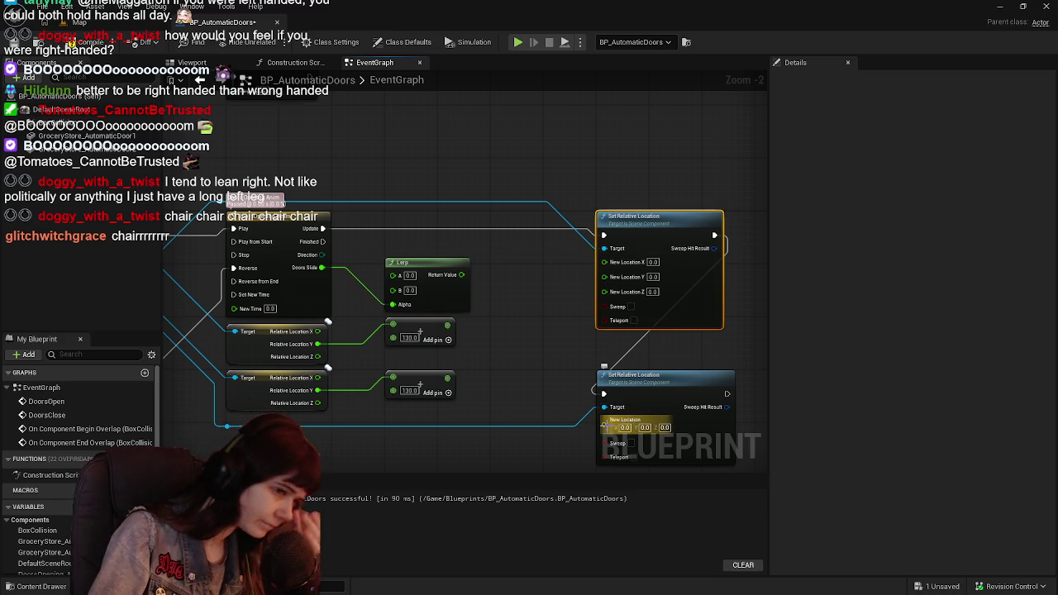
right_click(605, 426)
left_click(643, 474)
left_click_drag(567, 402, 576, 343)
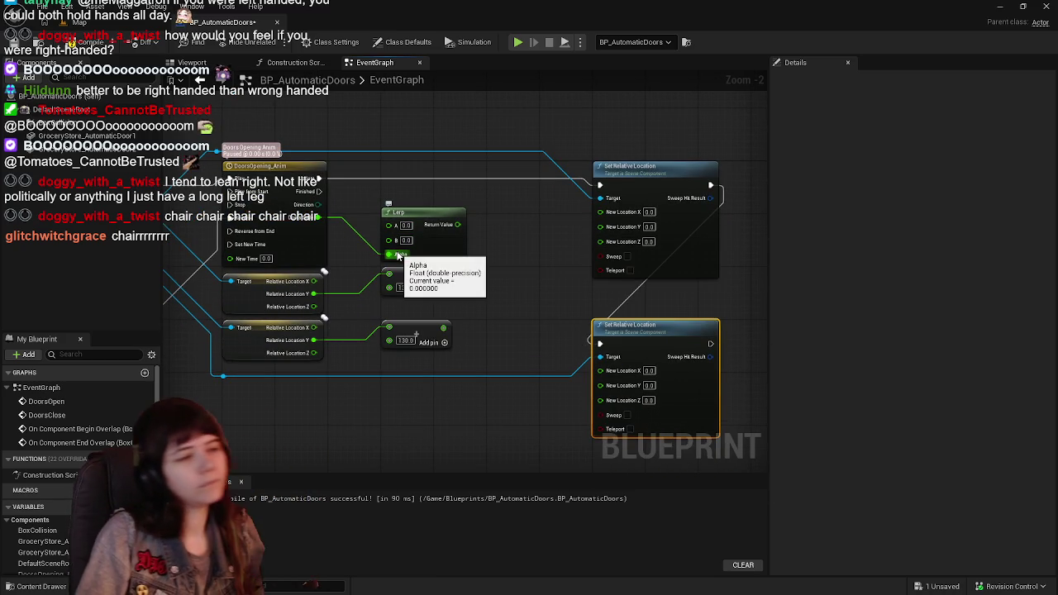
mouse_move(441, 249)
left_mouse_down()
mouse_move(501, 256)
mouse_move(494, 248)
left_mouse_up()
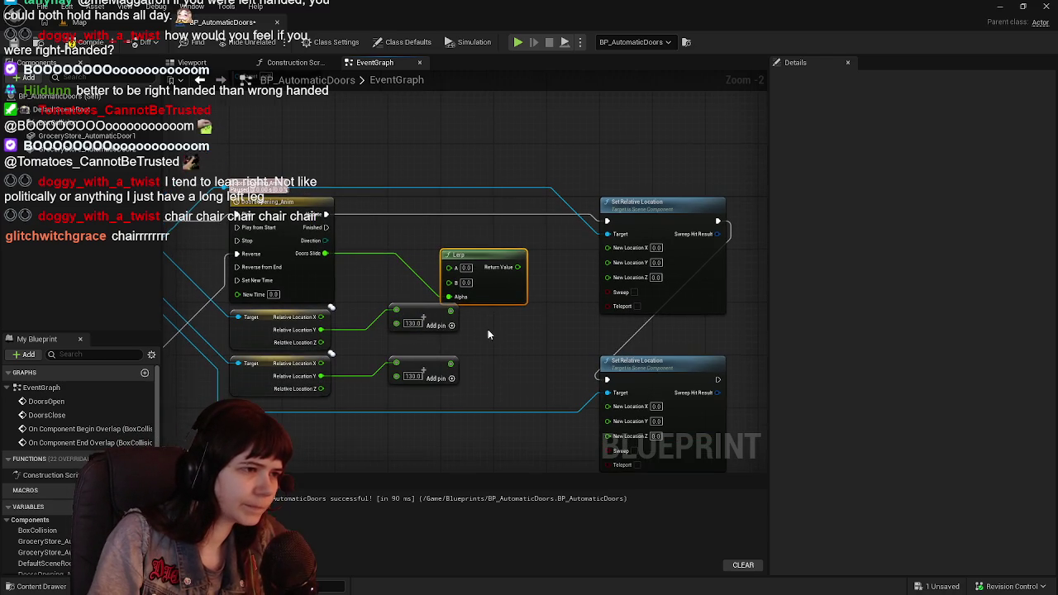
Connect both Add results to the New Location Y pins and lower Relative Location X to New Location X
mouse_move(450, 311)
left_mouse_down()
mouse_move(611, 278)
mouse_move(613, 263)
left_mouse_up()
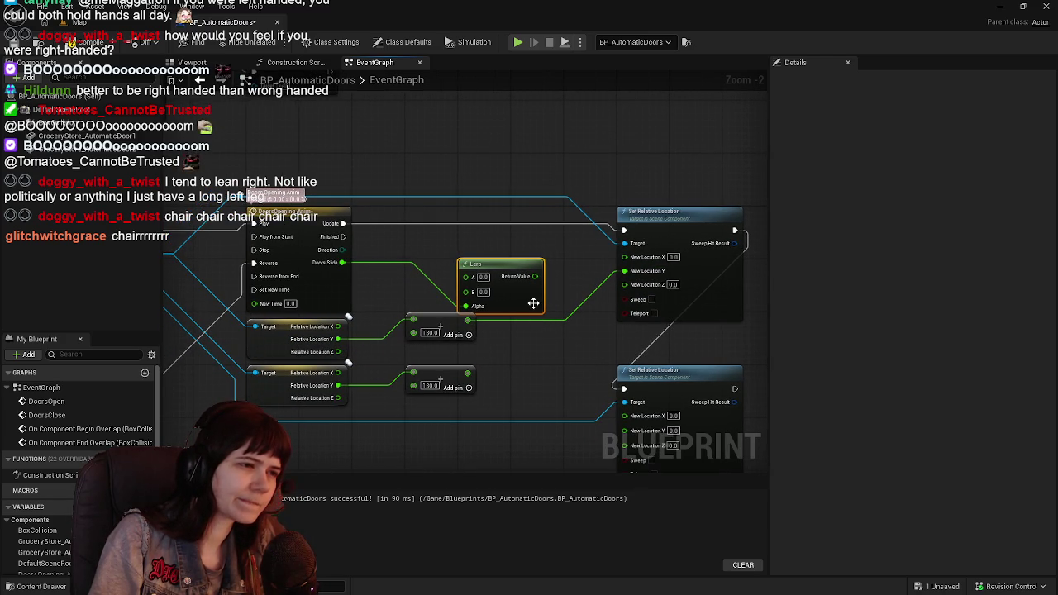
left_click_drag(533, 303, 485, 288)
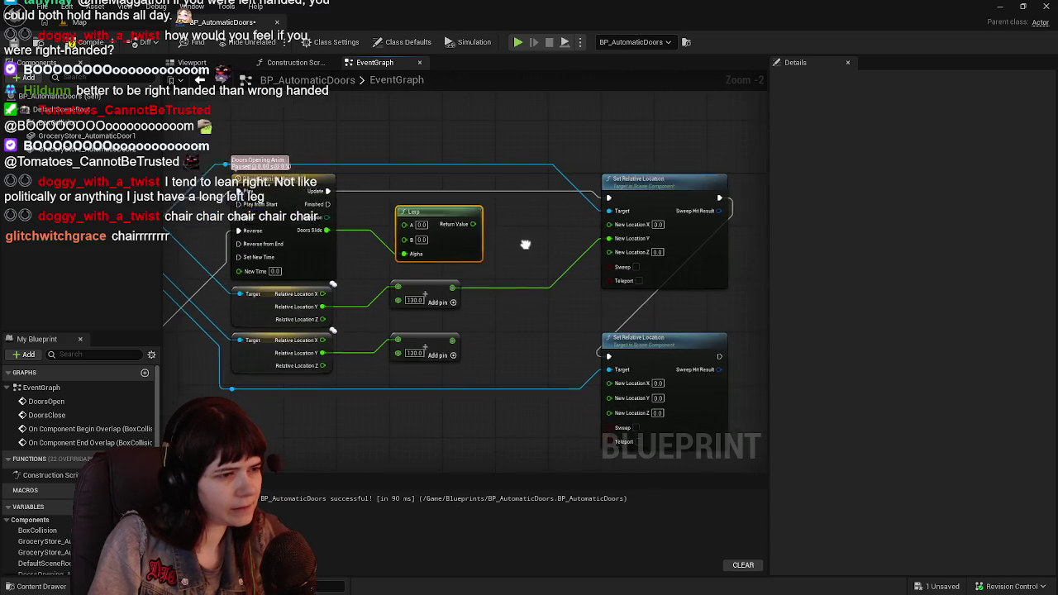
left_click_drag(447, 335, 609, 399)
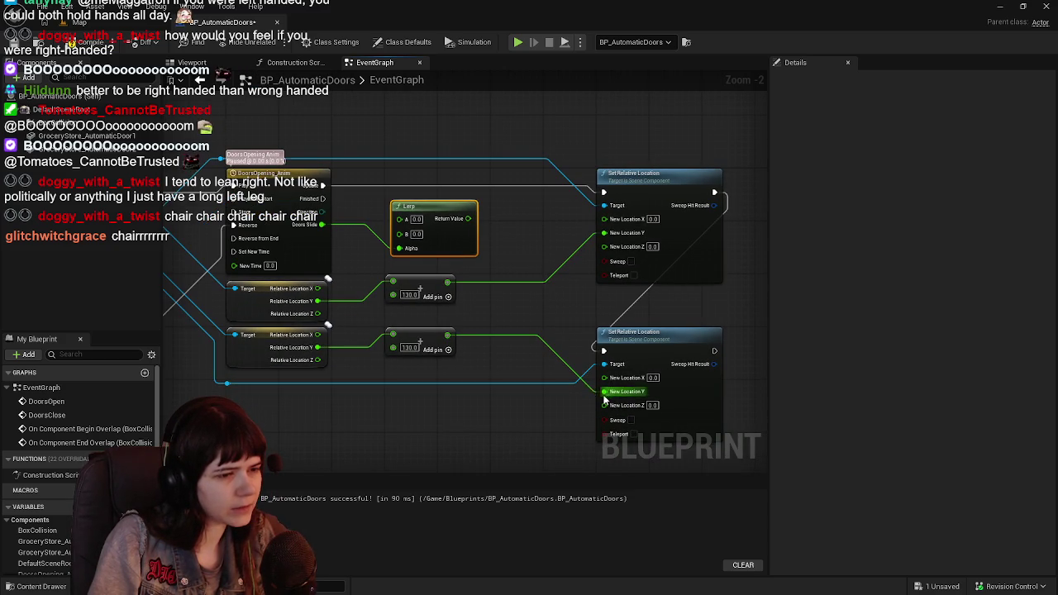
left_click_drag(329, 335, 604, 378)
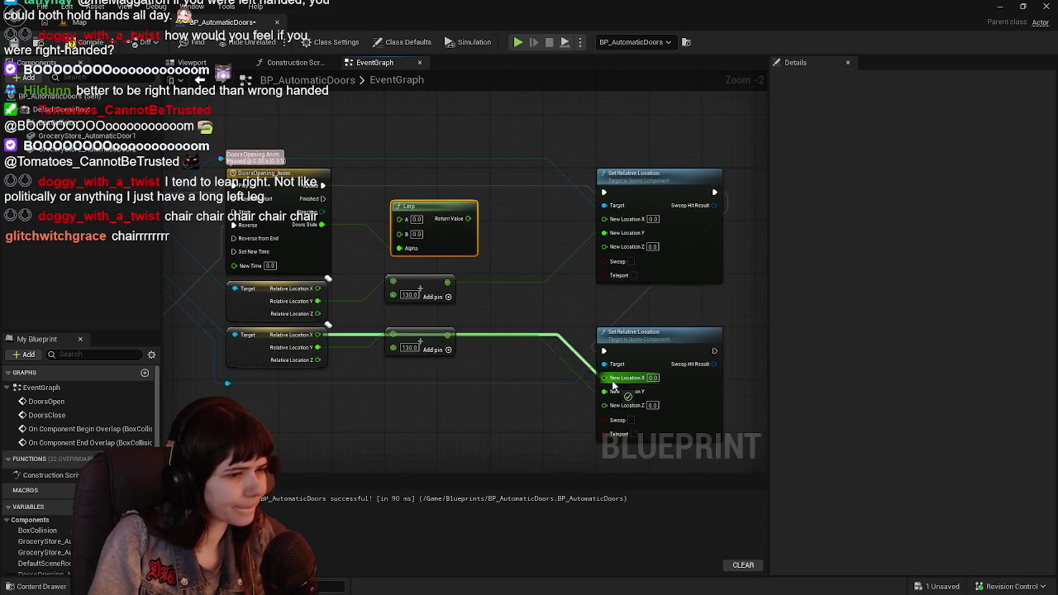
left_click_drag(421, 339, 425, 395)
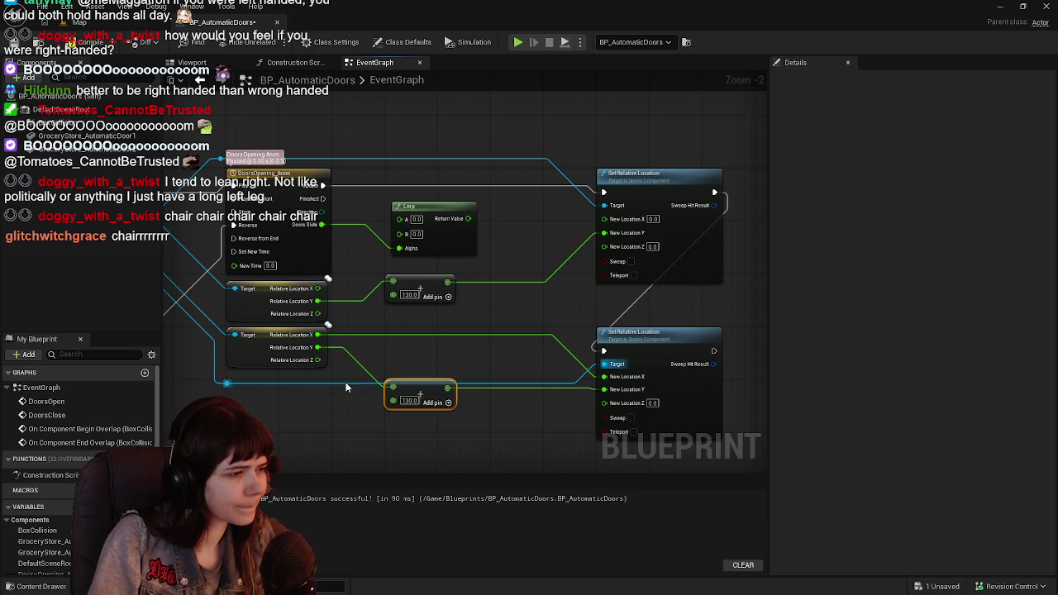
left_click_drag(345, 390, 373, 365)
Wire Relative Location Z into the bottom New Location Z, routing the X and Z wires through reroute points
double_click(254, 356)
left_click_drag(257, 359, 264, 356)
mouse_move(347, 334)
left_mouse_down()
mouse_move(434, 364)
mouse_move(633, 377)
left_mouse_up()
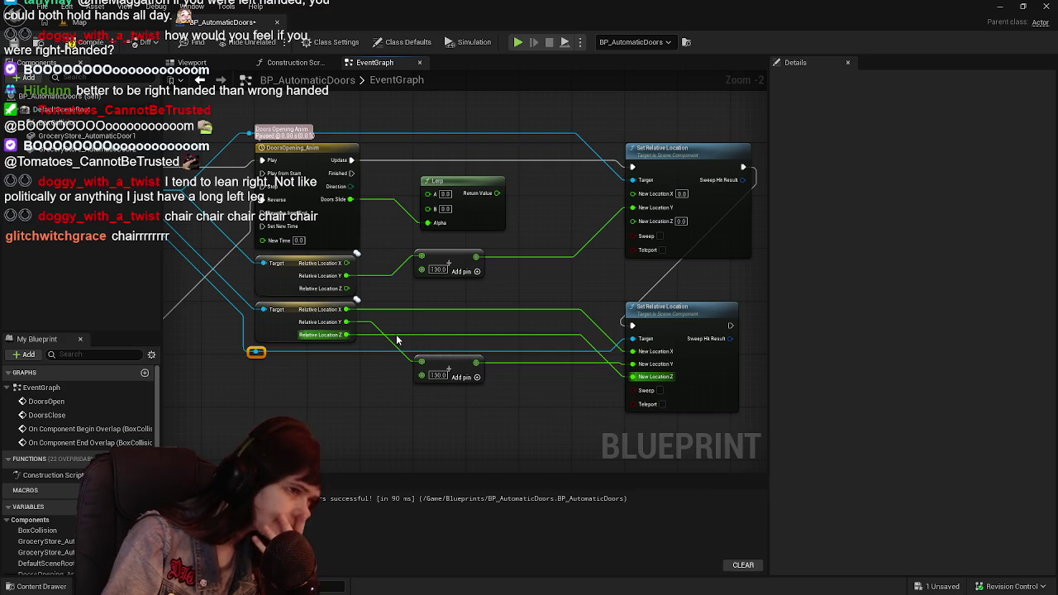
double_click(400, 340)
mouse_move(399, 332)
left_mouse_down()
mouse_move(411, 379)
mouse_move(423, 399)
mouse_move(433, 394)
left_mouse_up()
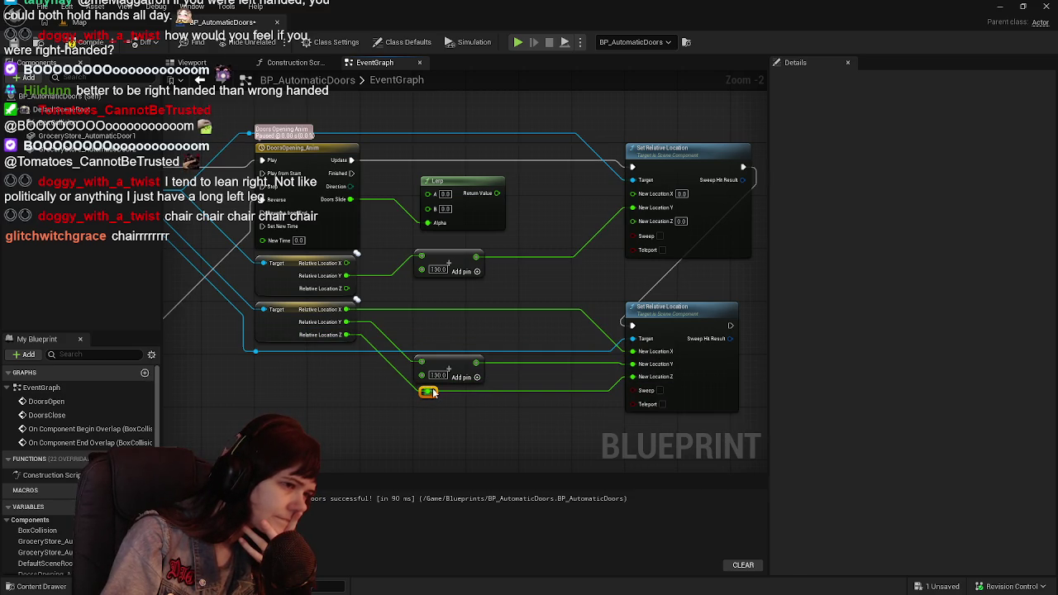
double_click(416, 309)
left_click_drag(416, 309, 429, 347)
left_click(463, 320)
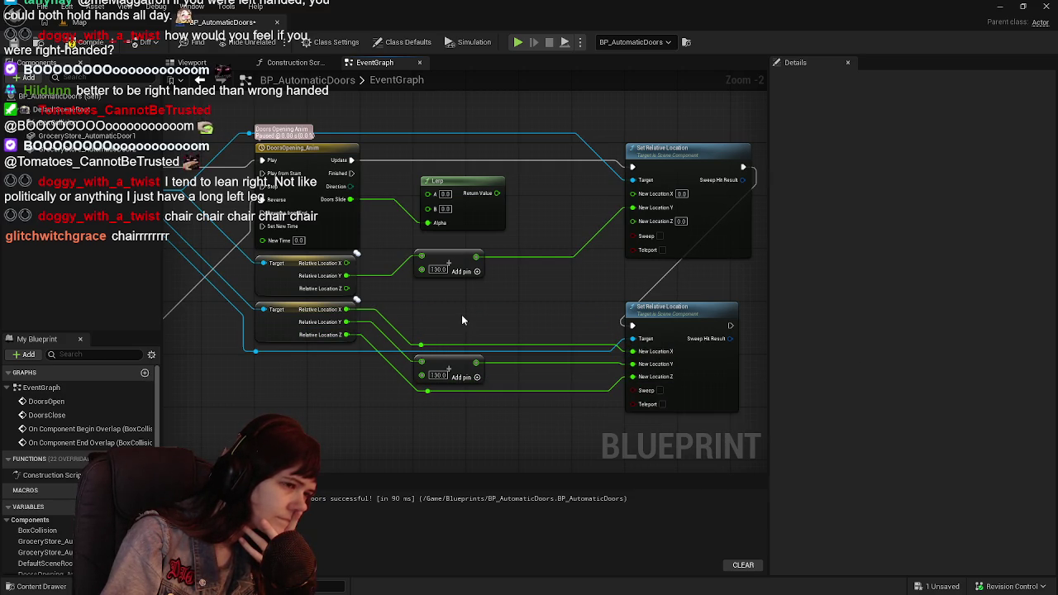
left_click(422, 346)
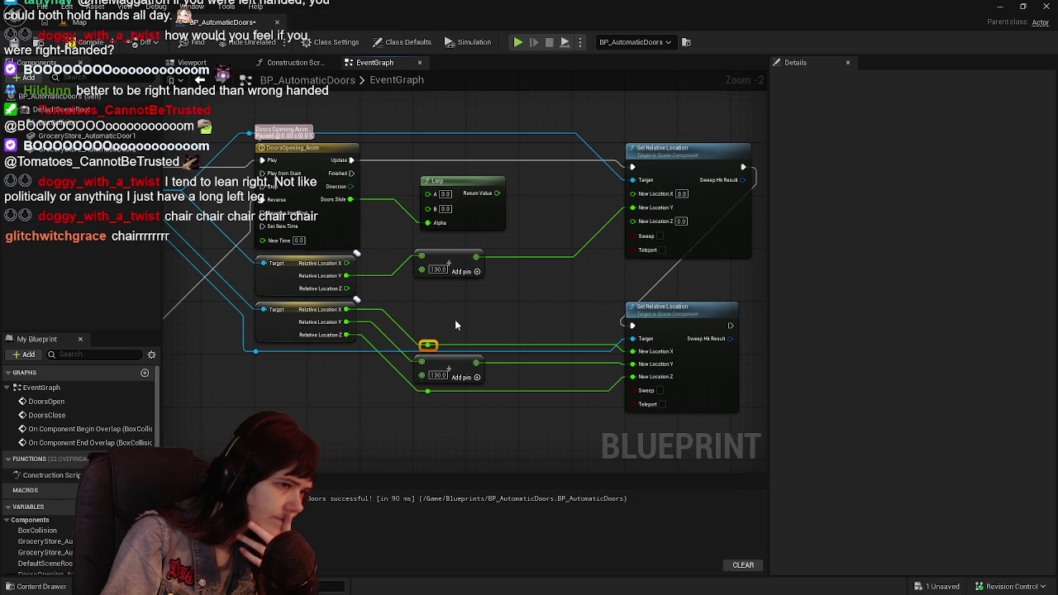
Wire Relative Location components into the top door's New Location, undoing a stray reroute point
mouse_move(342, 290)
left_mouse_down()
mouse_move(525, 263)
mouse_move(635, 236)
mouse_move(628, 222)
left_mouse_up()
mouse_move(341, 316)
left_mouse_down()
mouse_move(378, 325)
mouse_move(630, 233)
left_mouse_up()
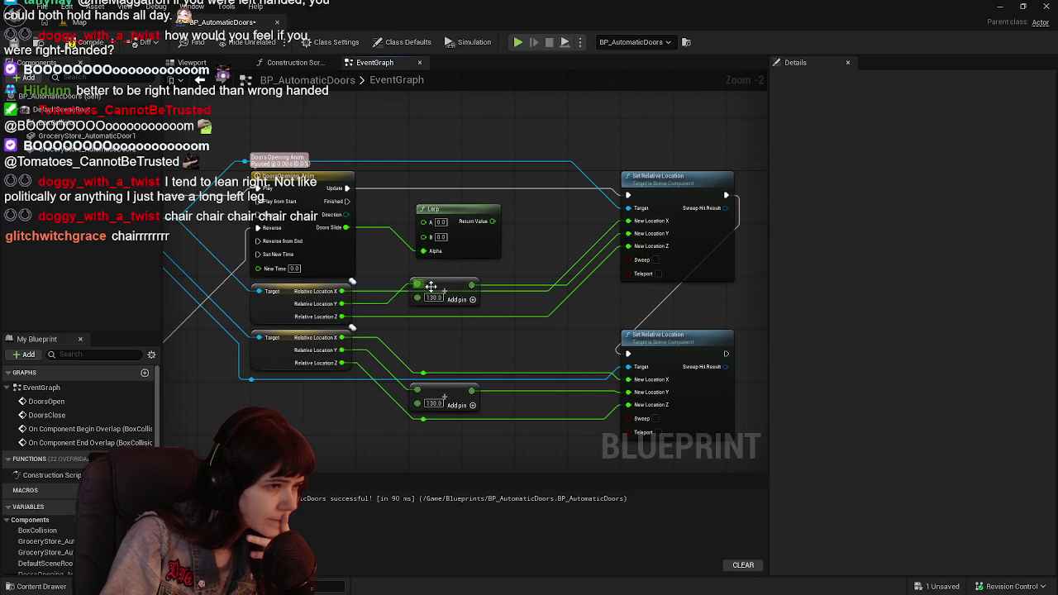
double_click(397, 274)
left_click_drag(406, 278, 420, 273)
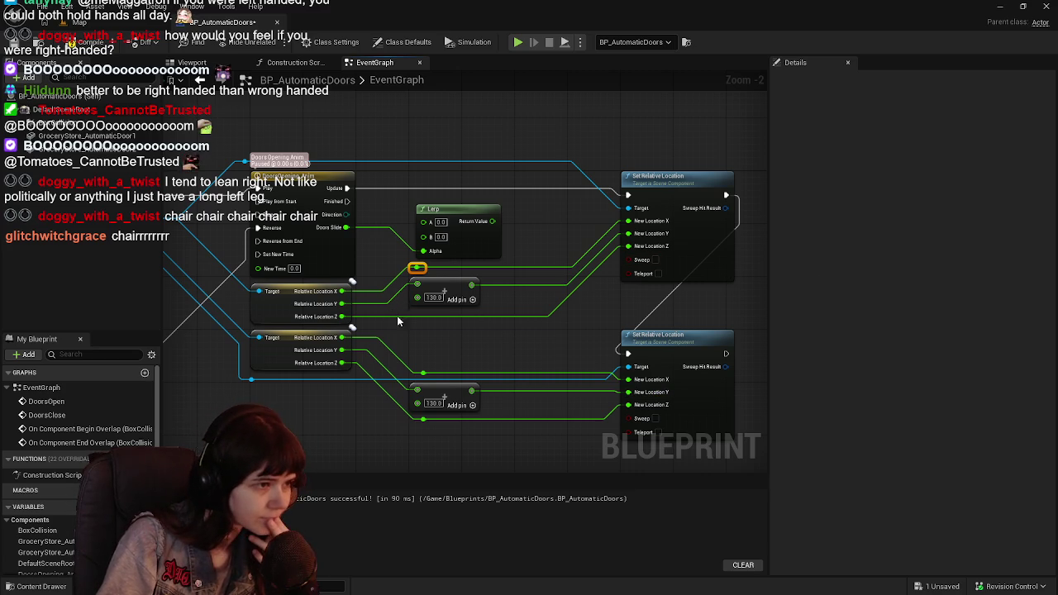
mouse_move(417, 267)
left_mouse_down()
mouse_move(405, 314)
mouse_move(434, 326)
left_mouse_up()
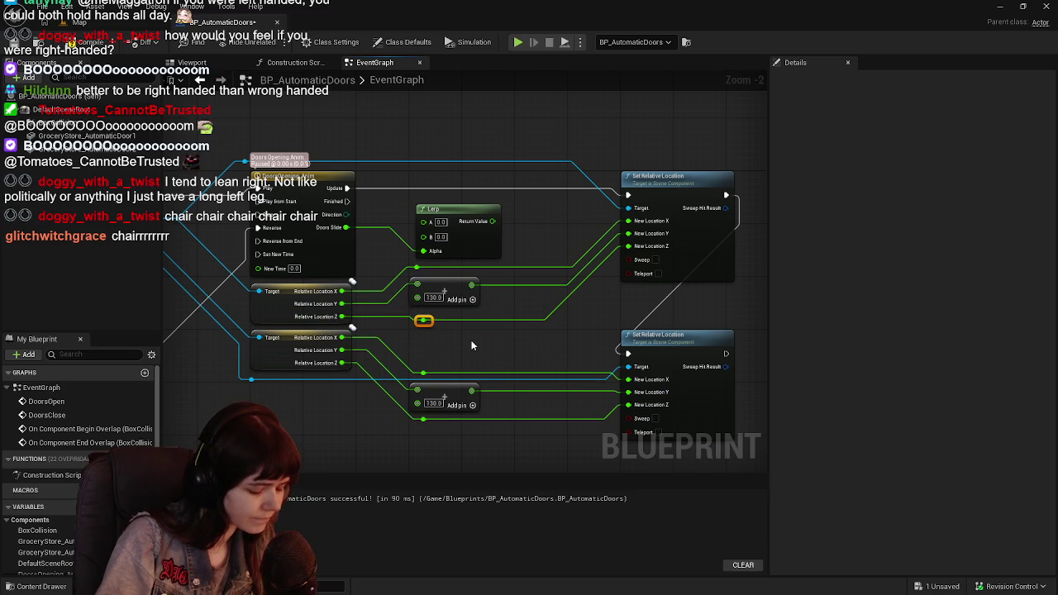
key("ctrl+z")
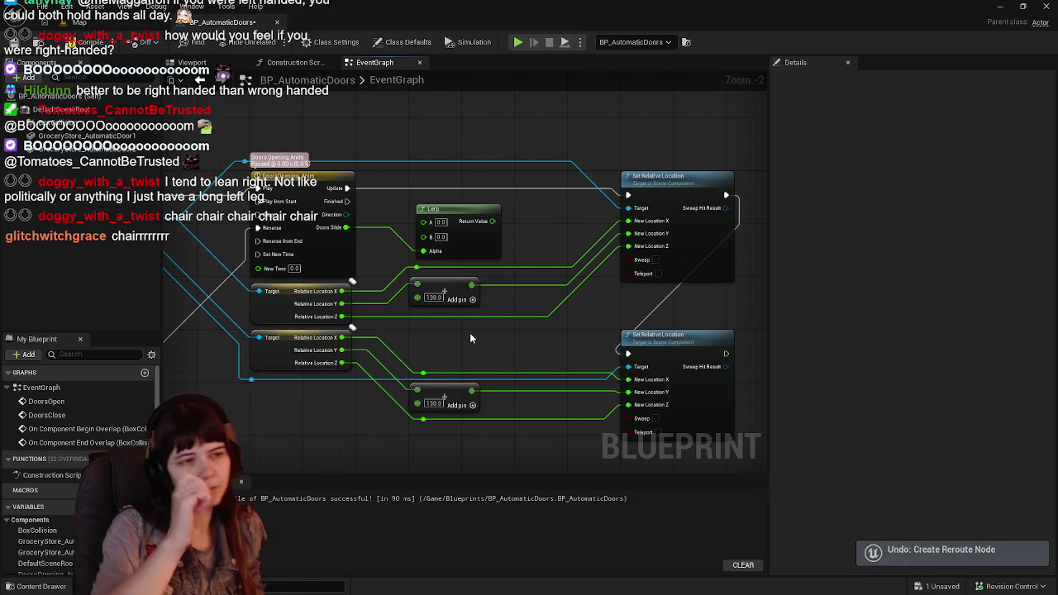
Compile, set the float Lerp's B value to 130, and save the blueprint
key("ctrl+s")
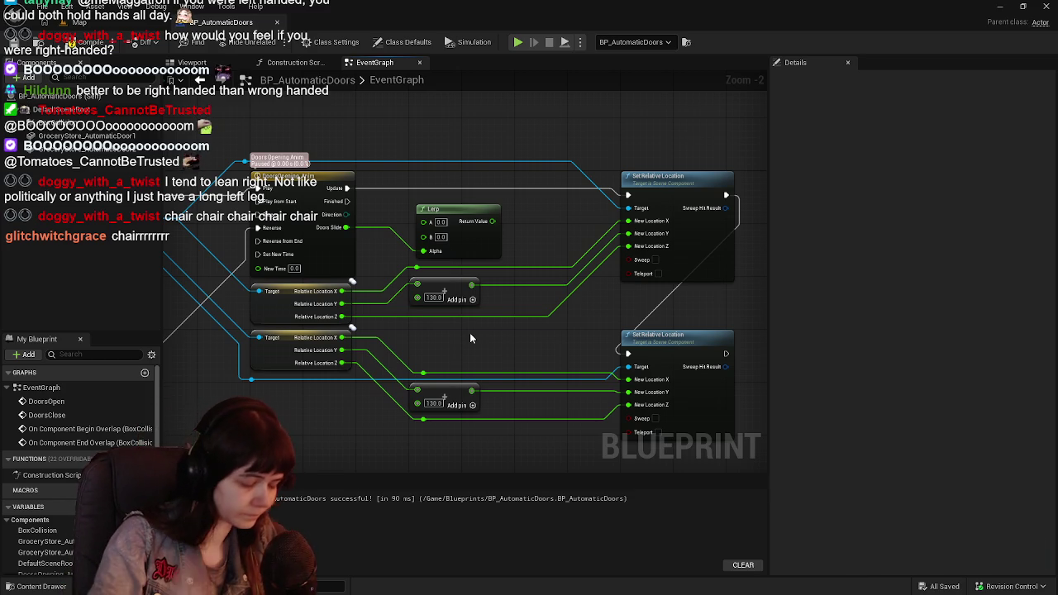
scroll(469, 332, "down", 1)
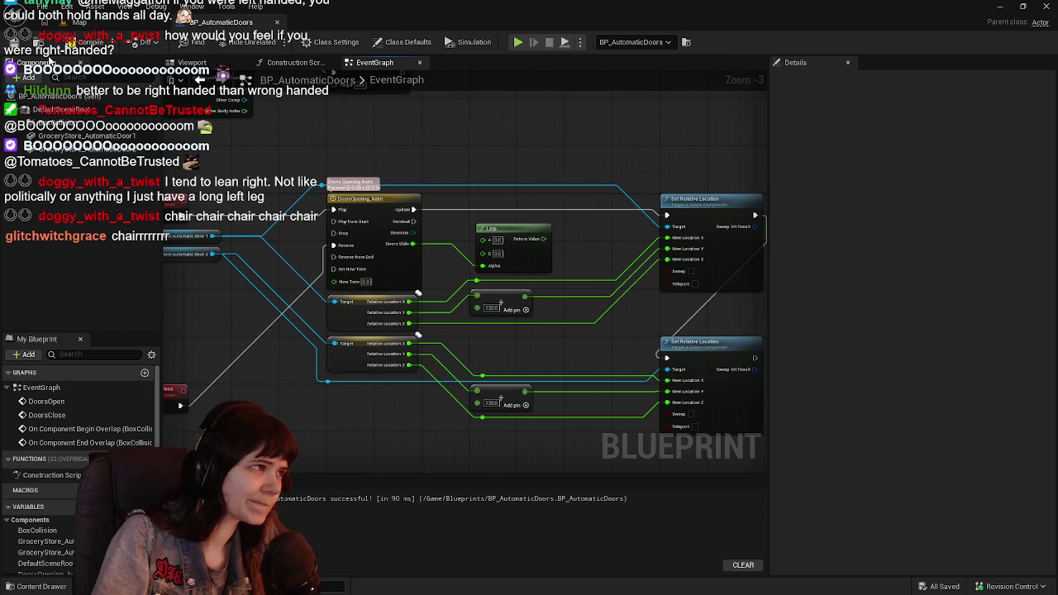
scroll(569, 285, "up", 1)
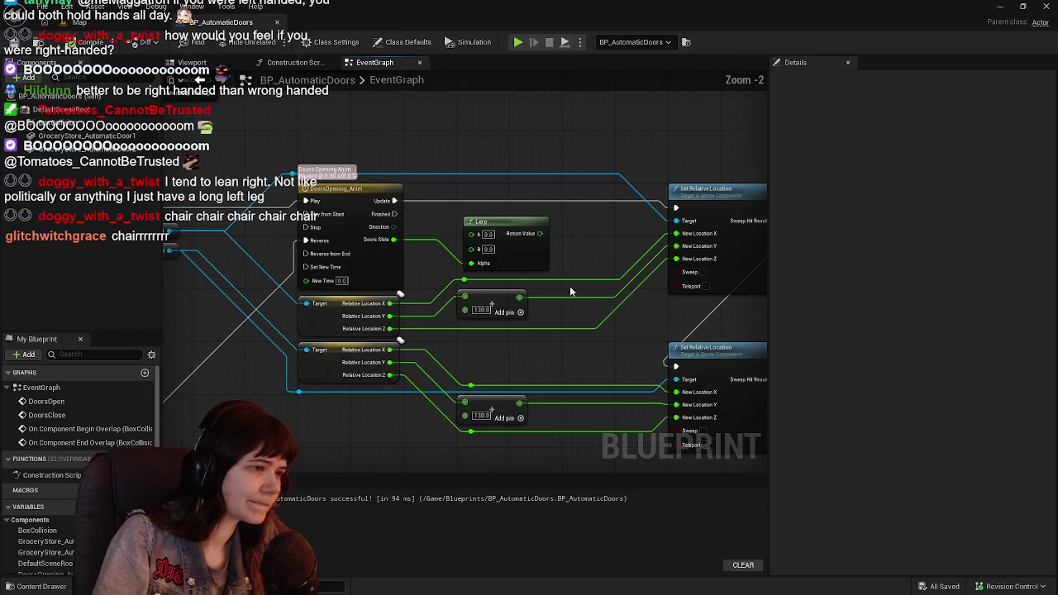
left_click_drag(572, 291, 508, 298)
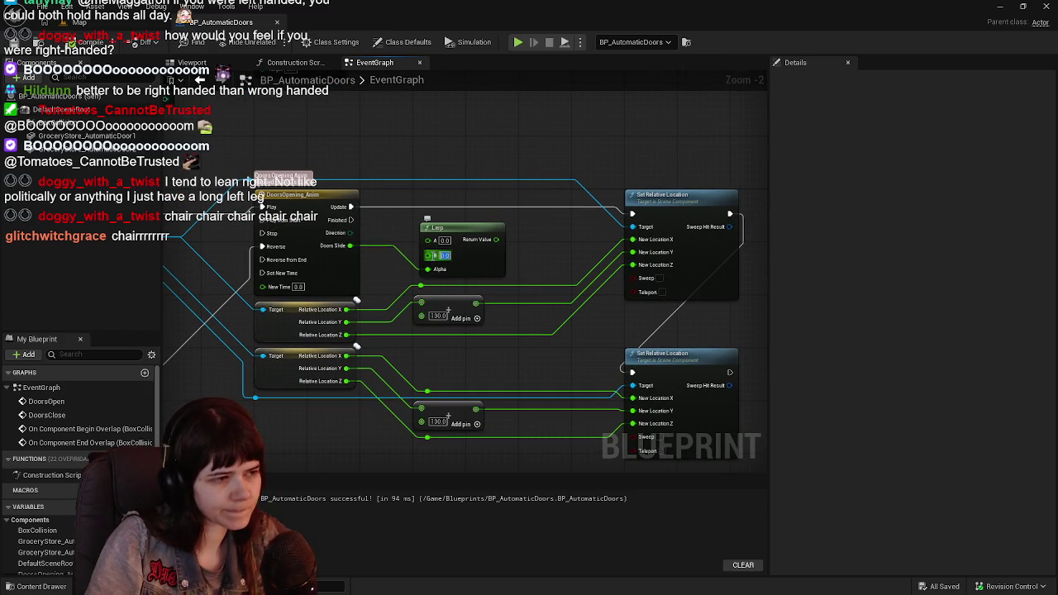
type("130")
key("Return")
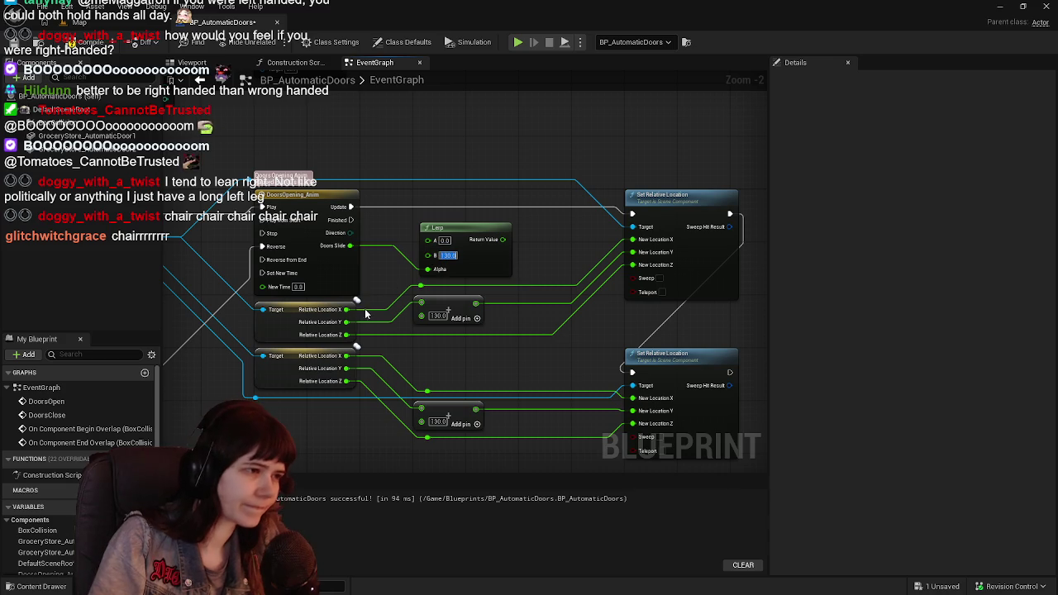
left_click(13, 42)
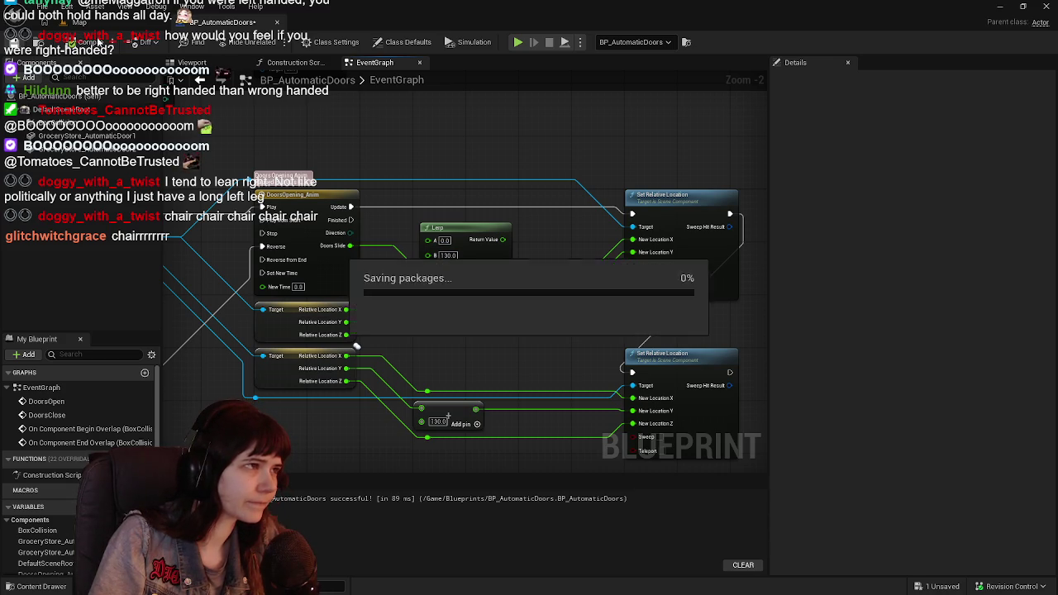
Play the level, walk the character up to the door and back, then stop the session
left_click(99, 22)
left_click(273, 41)
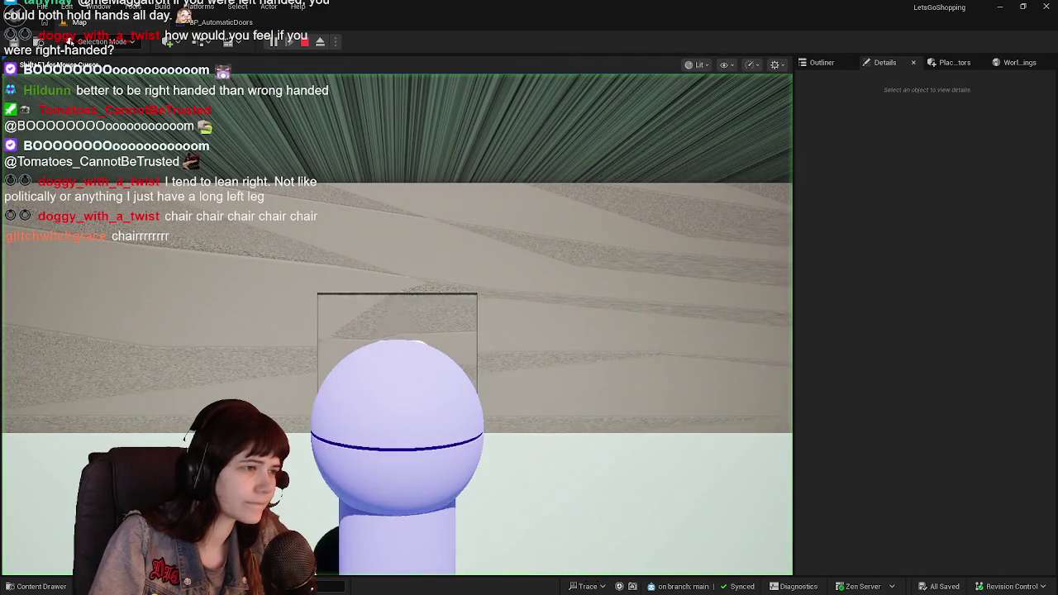
key("w")
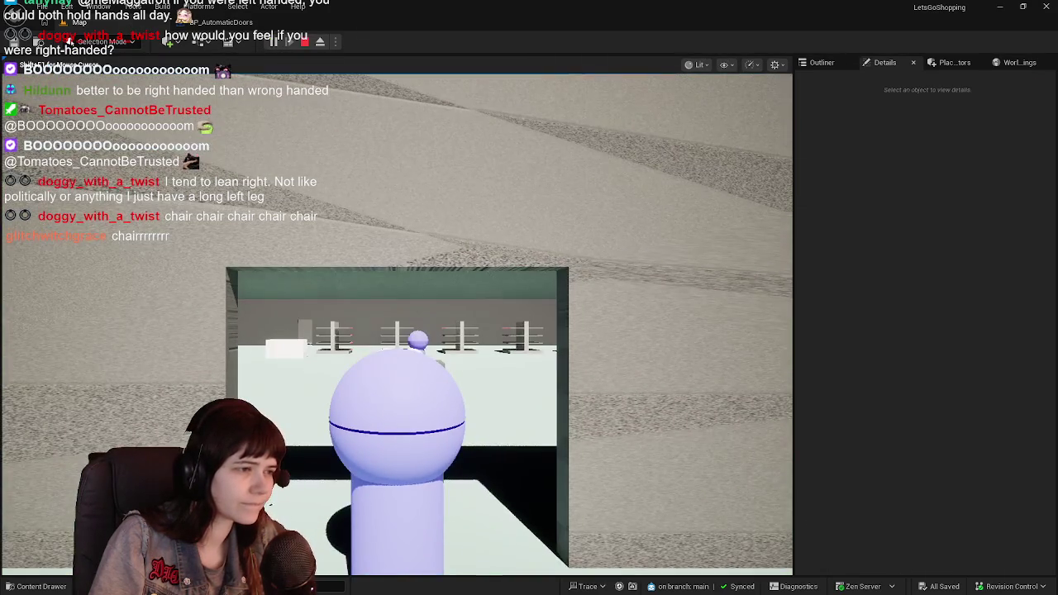
key("s")
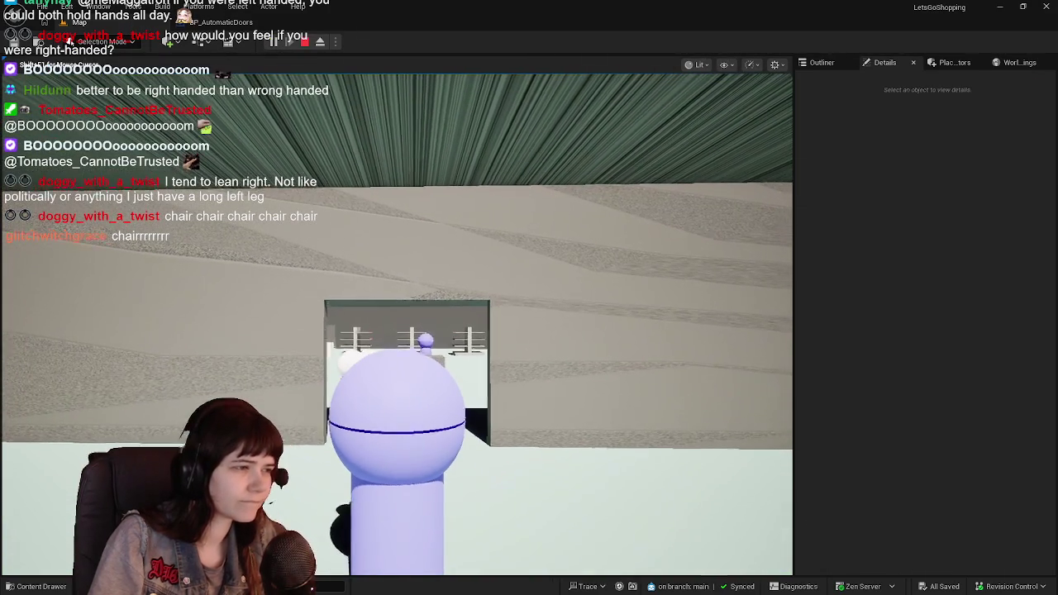
key("Escape")
left_click(223, 22)
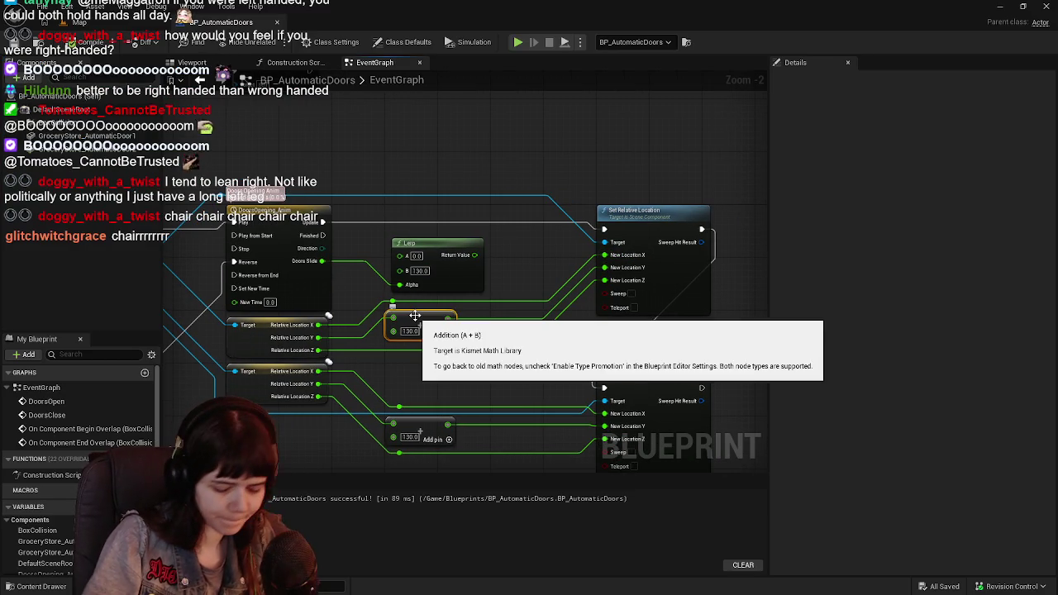
Delete both Add nodes and wire the first door's Relative Location Y into the Lerp's A input
left_click(415, 320)
key("Delete")
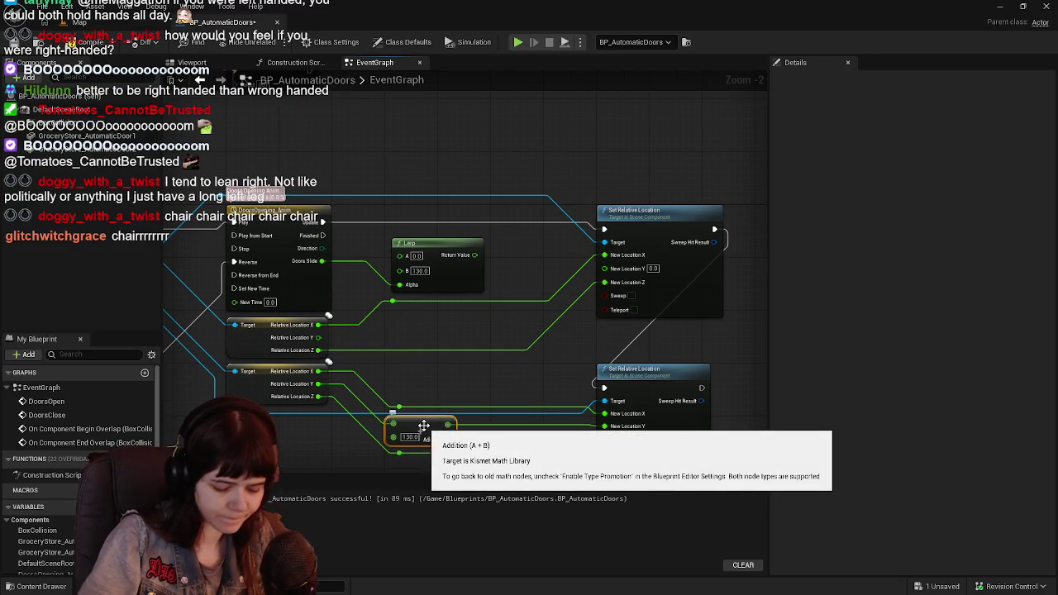
key("Delete")
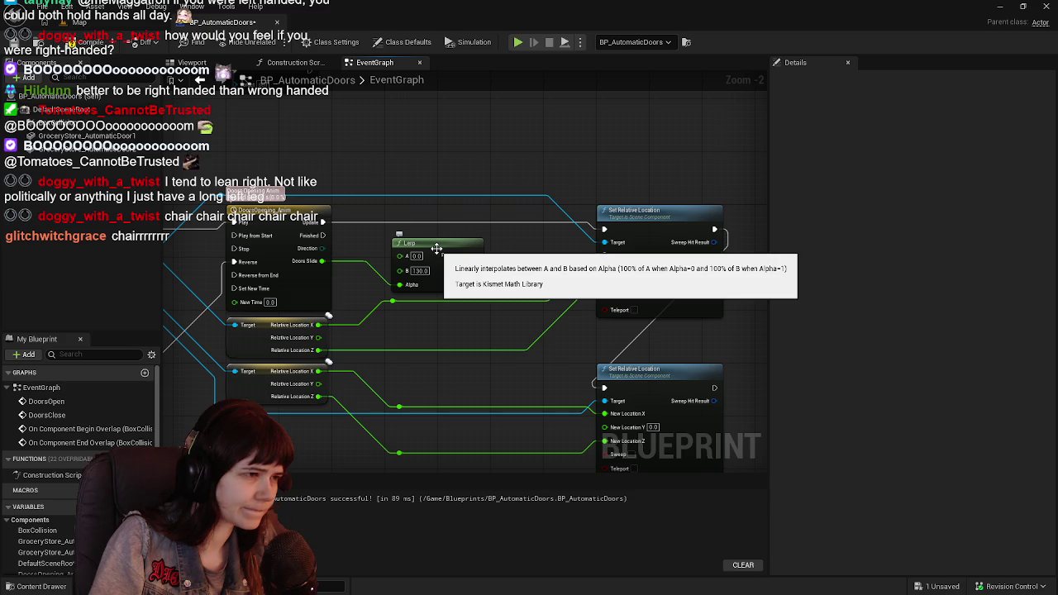
left_click_drag(321, 337, 400, 255)
left_click_drag(316, 387, 400, 275)
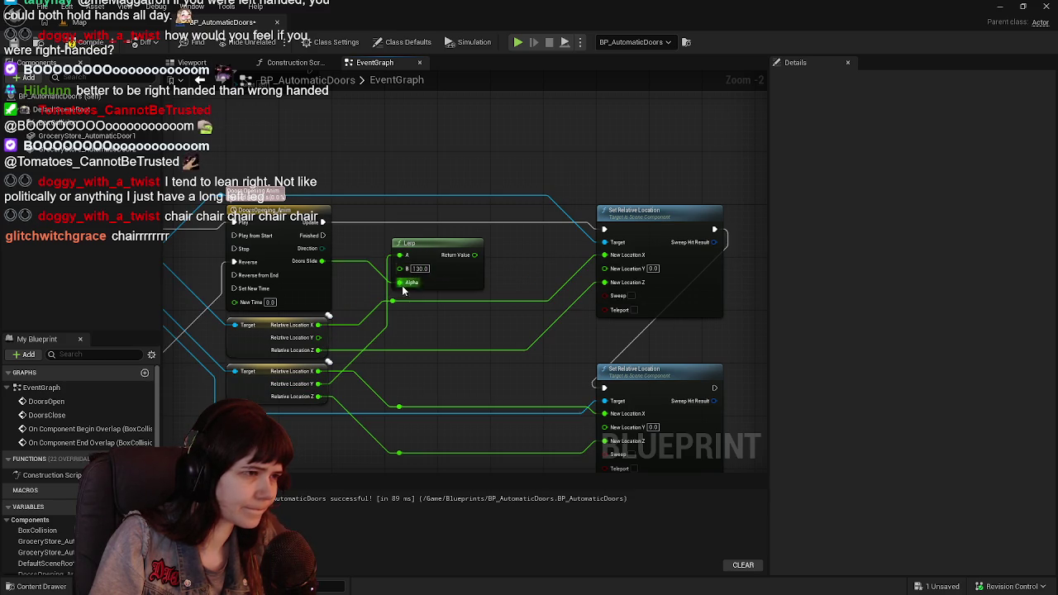
mouse_move(318, 337)
left_mouse_down()
mouse_move(409, 266)
mouse_move(435, 294)
mouse_move(436, 254)
left_mouse_up()
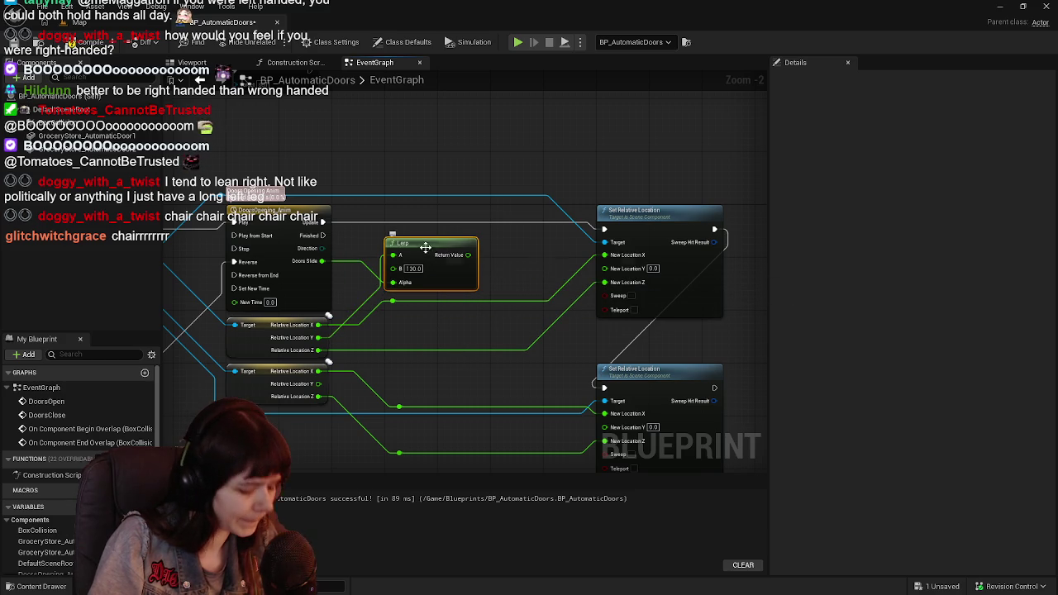
Duplicate the Lerp for the second door, with Alpha from Doors Slide and results feeding New Location Y
key("ctrl+c")
key("ctrl+v")
mouse_move(421, 351)
left_mouse_down()
mouse_move(437, 373)
mouse_move(428, 369)
mouse_move(428, 401)
mouse_move(298, 444)
mouse_move(302, 378)
mouse_move(297, 420)
left_mouse_up()
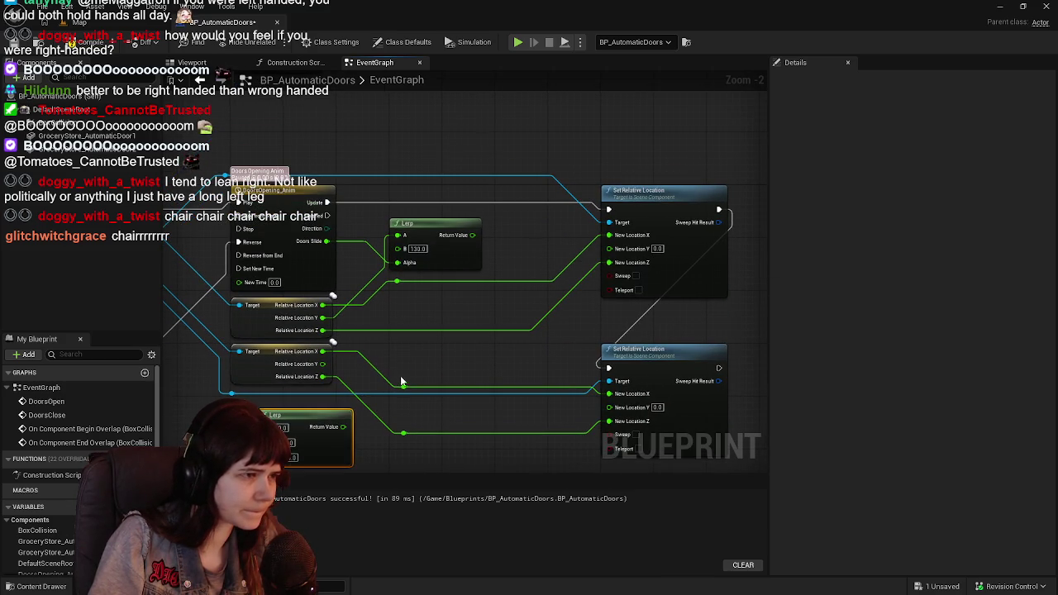
left_click_drag(411, 387, 407, 347)
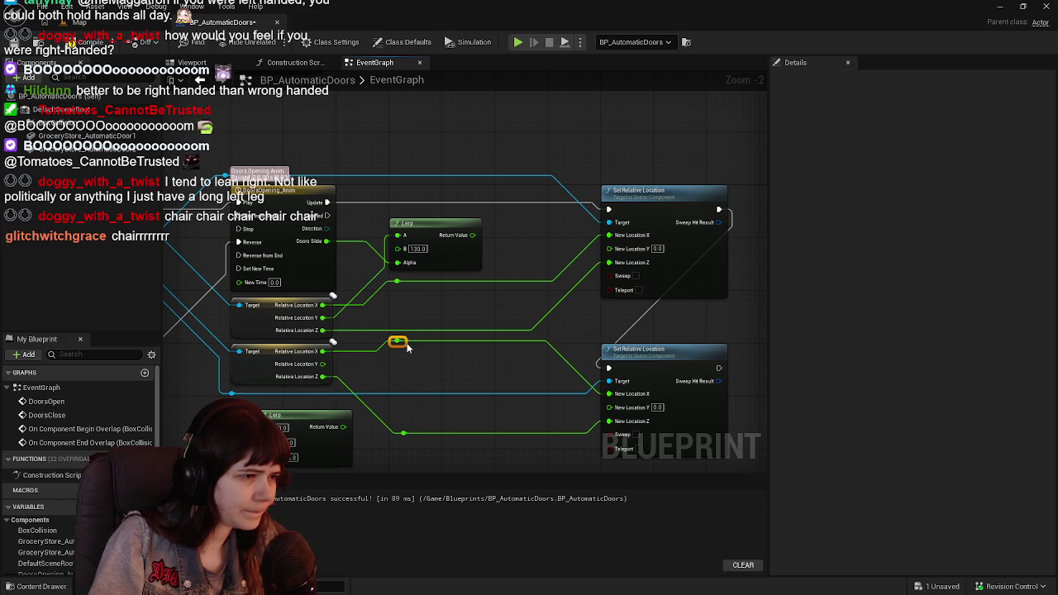
left_click_drag(332, 418, 463, 361)
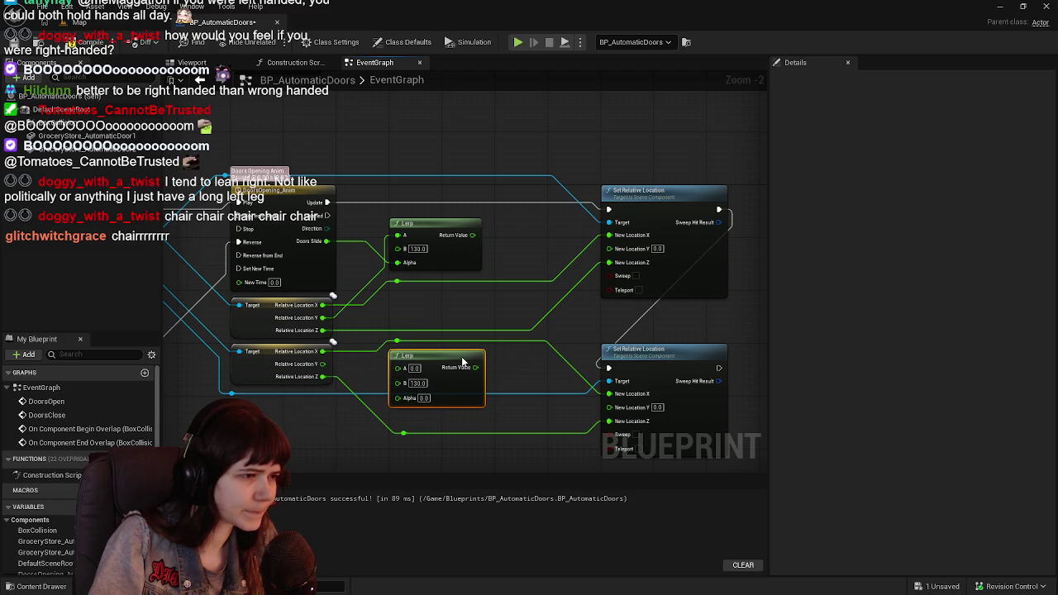
mouse_move(327, 241)
left_mouse_down()
mouse_move(387, 407)
mouse_move(398, 398)
left_mouse_up()
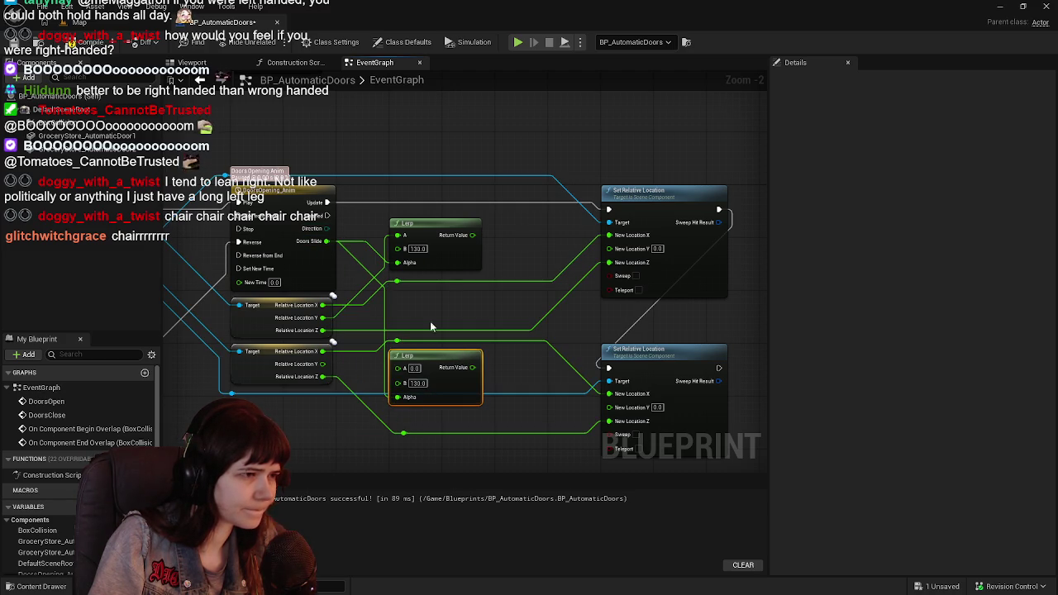
left_click_drag(328, 353, 397, 367)
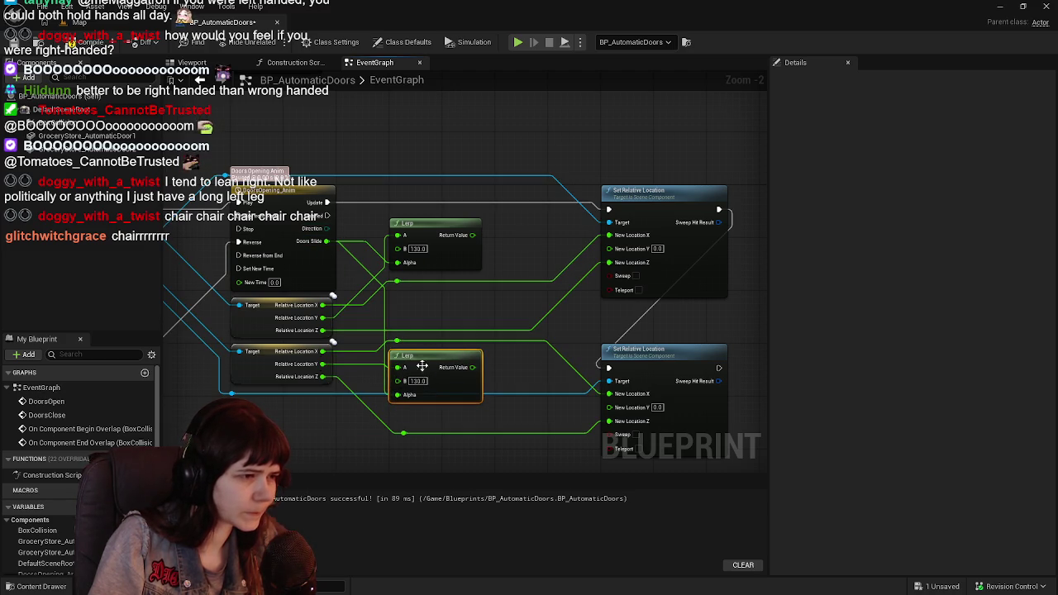
left_click_drag(473, 367, 613, 406)
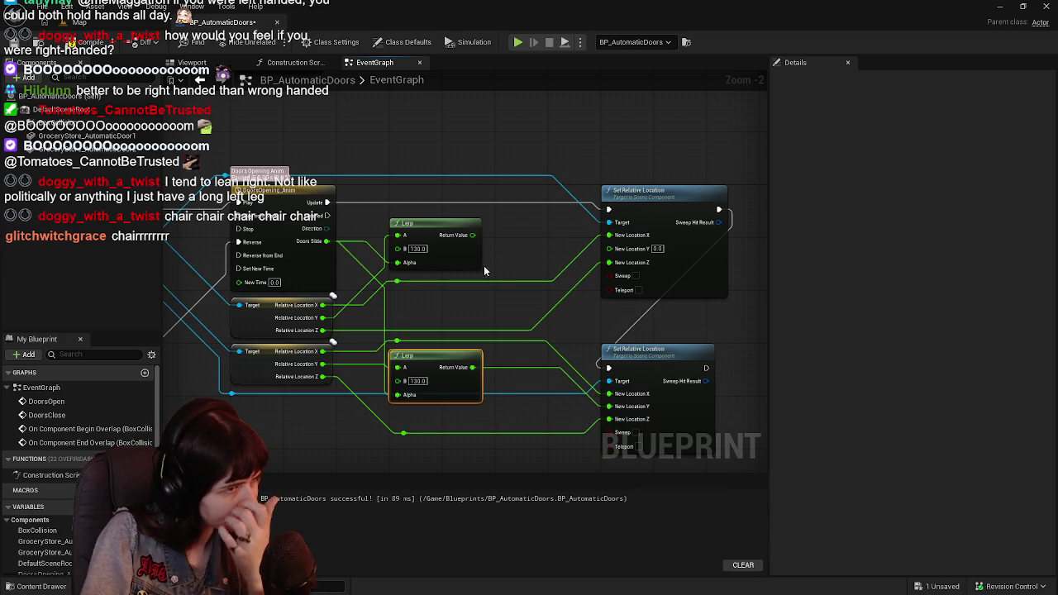
left_click_drag(472, 235, 622, 257)
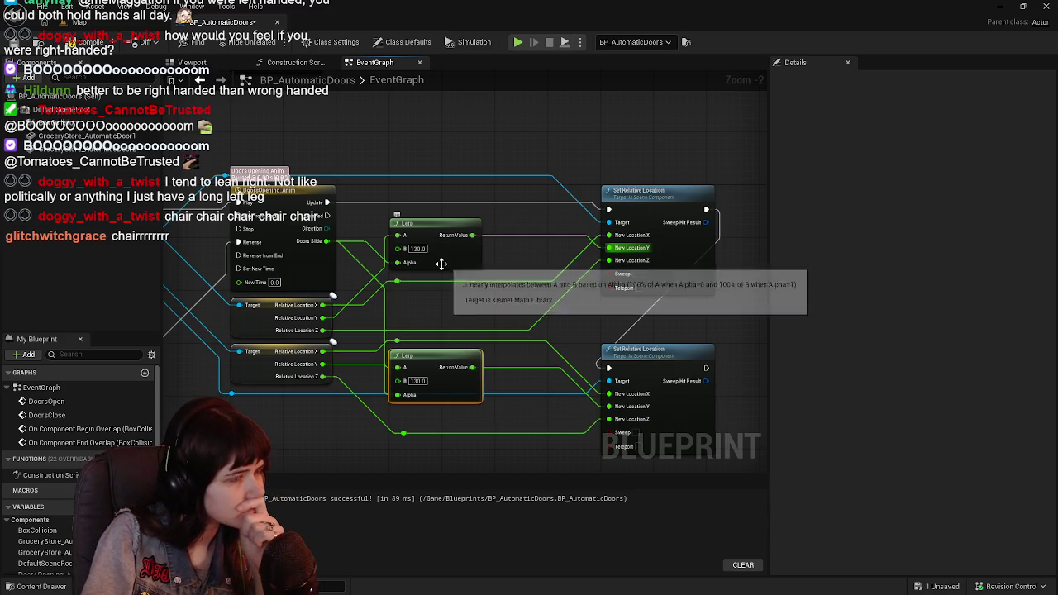
Tidy the reroute point below the door nodes and return to the level editor
left_click(457, 263)
left_click_drag(466, 266, 481, 268)
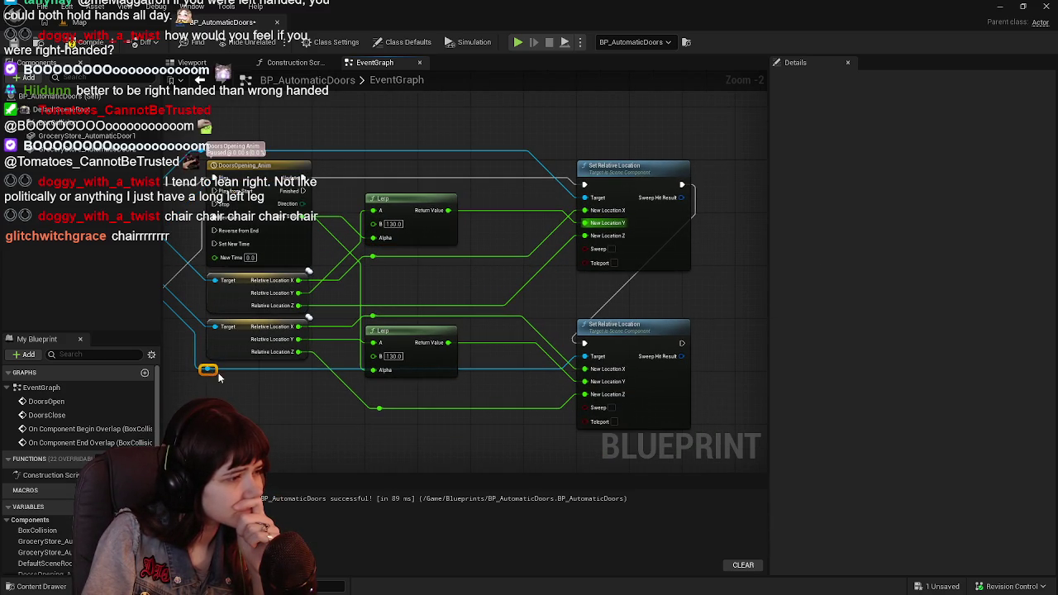
left_click_drag(213, 371, 228, 399)
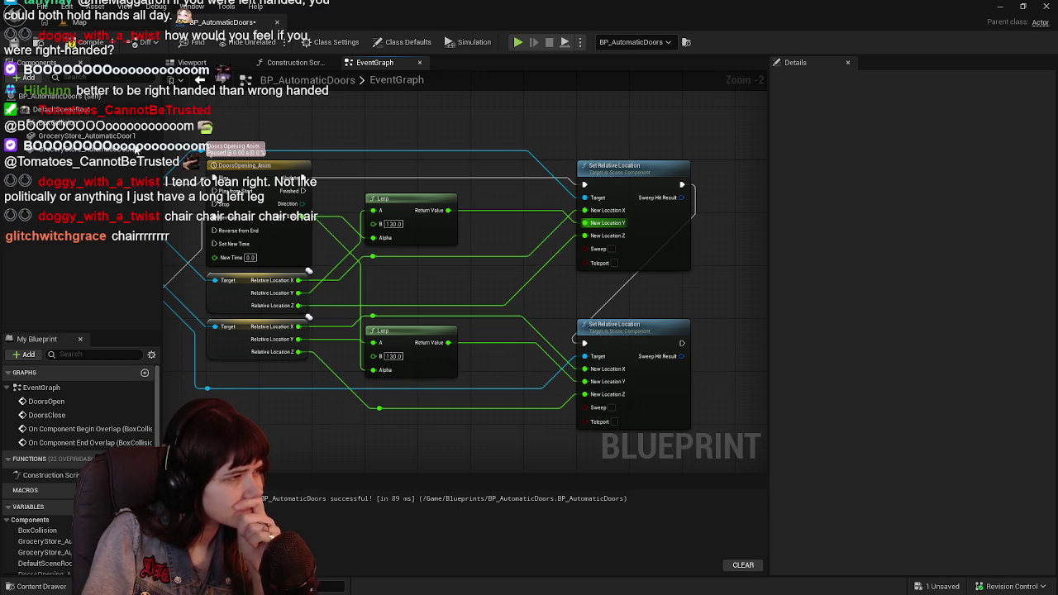
left_click(113, 23)
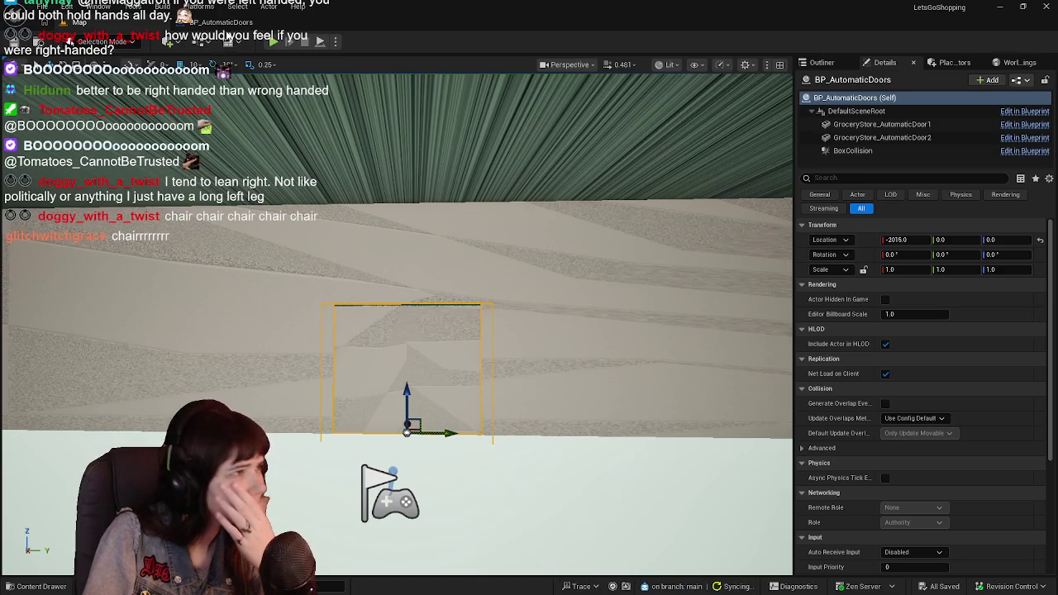
left_click(271, 42)
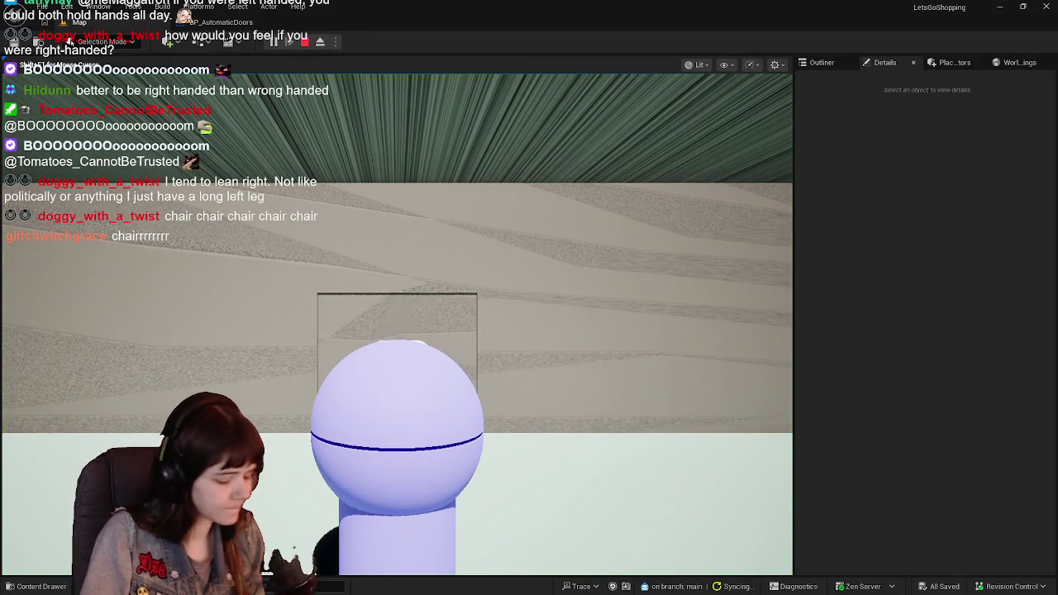
key("s")
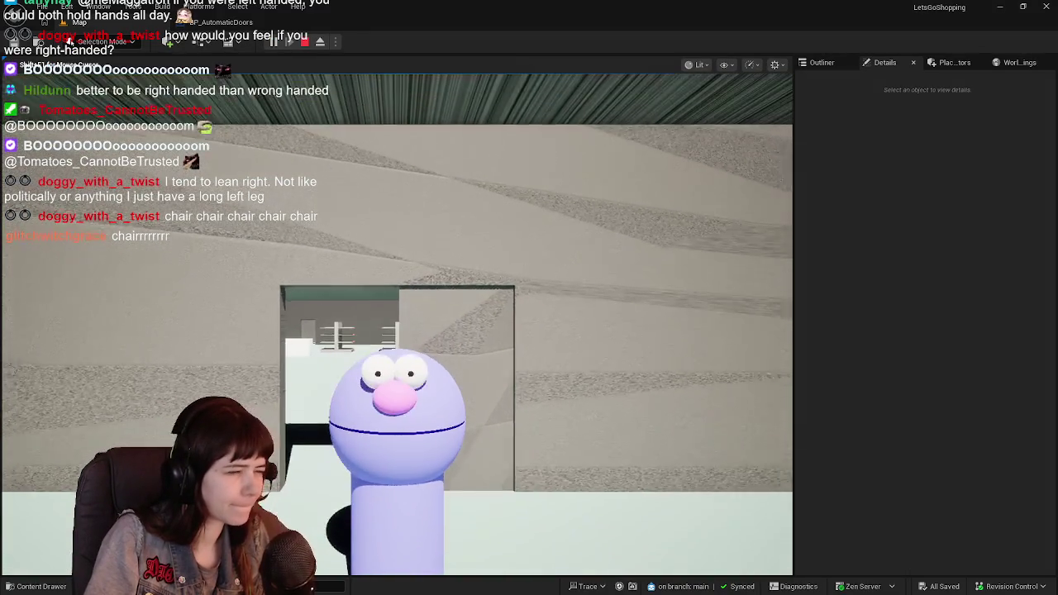
key("Escape")
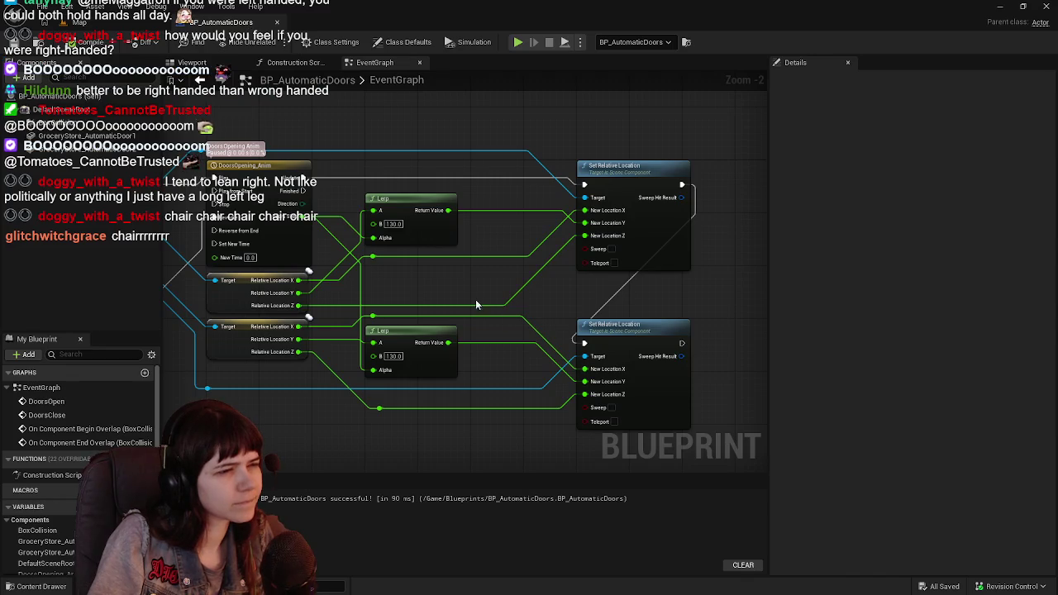
mouse_move(476, 305)
left_mouse_down()
mouse_move(479, 288)
mouse_move(534, 293)
left_mouse_up()
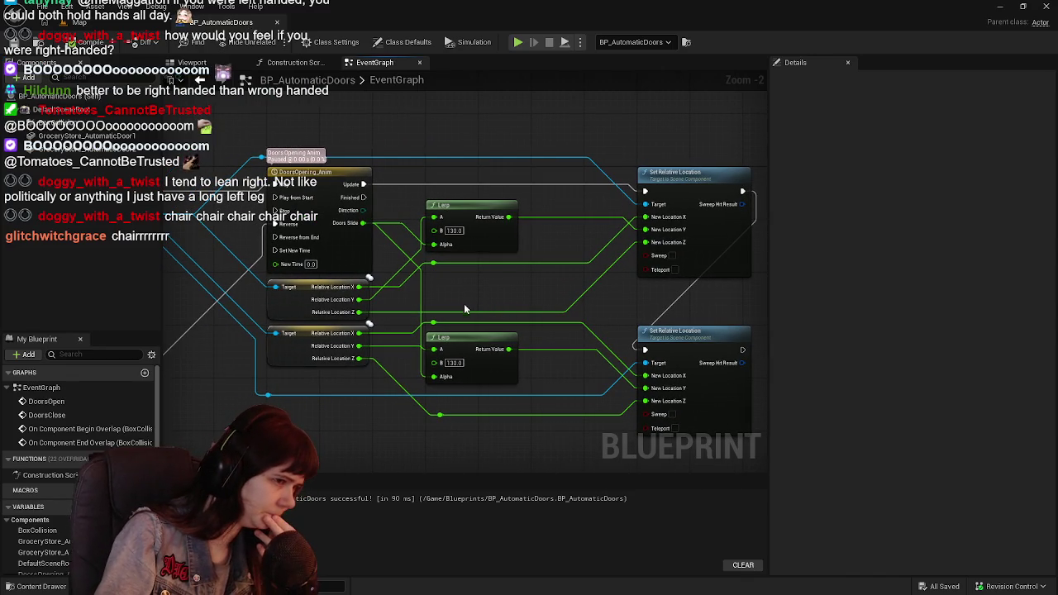
left_click(190, 63)
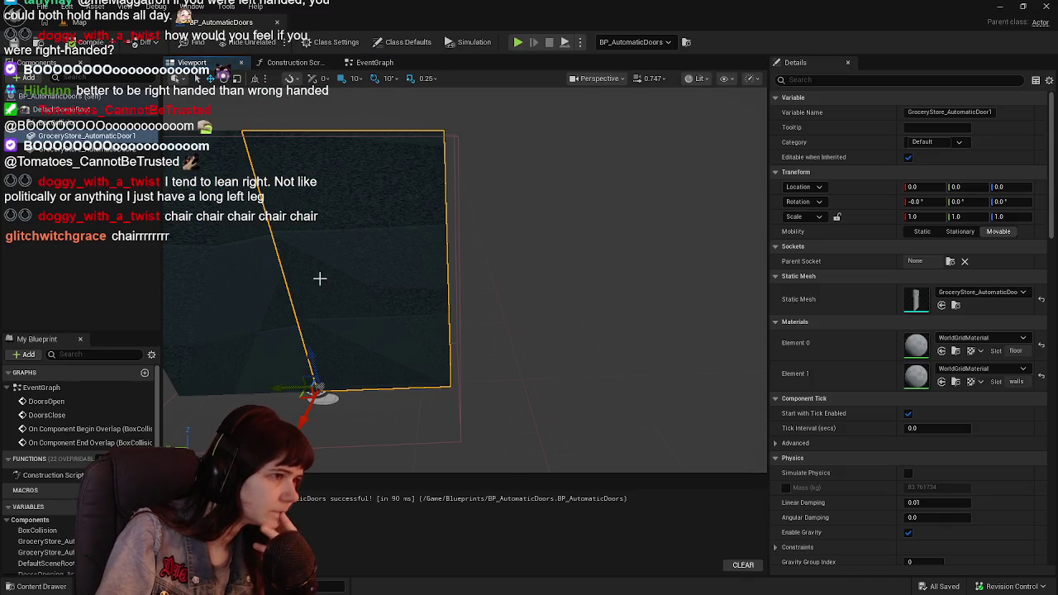
left_click(397, 68)
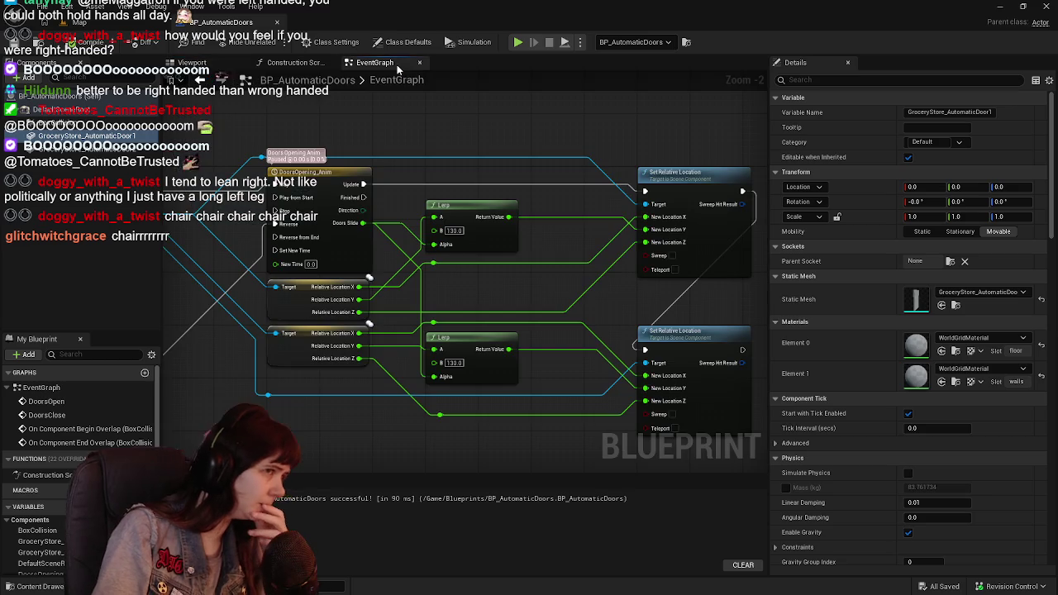
Review the Timeline graph and level, then locate the GroceryStore door mesh and switch to Blender
mouse_move(492, 277)
left_mouse_down()
mouse_move(638, 283)
mouse_move(461, 288)
mouse_move(423, 314)
left_mouse_up()
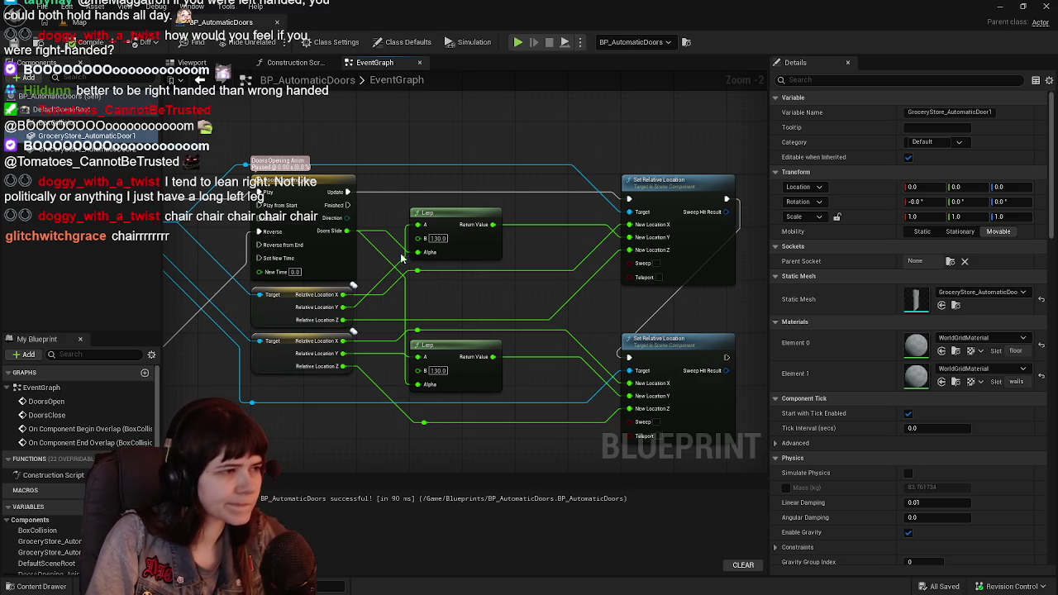
mouse_move(419, 217)
left_mouse_down()
mouse_move(610, 322)
mouse_move(647, 306)
mouse_move(614, 413)
mouse_move(582, 318)
mouse_move(550, 296)
mouse_move(545, 303)
mouse_move(523, 277)
mouse_move(531, 343)
mouse_move(548, 328)
mouse_move(415, 171)
left_mouse_up()
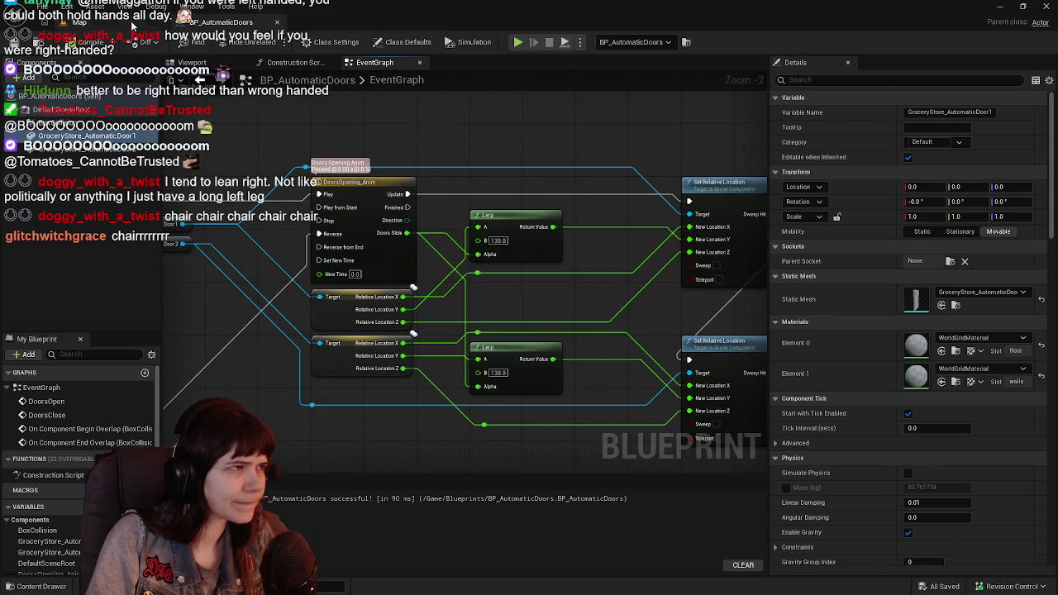
left_click(132, 25)
left_click(259, 28)
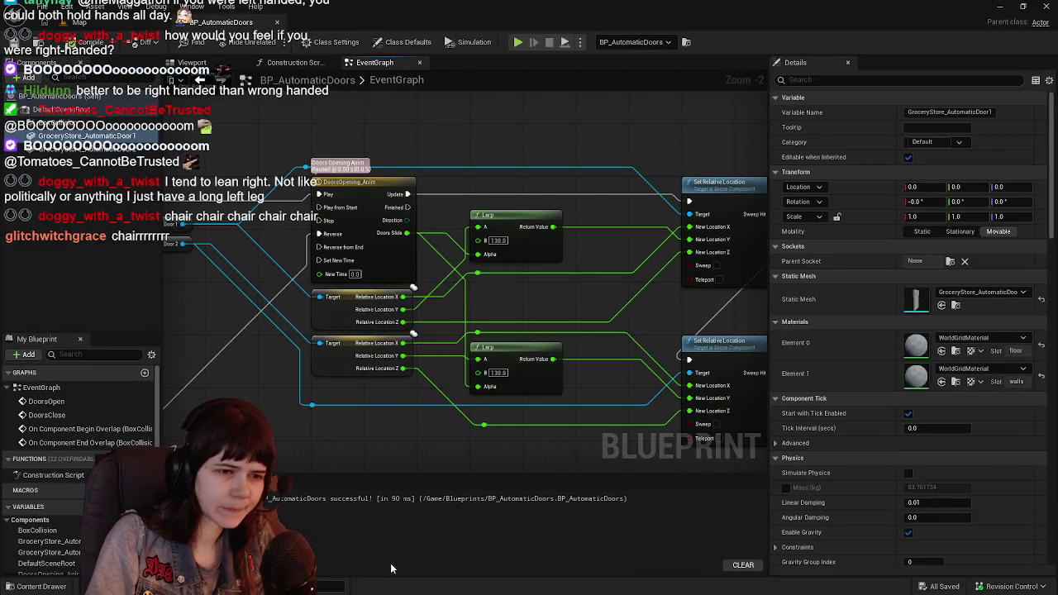
left_click(41, 586)
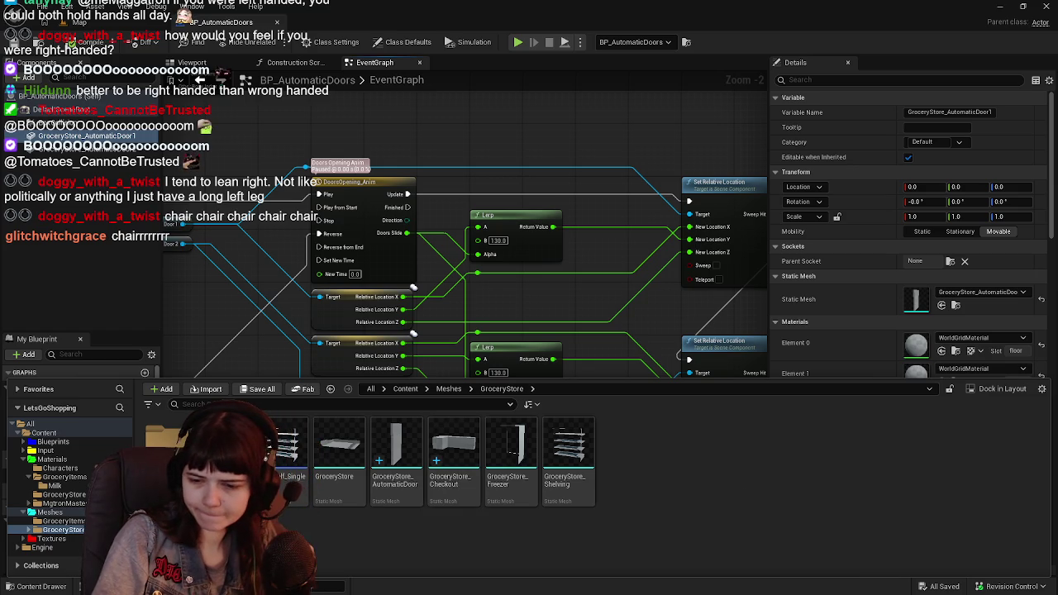
key("alt+Tab")
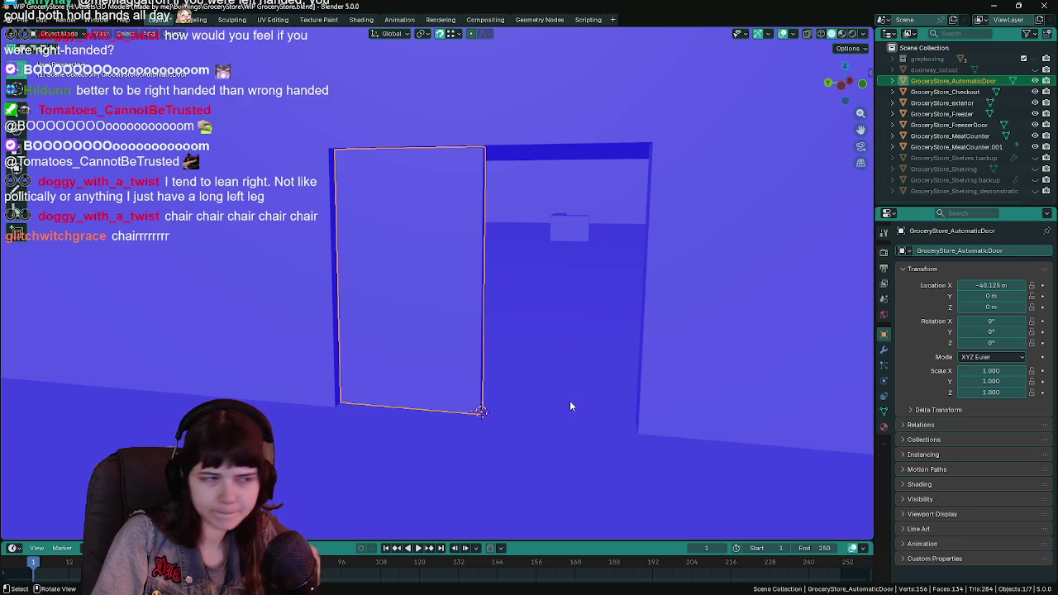
Remove the door's material slots and assign the single Metal material
left_click(883, 428)
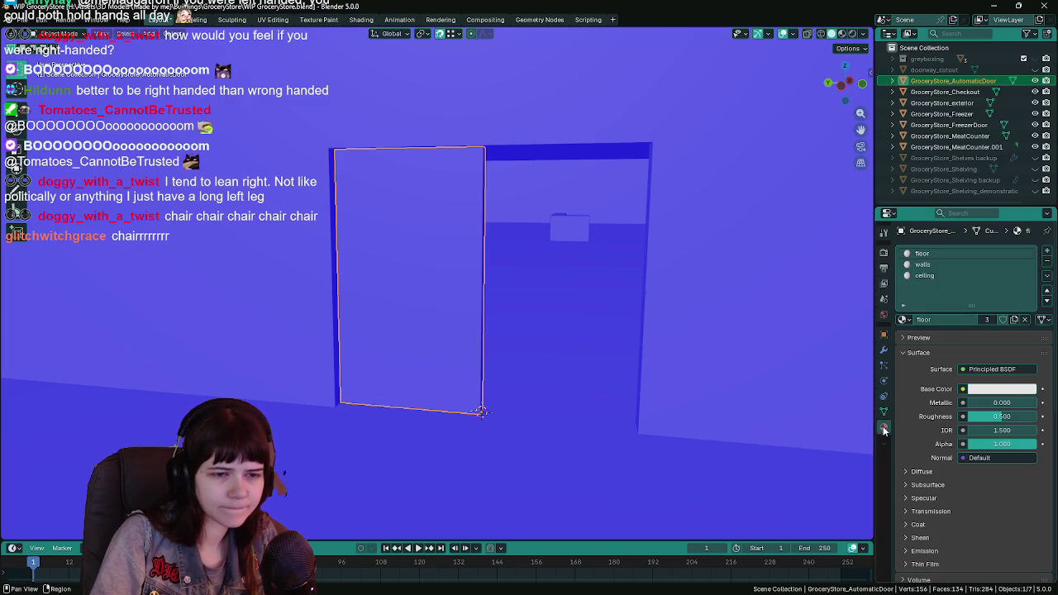
left_click(1047, 263)
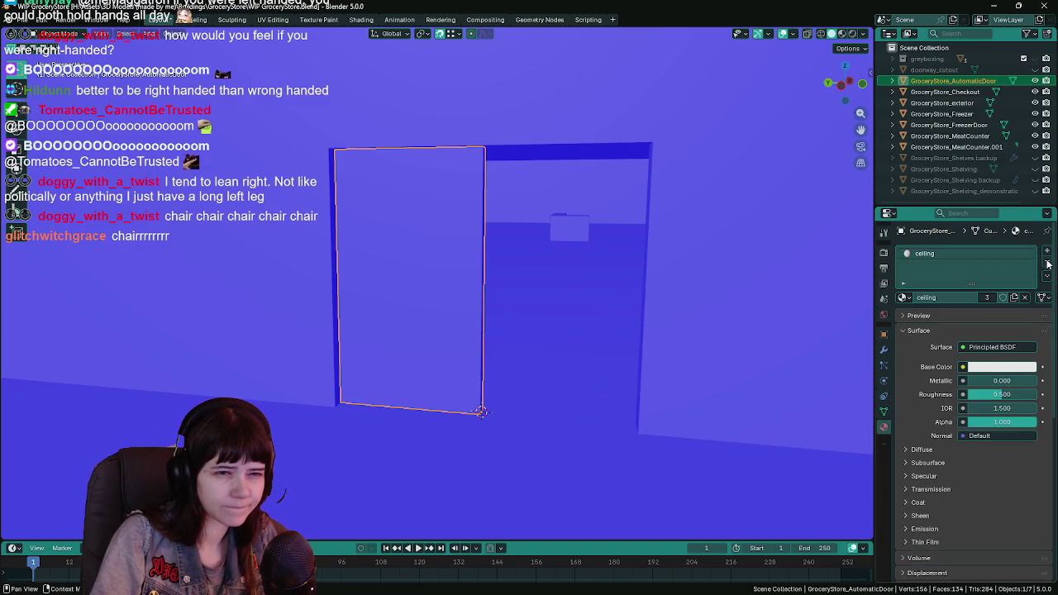
left_click(1048, 264)
left_click(905, 298)
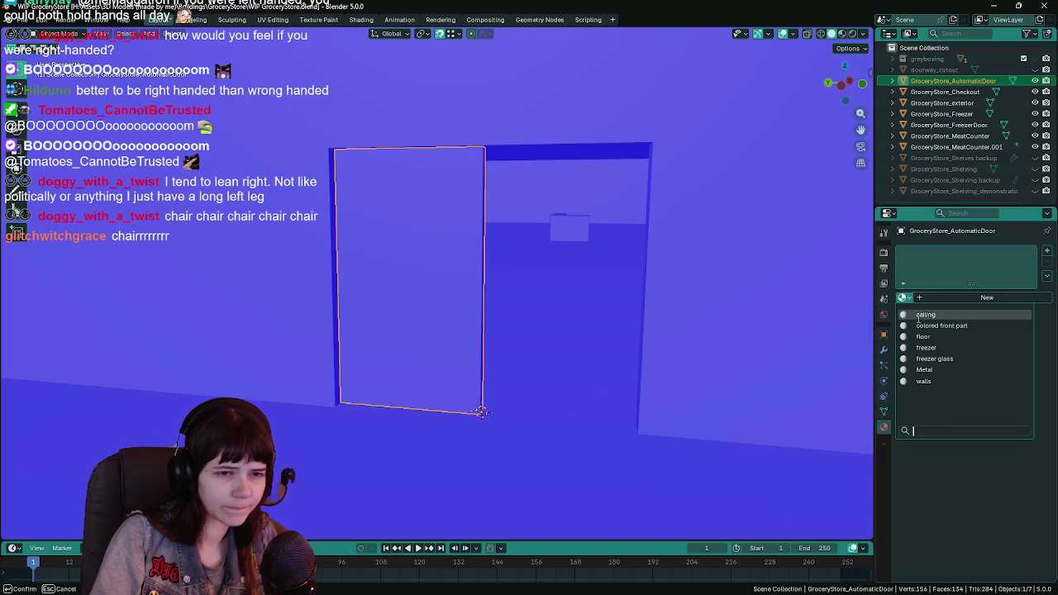
left_click(924, 369)
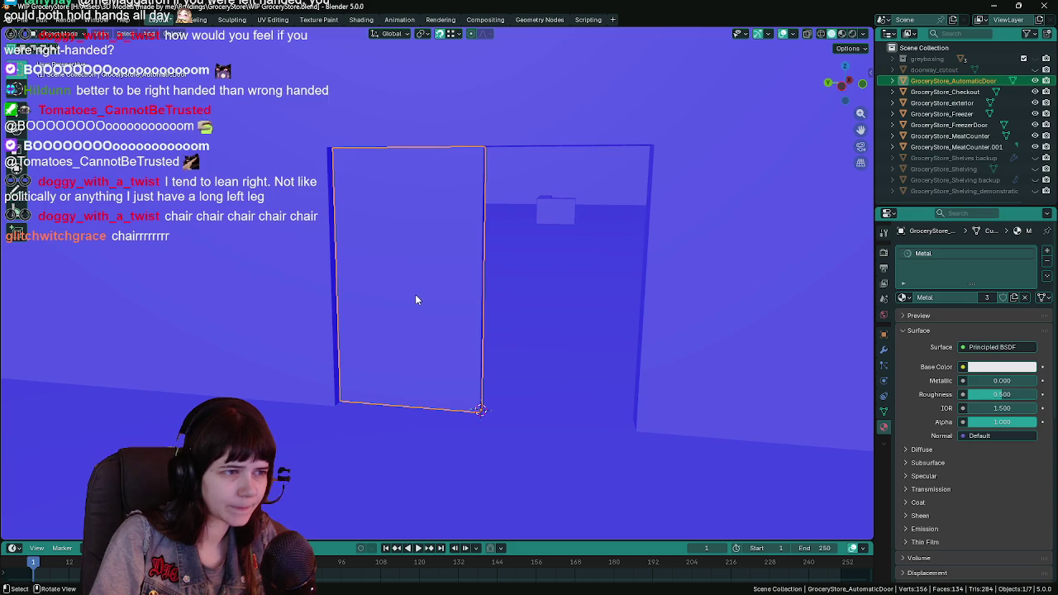
Keep the door at Location X -40.125 m and save WIP GroceryStore.blend
left_click(883, 334)
type("0")
key("Return")
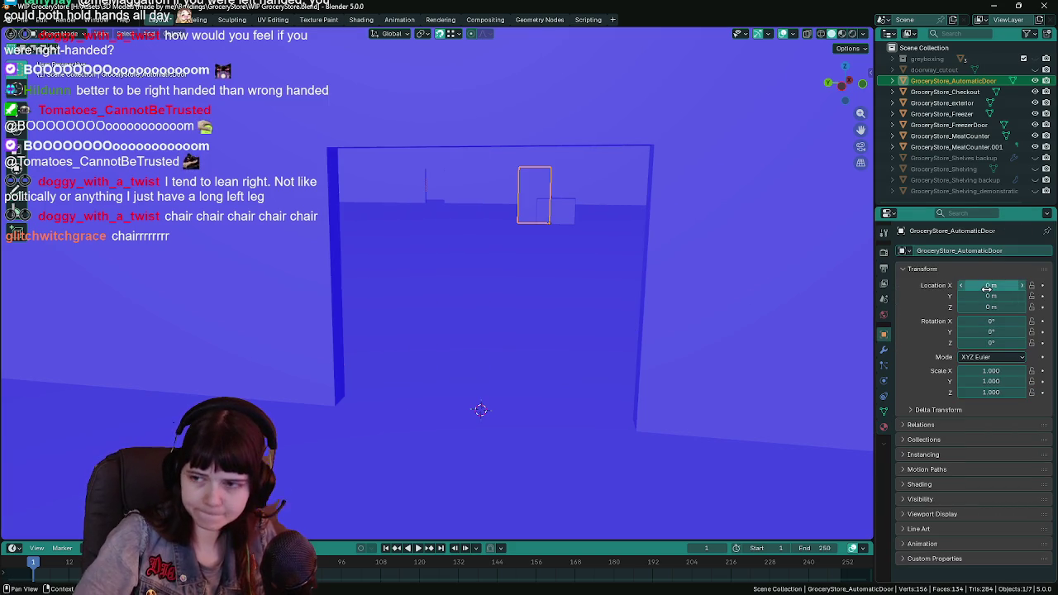
key("q")
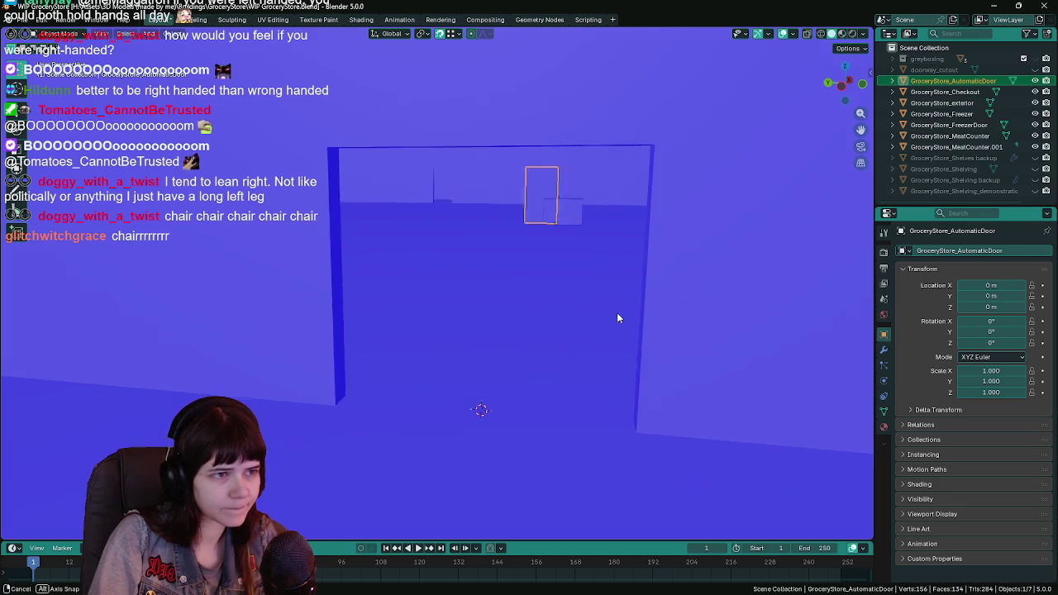
key("ctrl+z")
key("ctrl+s")
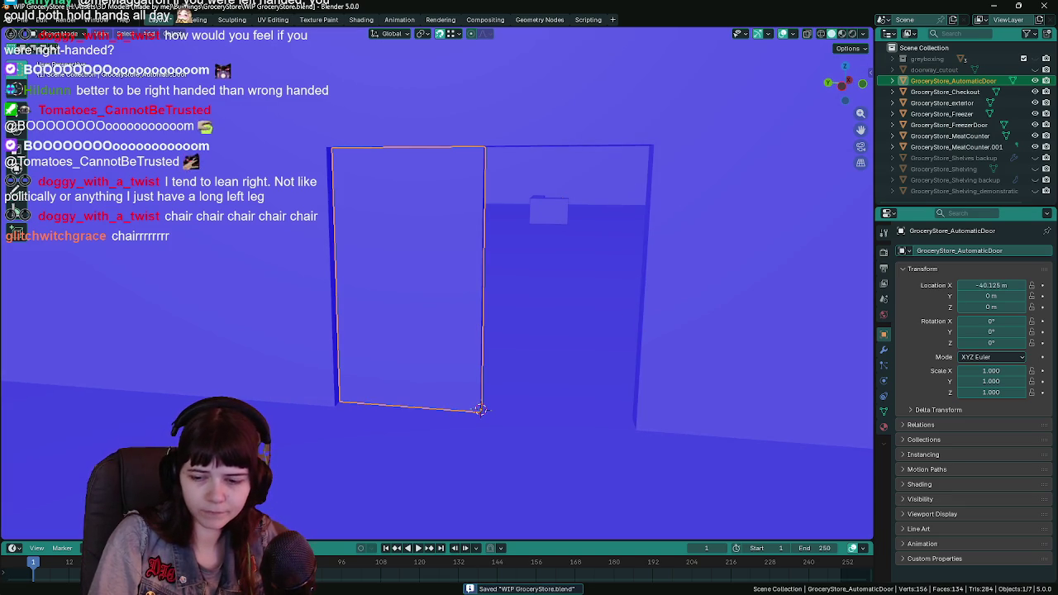
key("alt+Tab")
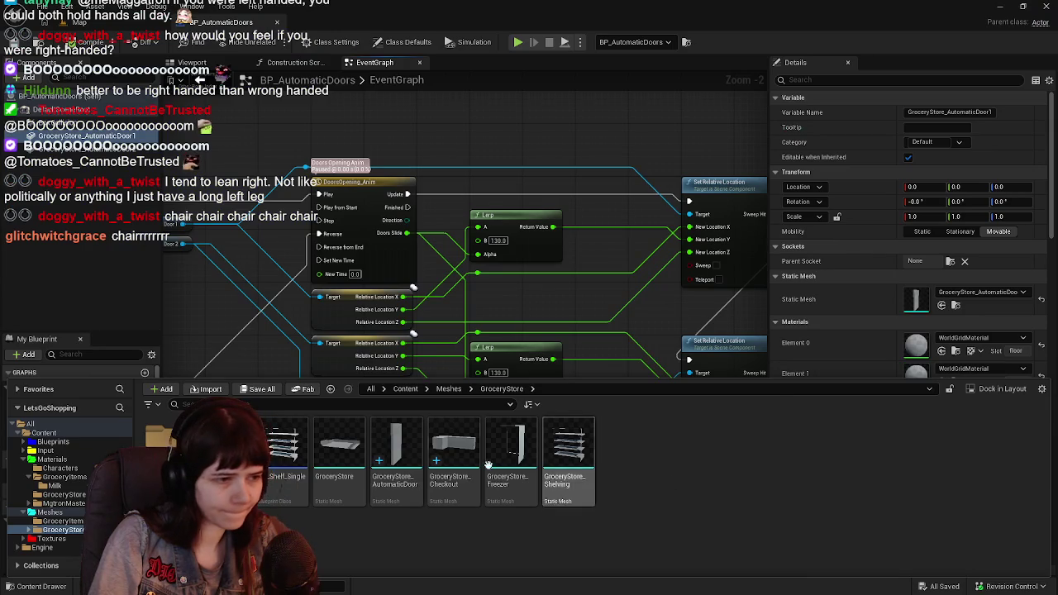
Reimport the updated GroceryStore_AutomaticDoor mesh and save the asset
right_click(388, 454)
left_click(425, 243)
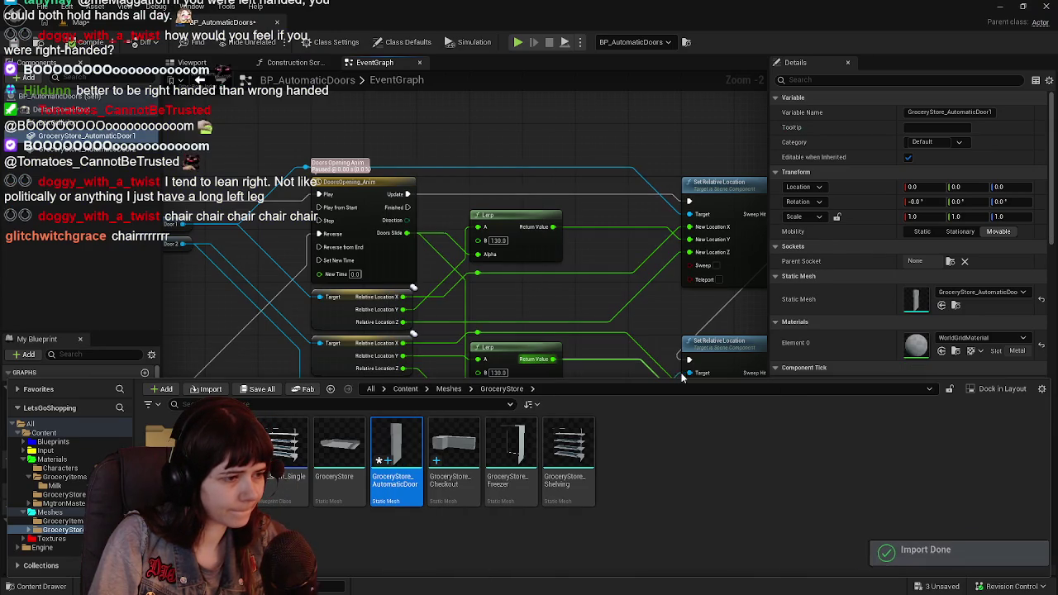
left_click(257, 388)
left_click(617, 427)
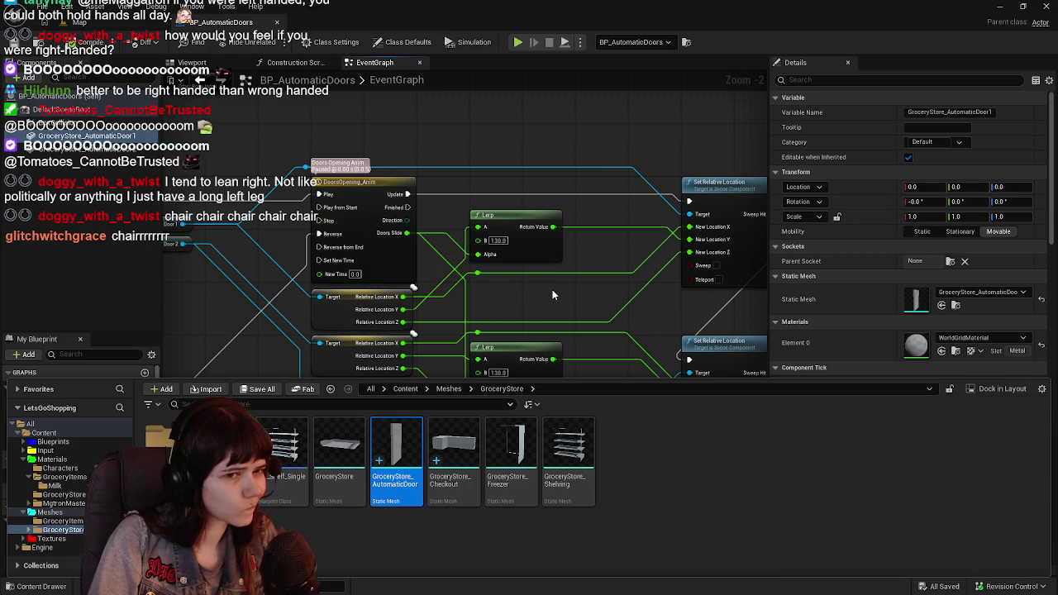
Inspect the door components in the blueprint viewport and graph, then select the first door
left_click(351, 201)
left_click(192, 62)
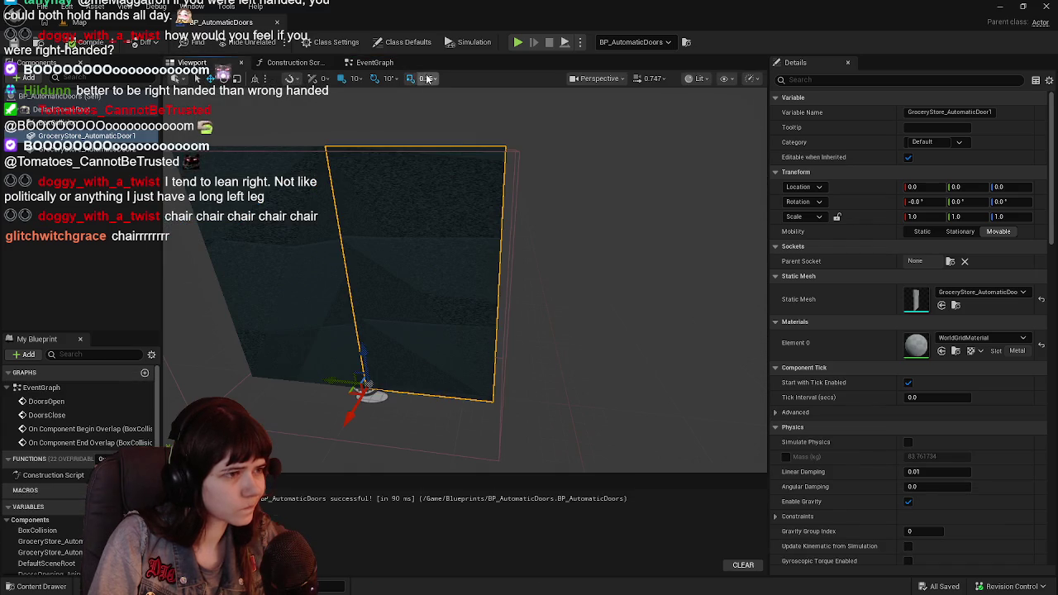
left_click(302, 290)
key("f")
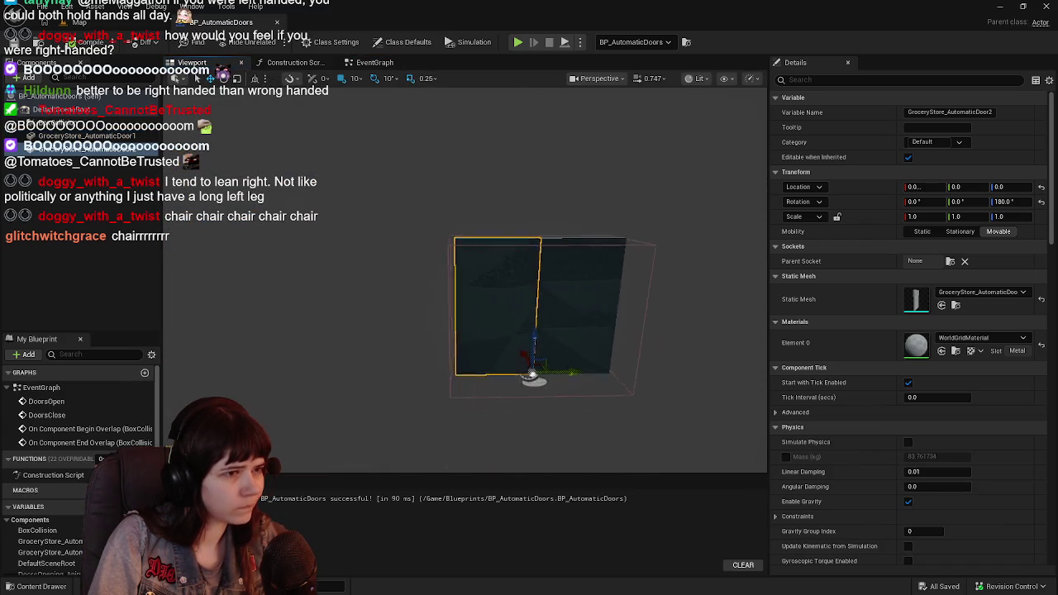
left_click(374, 62)
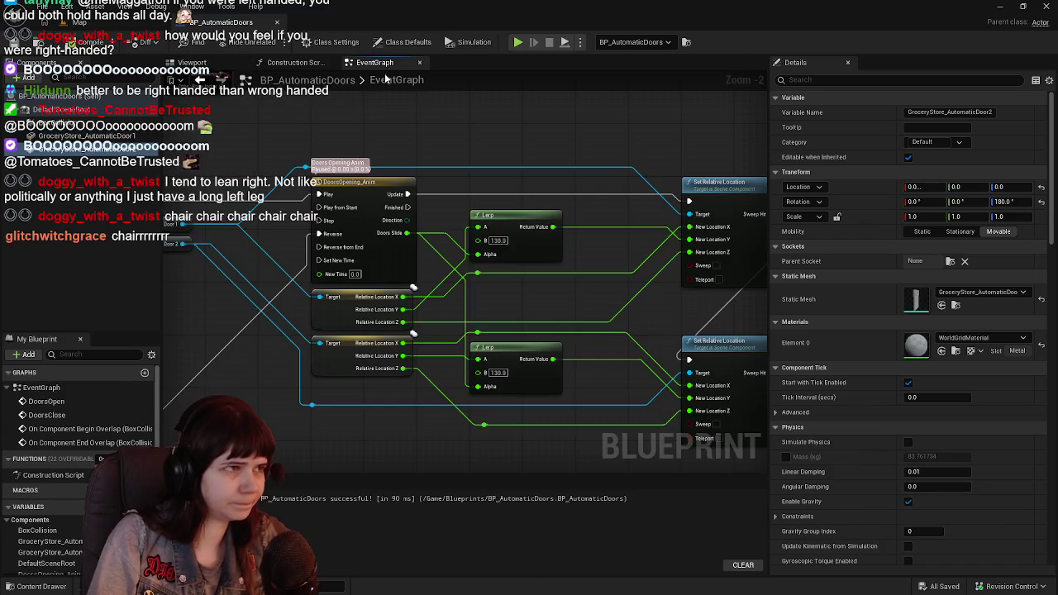
left_click_drag(530, 315, 467, 322)
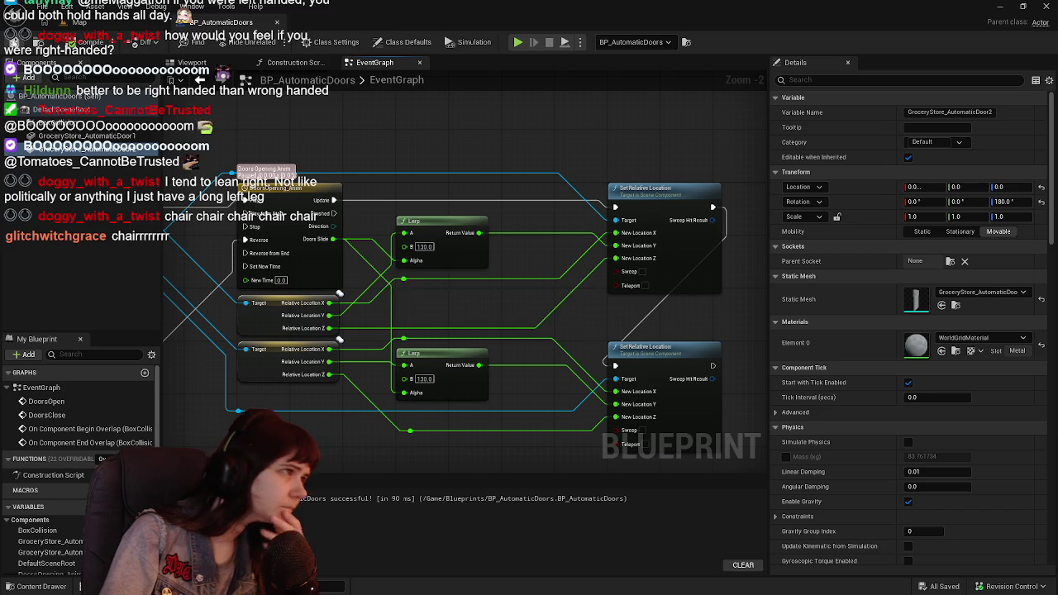
left_click(452, 359)
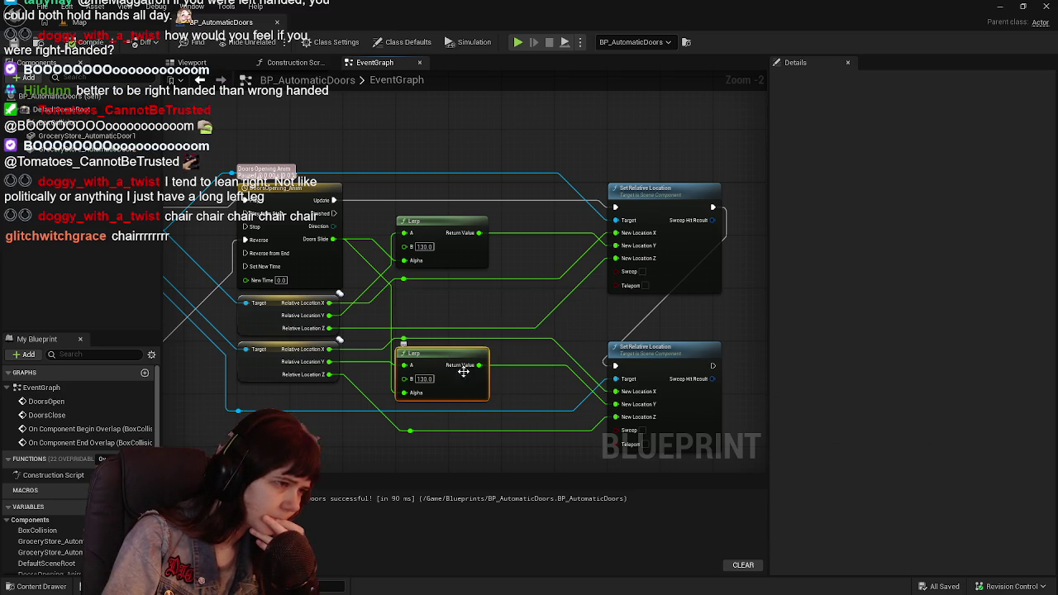
left_click(87, 136)
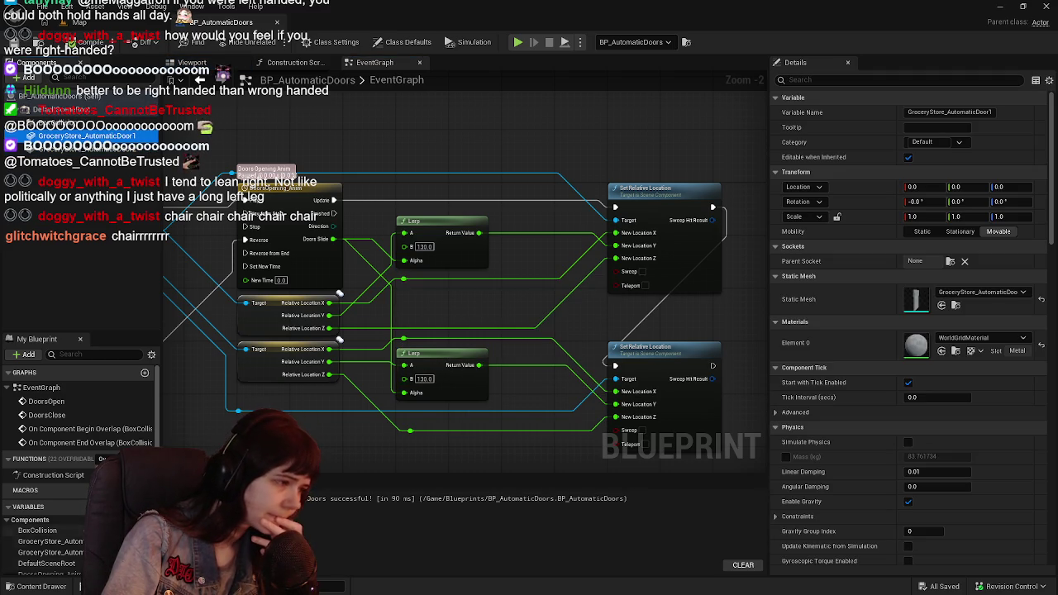
Apply MI_Metallic from the Materials folder to the first door's Element 0
left_click(42, 585)
left_click(405, 388)
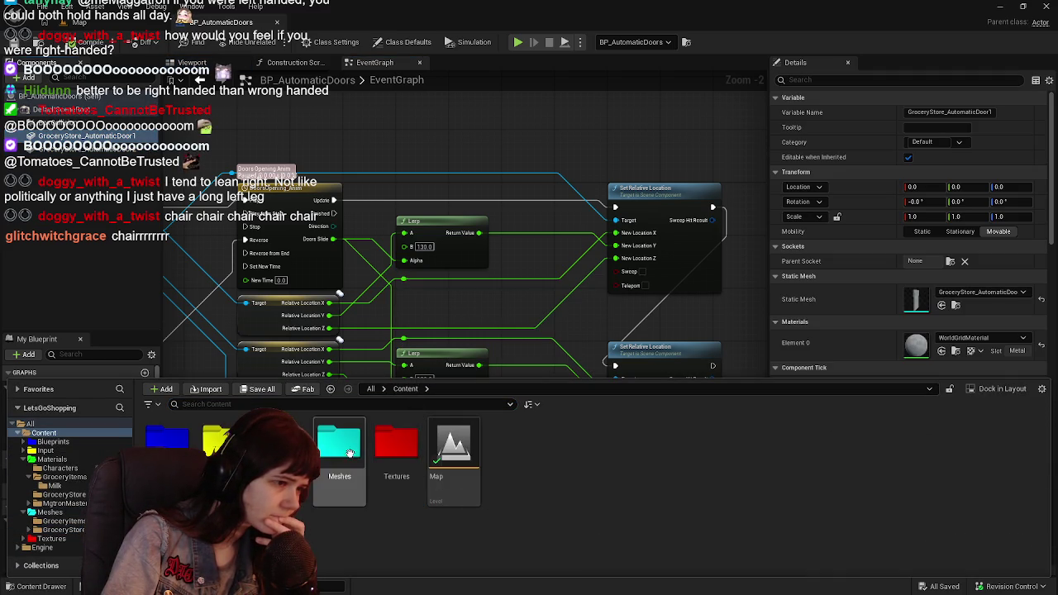
double_click(338, 446)
mouse_move(421, 490)
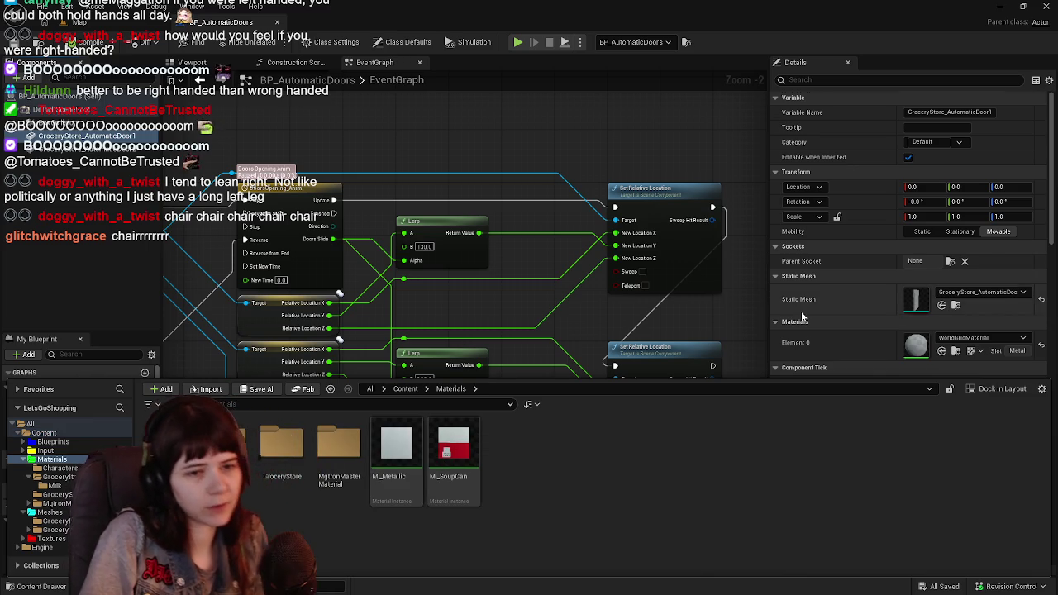
scroll(801, 311, "down", 1)
left_click_drag(399, 460, 916, 310)
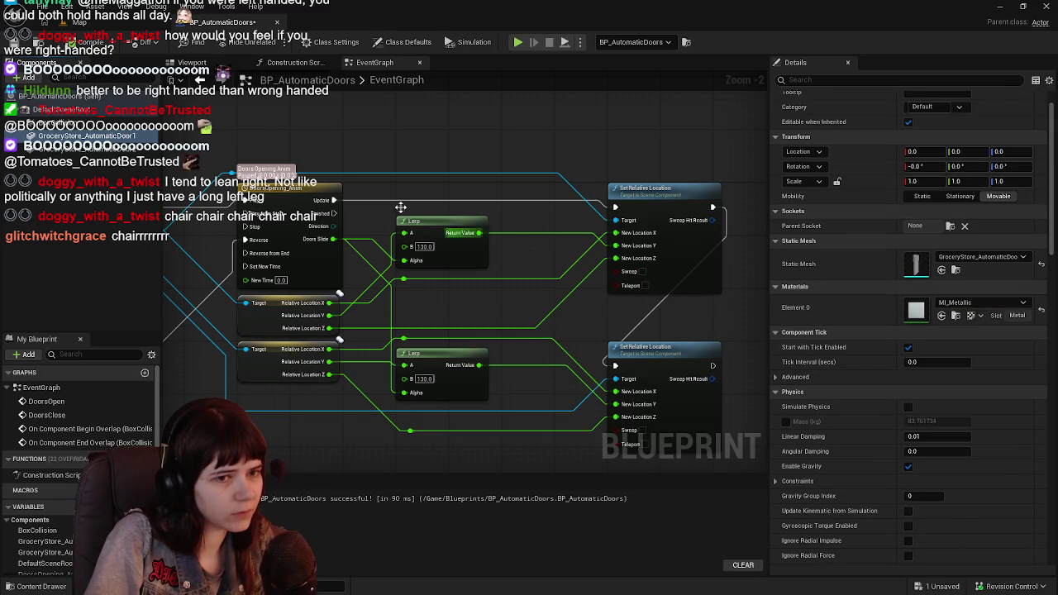
left_click(28, 48)
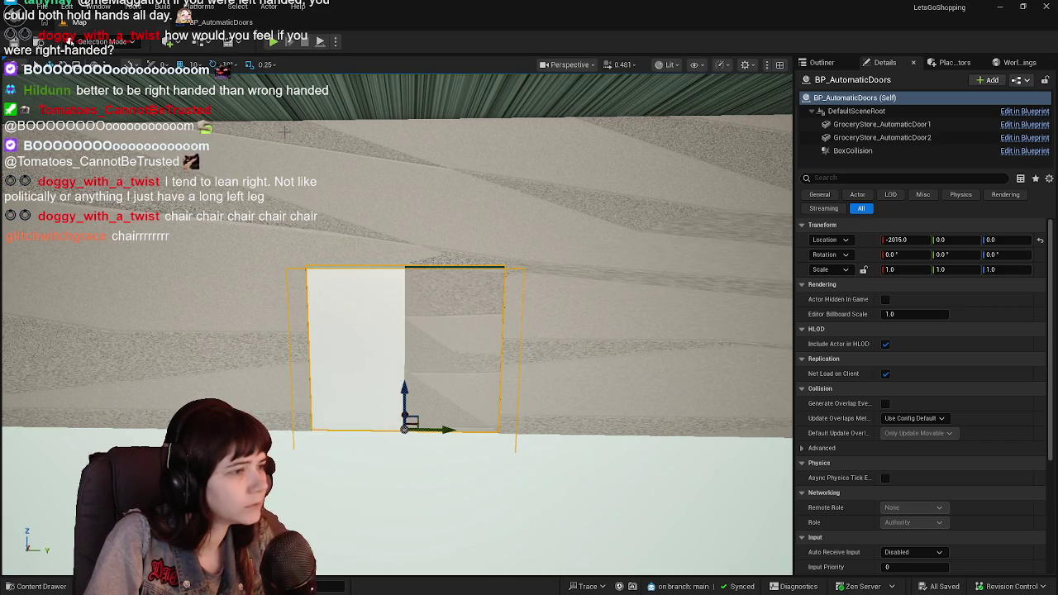
Play the level briefly, walking toward the doors to watch them slide open
left_click(275, 43)
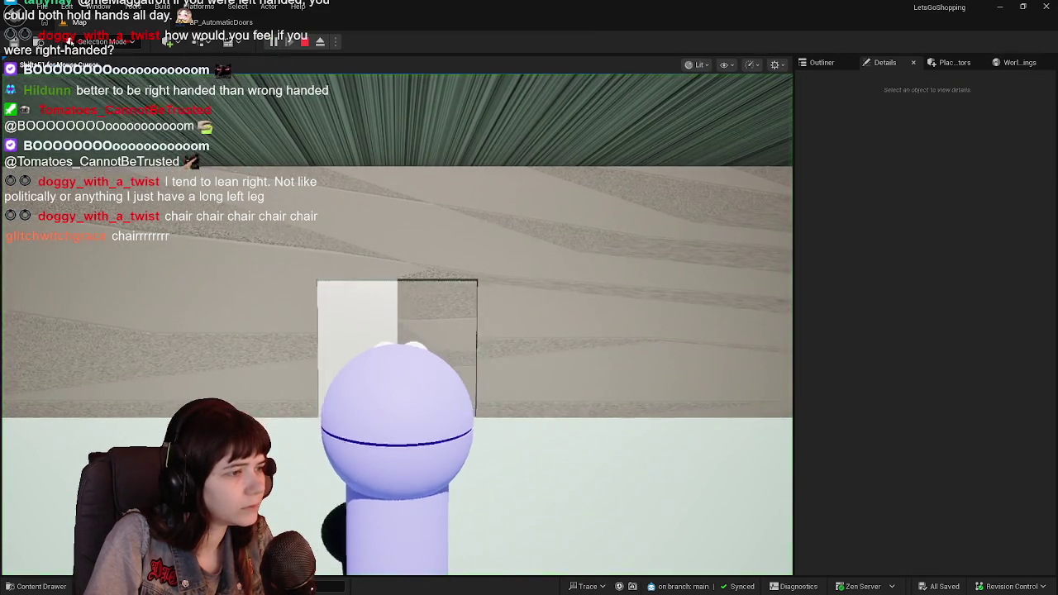
key("w")
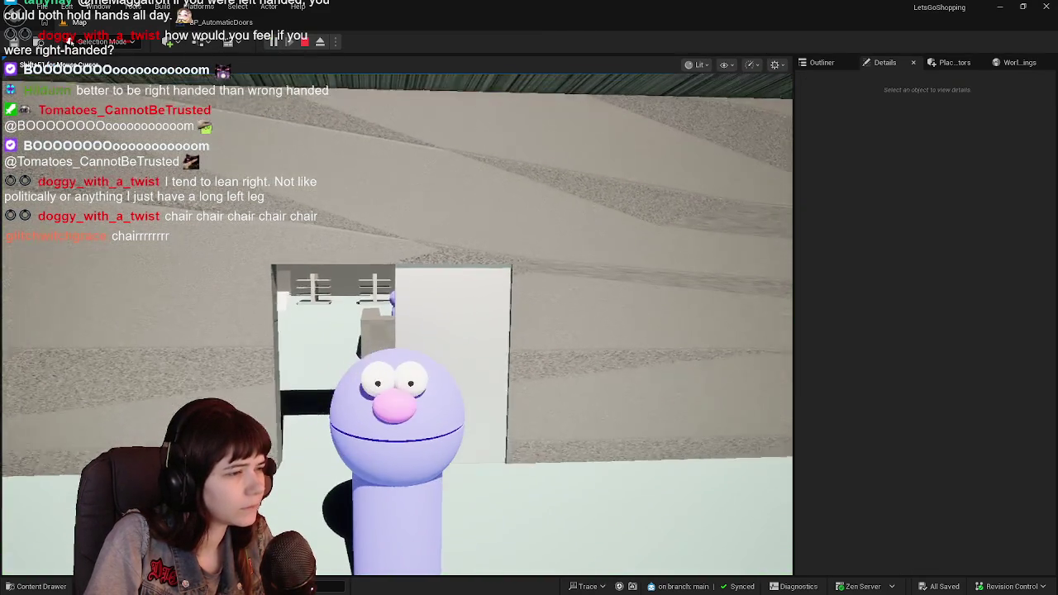
key("Escape")
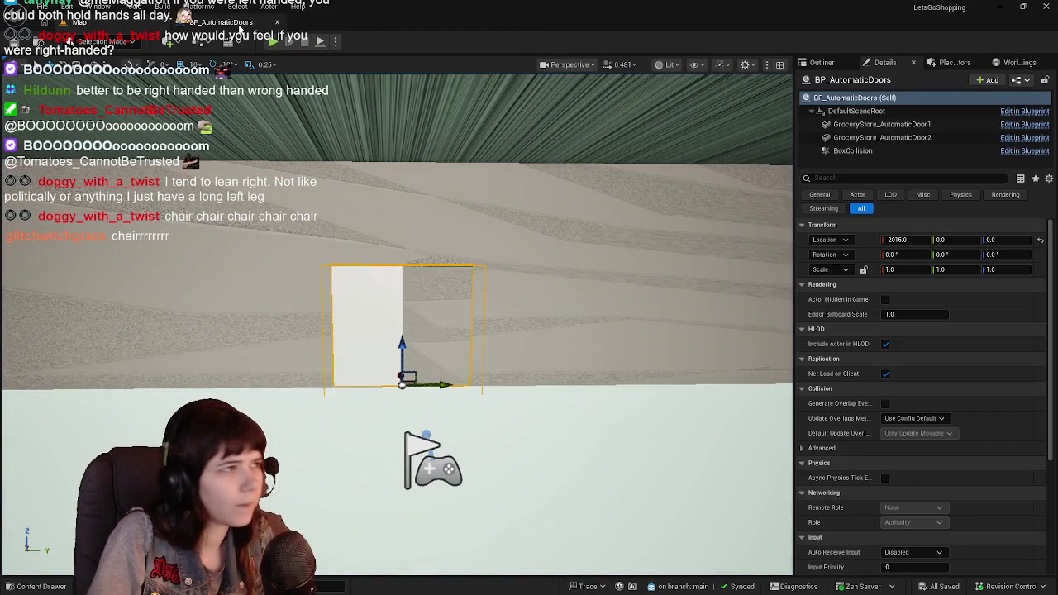
Focus the door actor and open BP_AutomaticDoors on its Viewport preview
key("f")
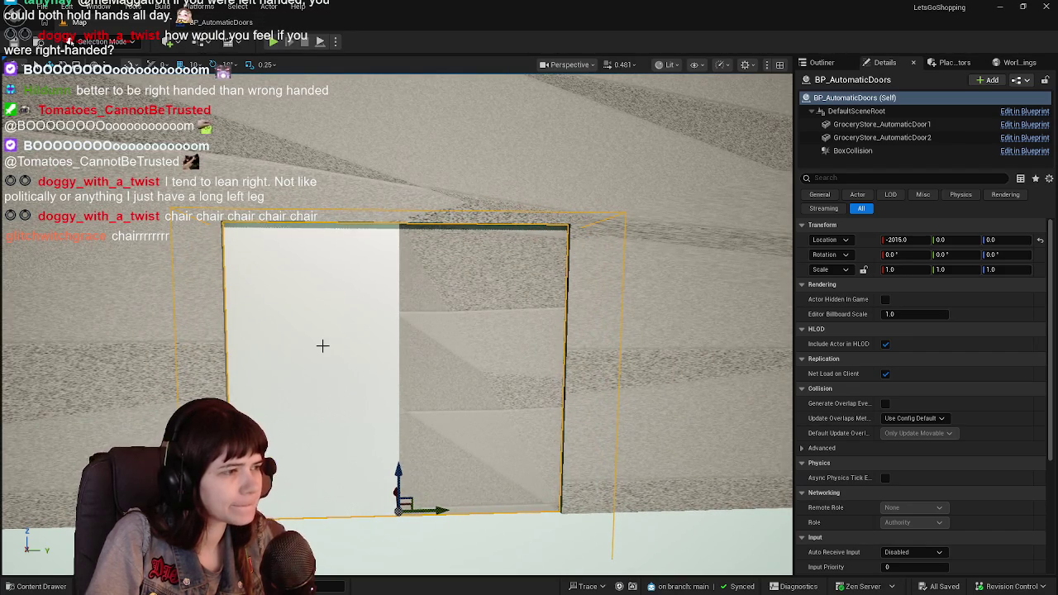
left_click(248, 24)
left_click(192, 62)
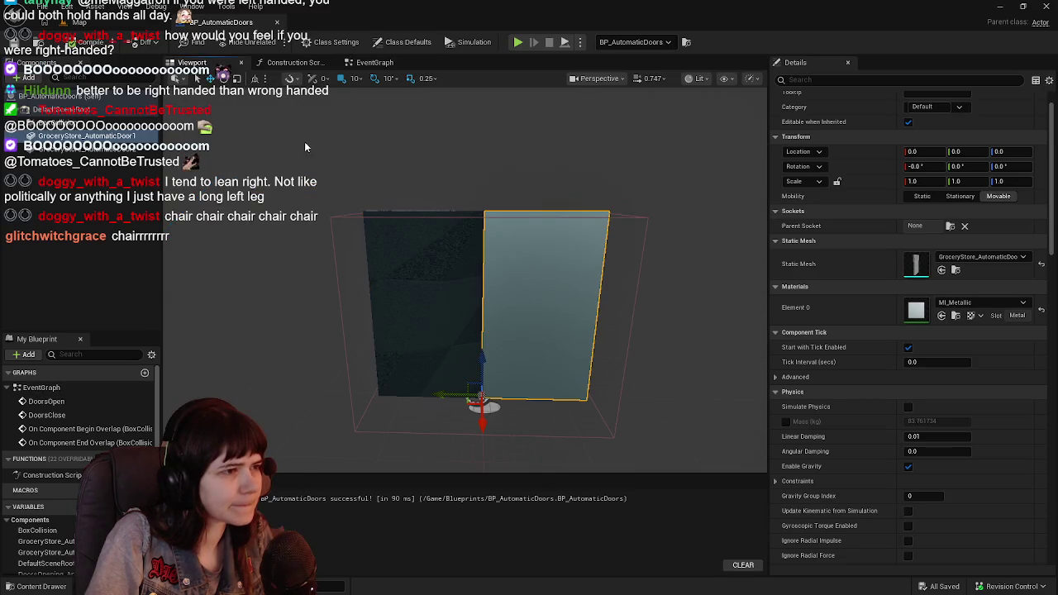
Undo a stray door move, compile and save with the upper Lerp's B at -130.0, then start playing
left_click_drag(449, 392, 557, 385)
key("ctrl+z")
left_click(378, 63)
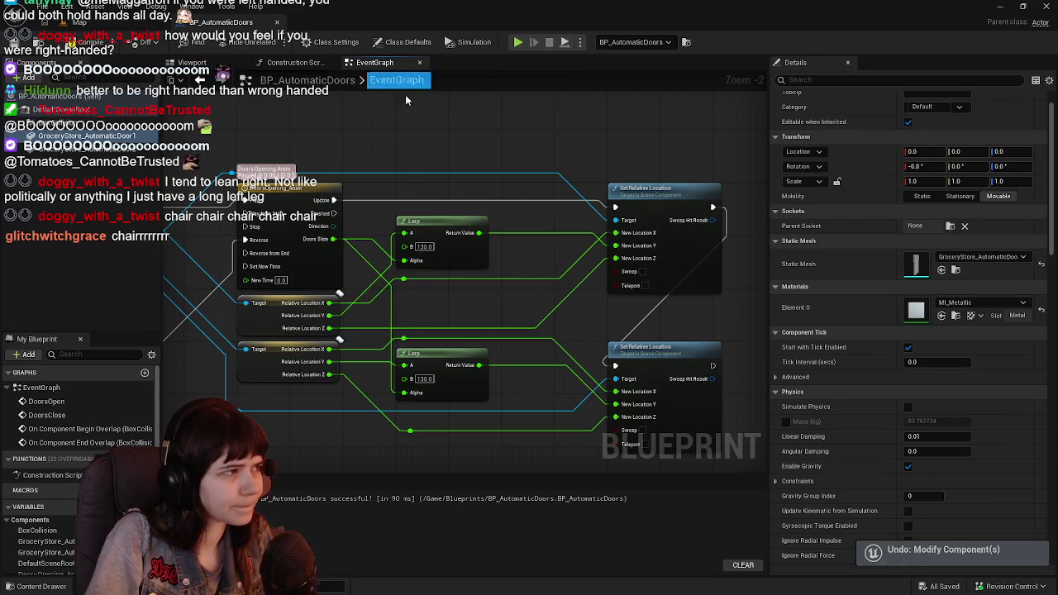
left_click_drag(507, 300, 589, 304)
left_click_drag(387, 263, 631, 283)
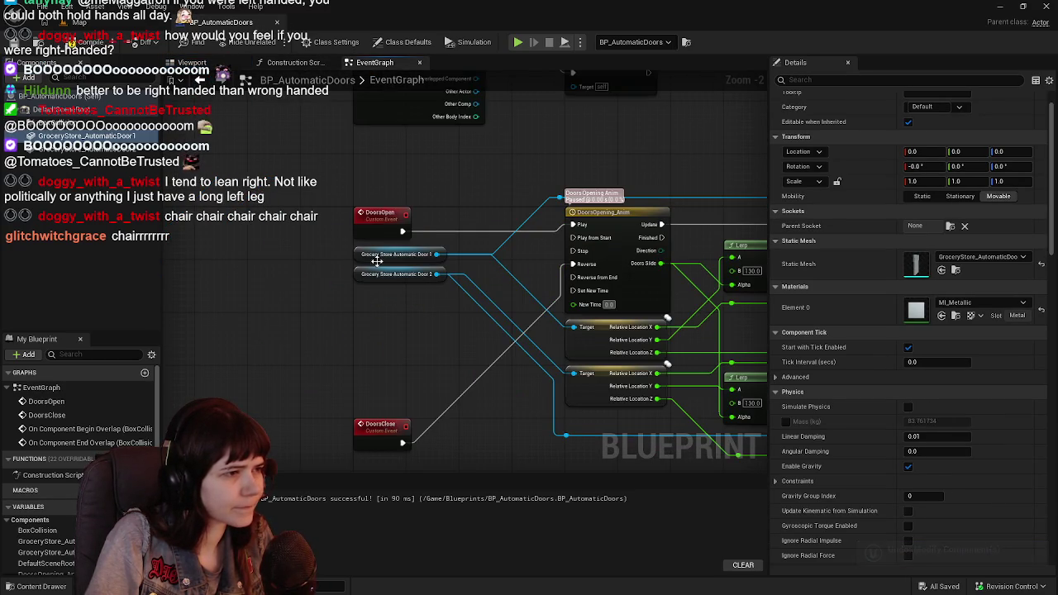
left_click_drag(648, 334, 420, 283)
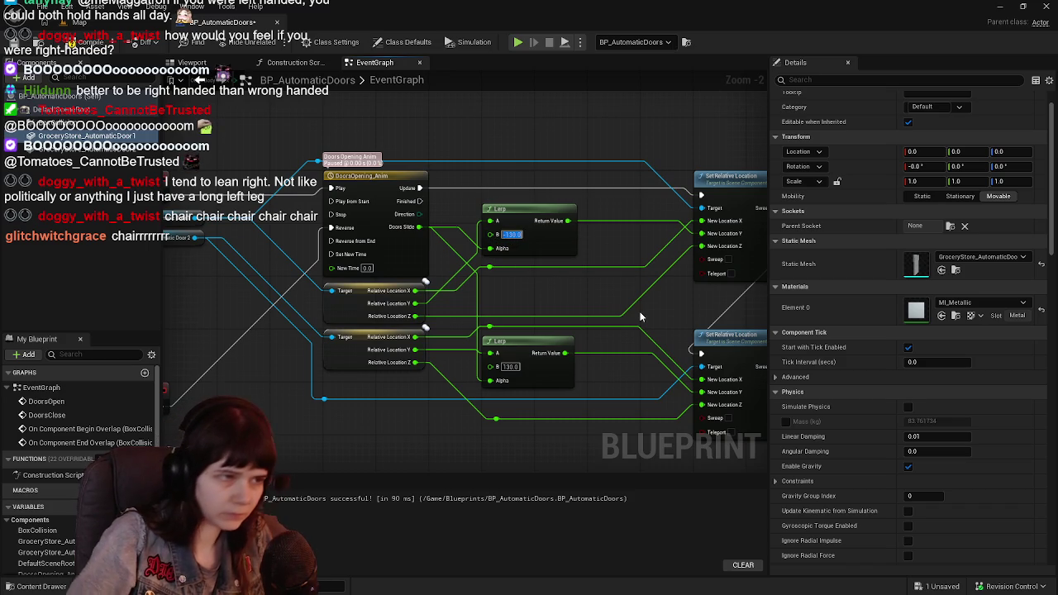
left_click(87, 42)
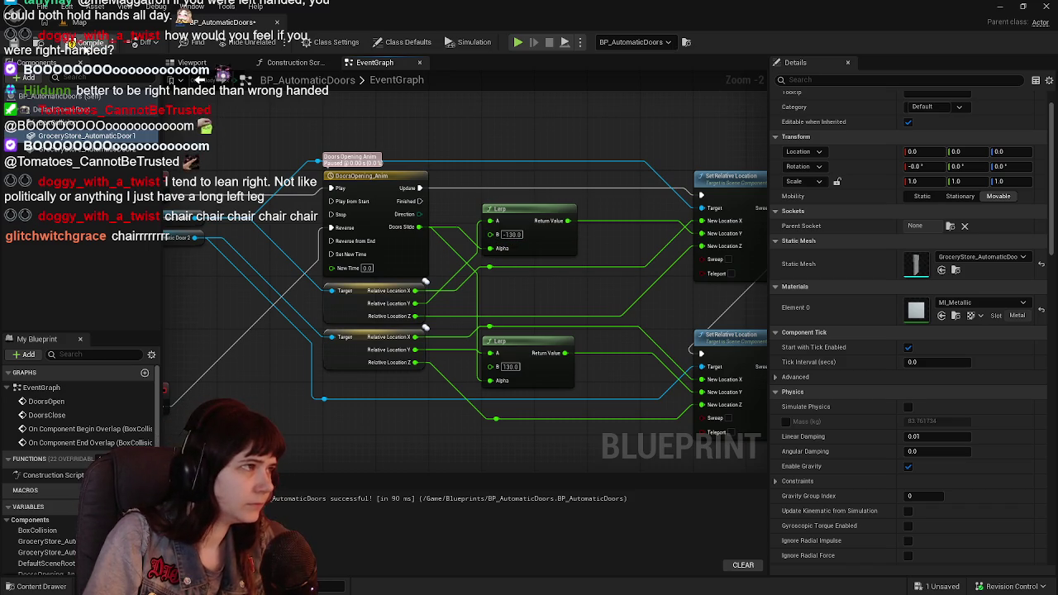
left_click(122, 27)
key("alt+p")
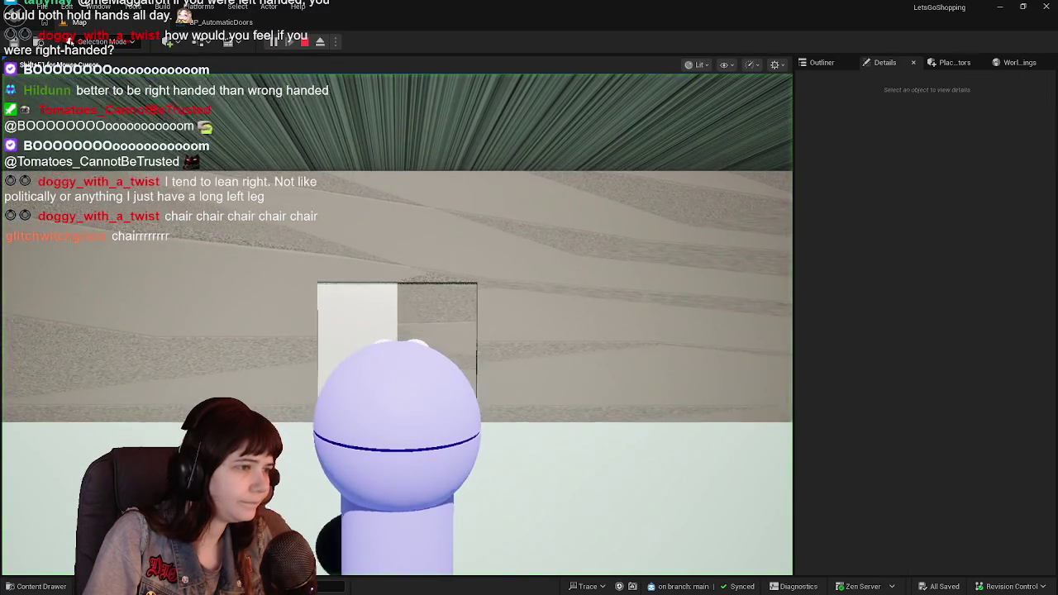
Walk the character in and out of the doorway as the doors slide apart, then stop and reopen the graph
key("w")
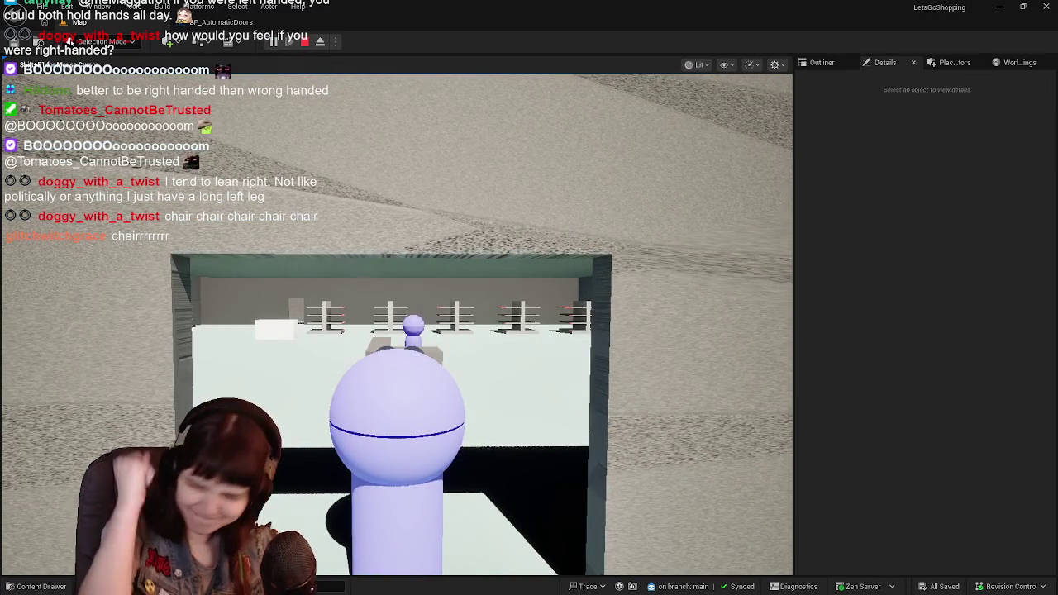
key("s")
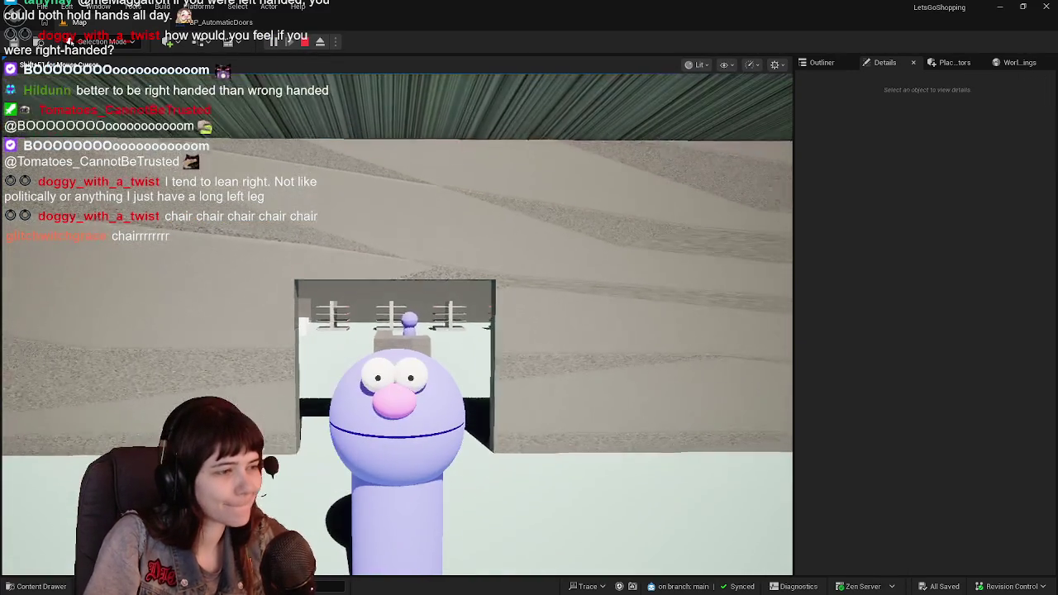
key("w")
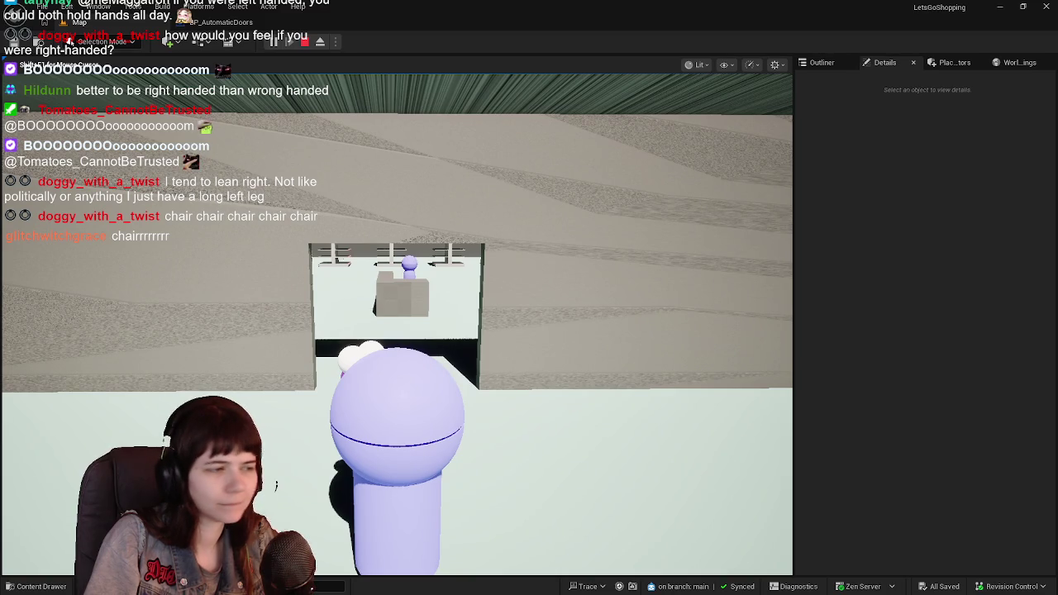
key("w")
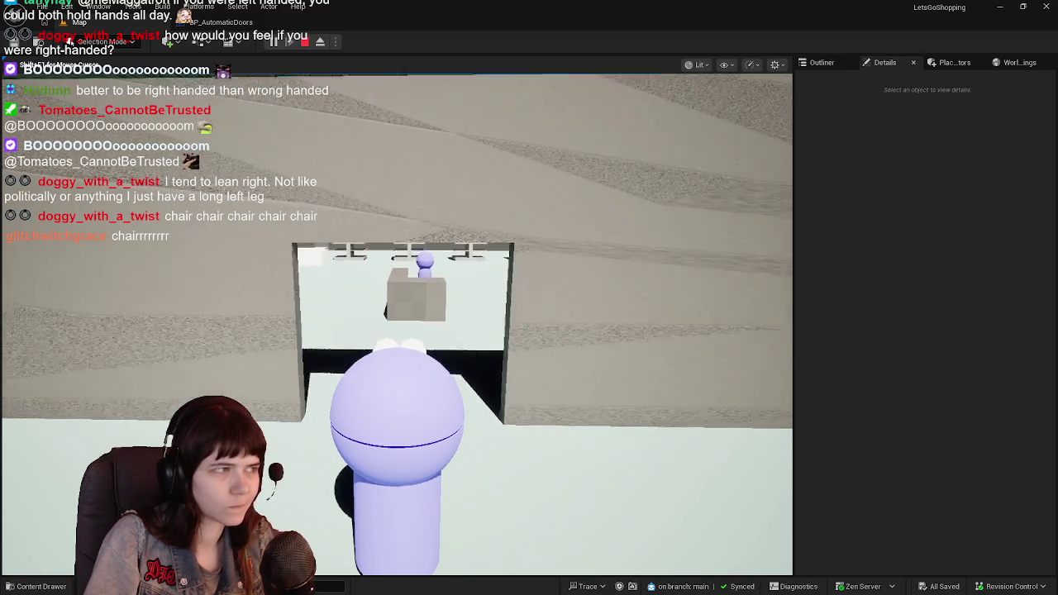
key("w")
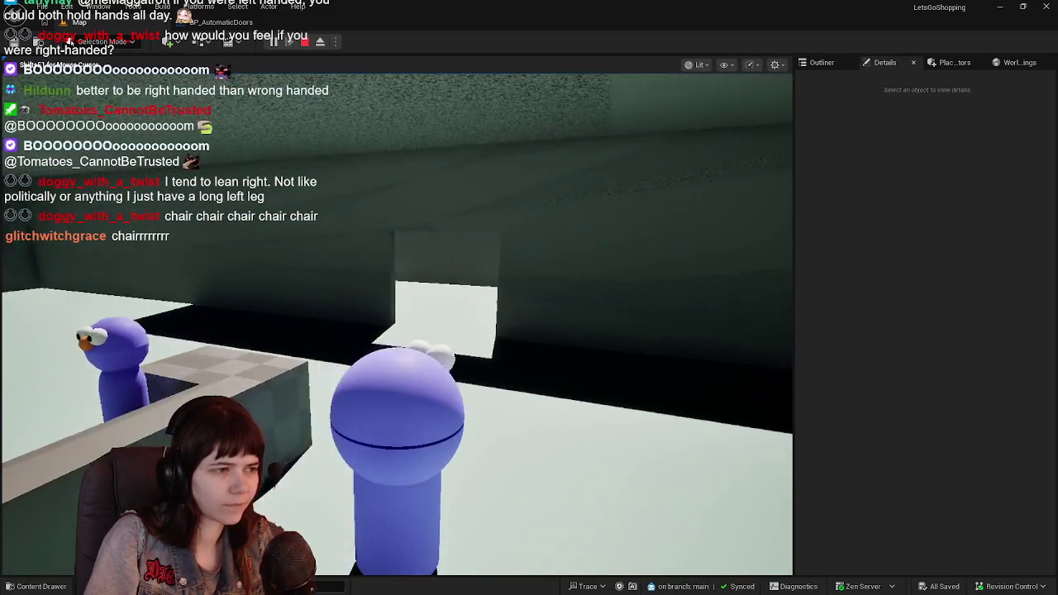
key("w")
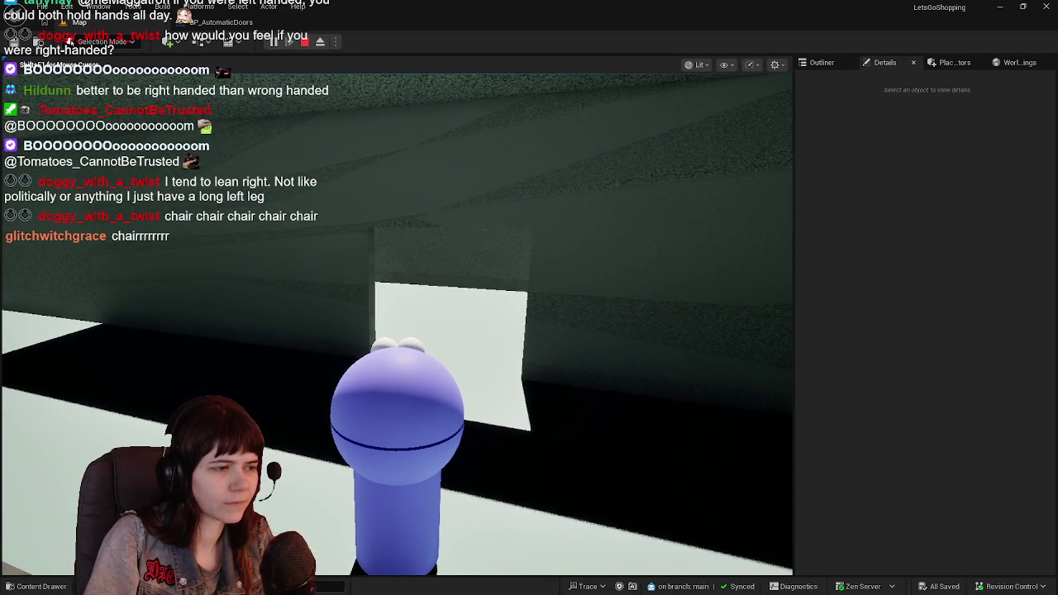
key("s")
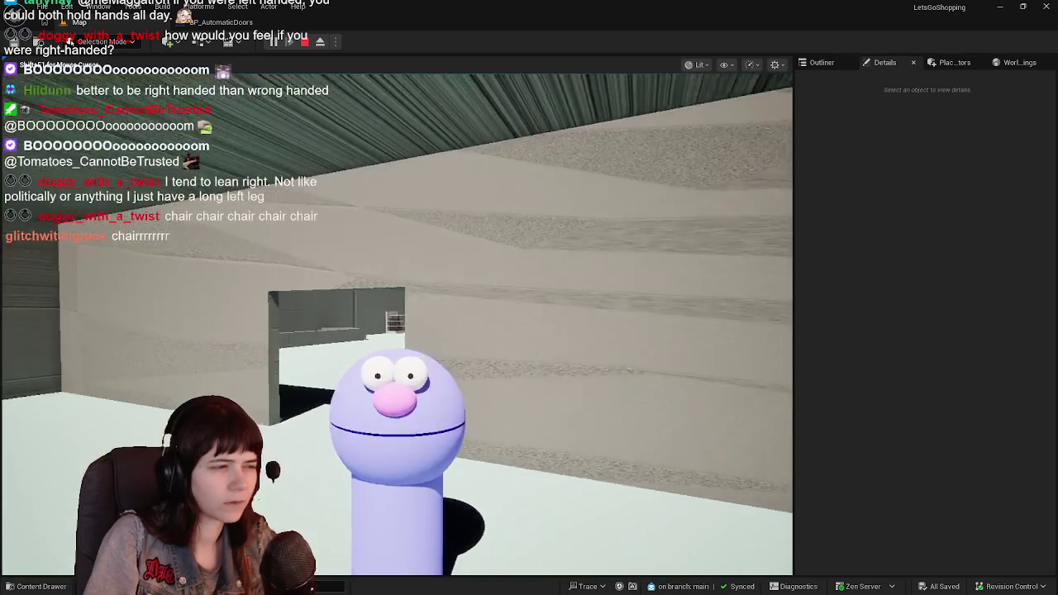
key("Escape")
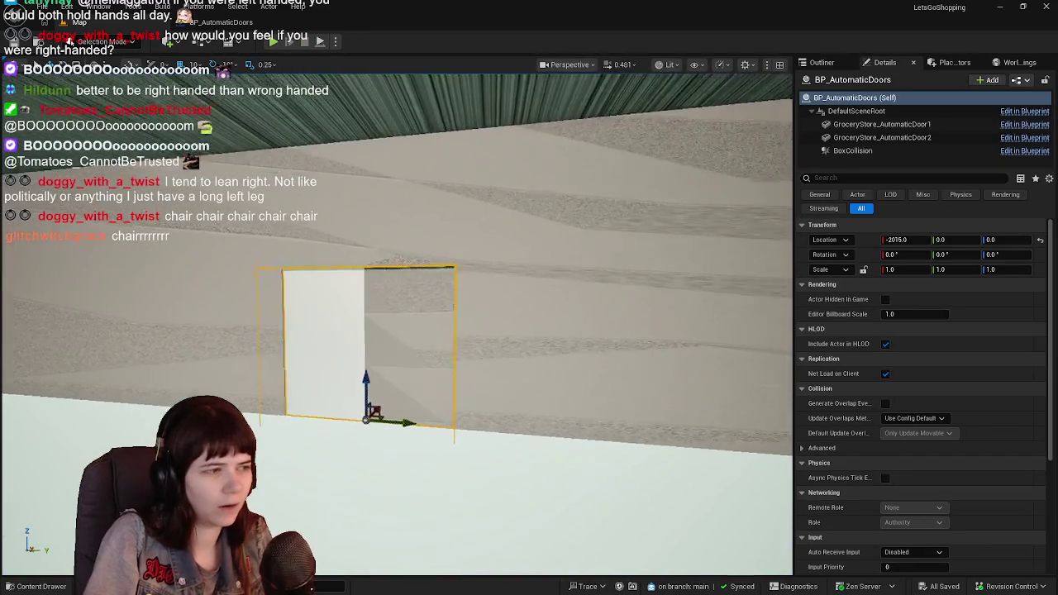
scroll(403, 198, "up", 3)
left_click(219, 22)
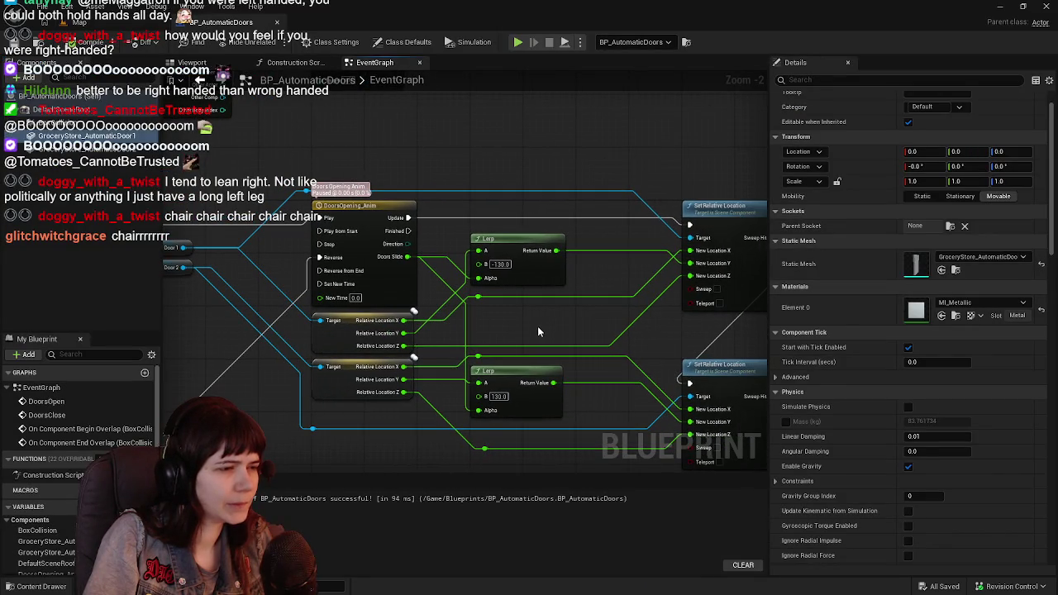
Zoom and pan the door graph to the Begin/End Overlap nodes calling Doors Open and Doors Close
scroll(537, 331, "down", 1)
left_click_drag(511, 319, 531, 329)
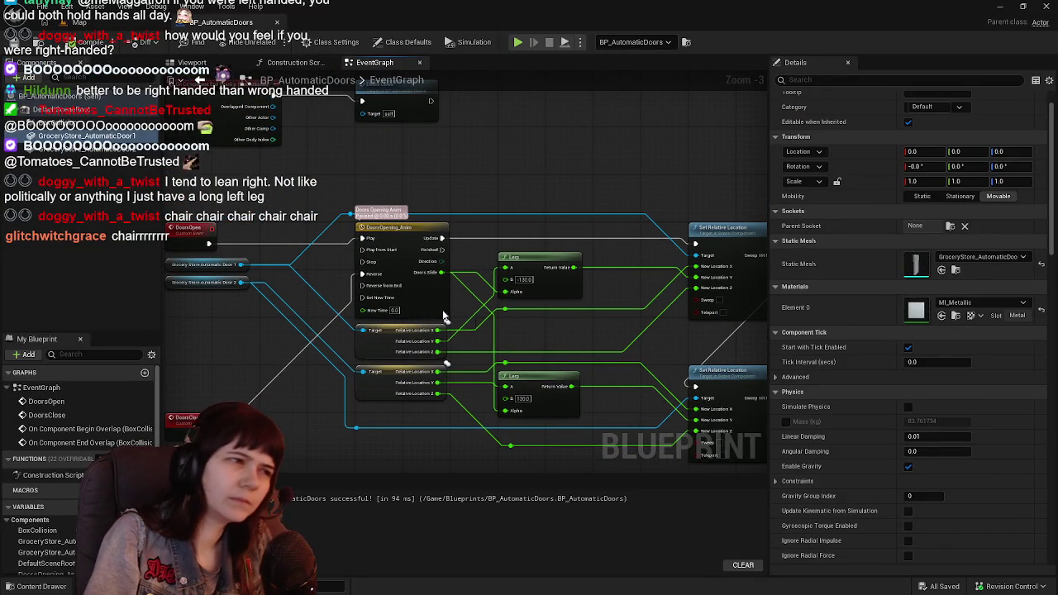
scroll(377, 285, "up", 1)
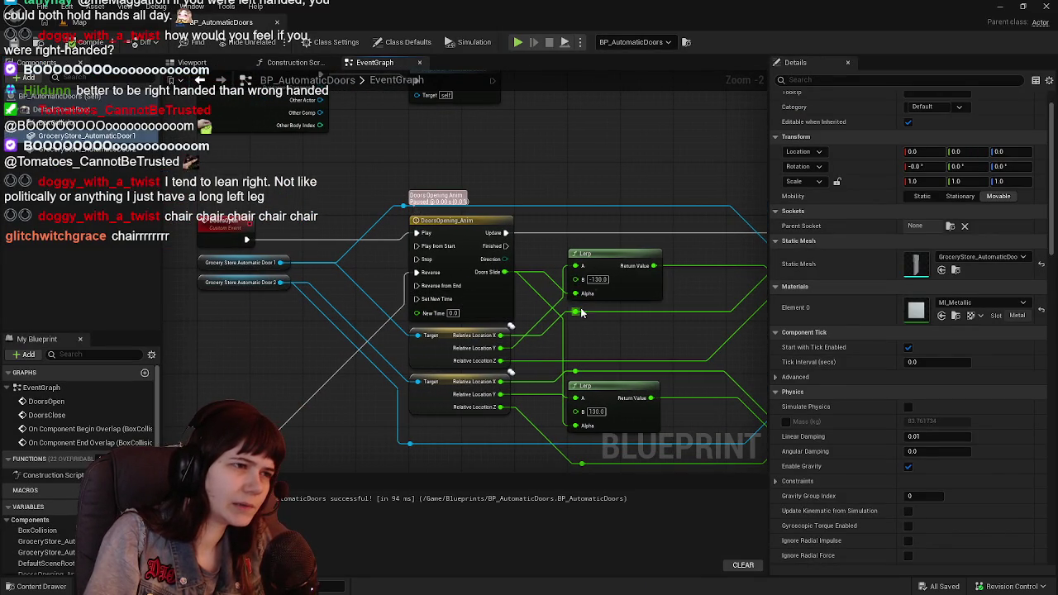
scroll(458, 281, "down", 1)
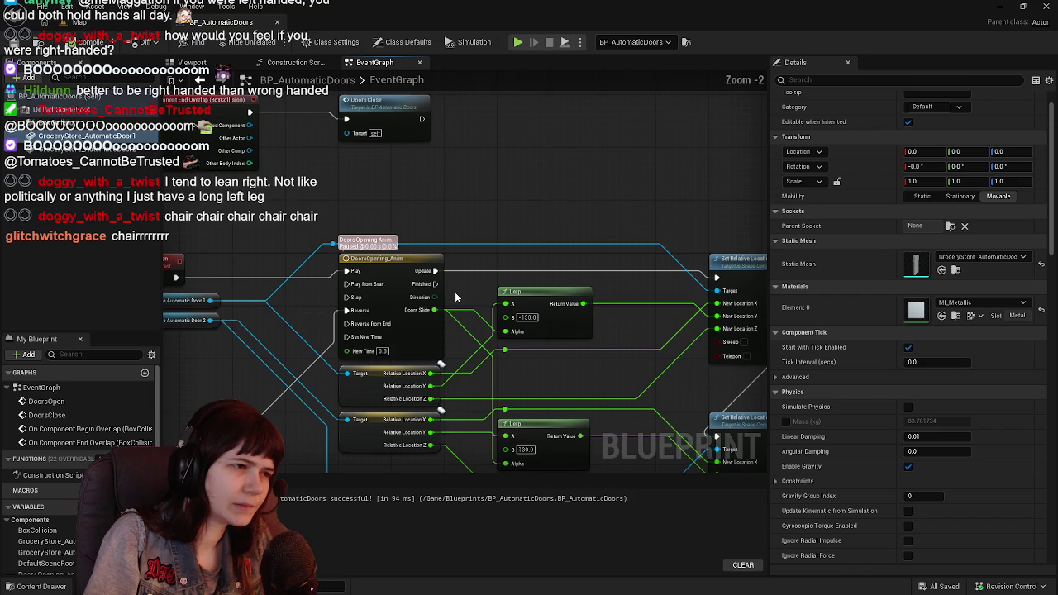
scroll(502, 313, "up", 1)
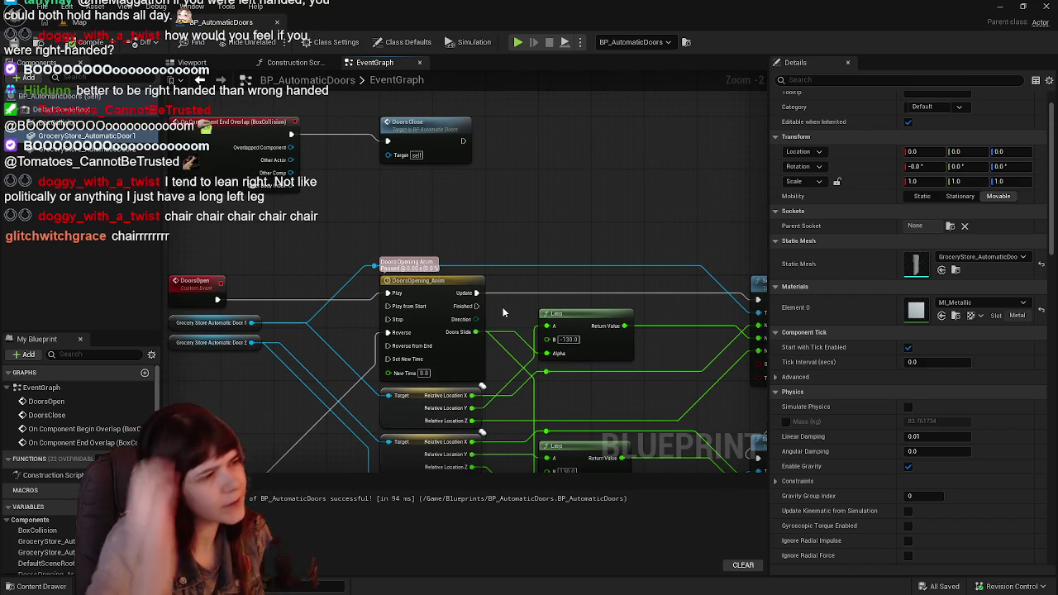
left_click_drag(322, 128, 435, 341)
left_click(356, 353)
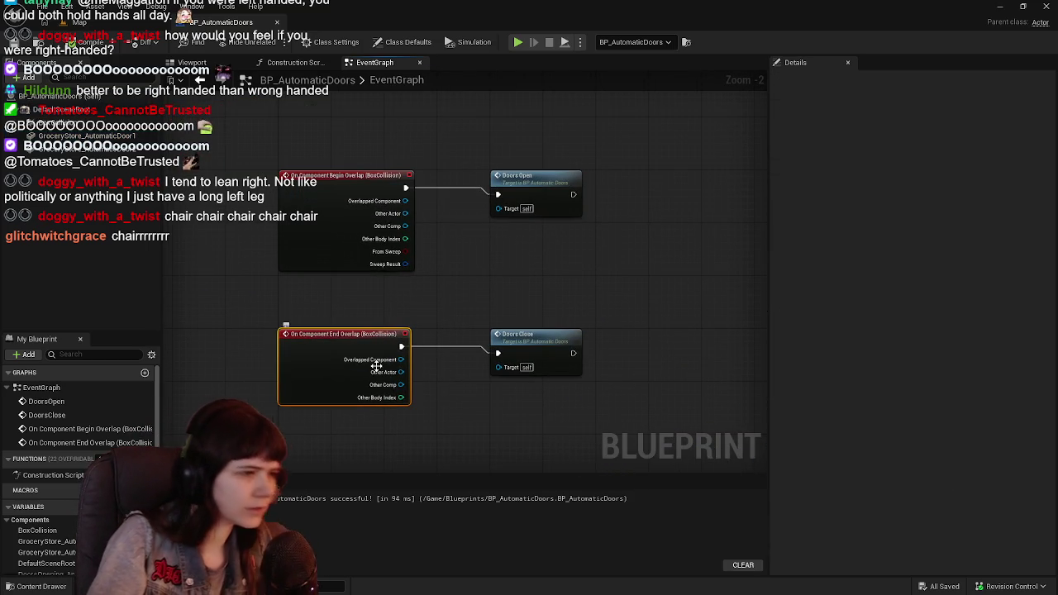
Toggle a breakpoint on Doors Close, play the level to hit it, and resume
right_click(540, 340)
left_click(577, 266)
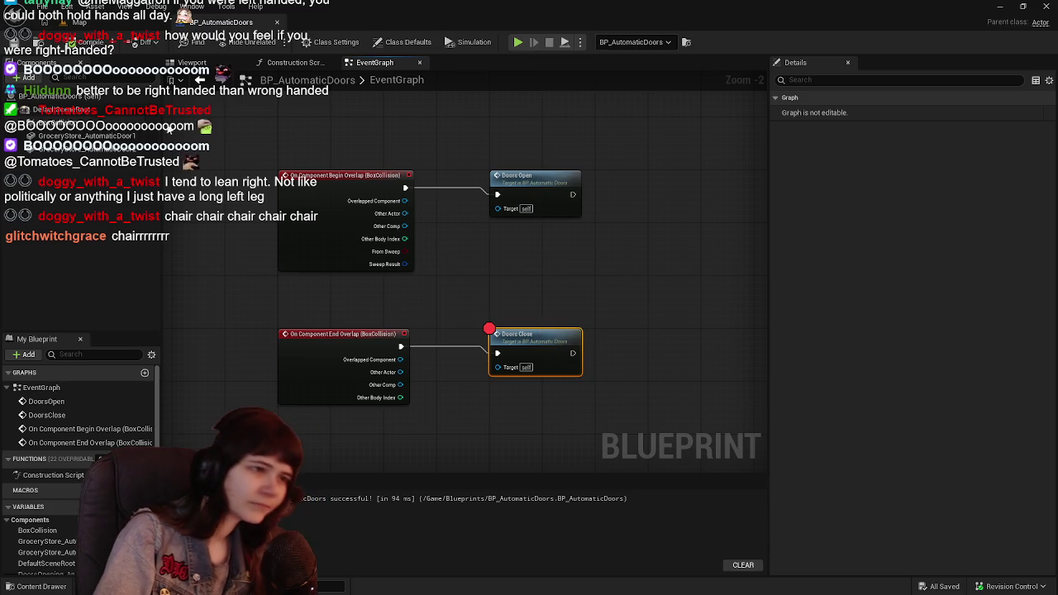
left_click(91, 23)
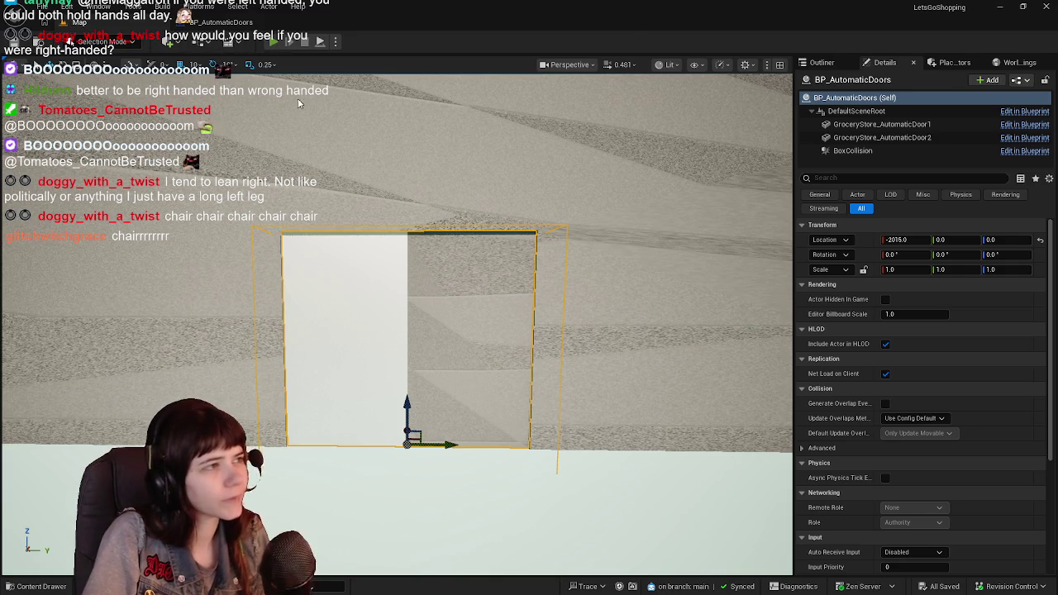
left_click(273, 40)
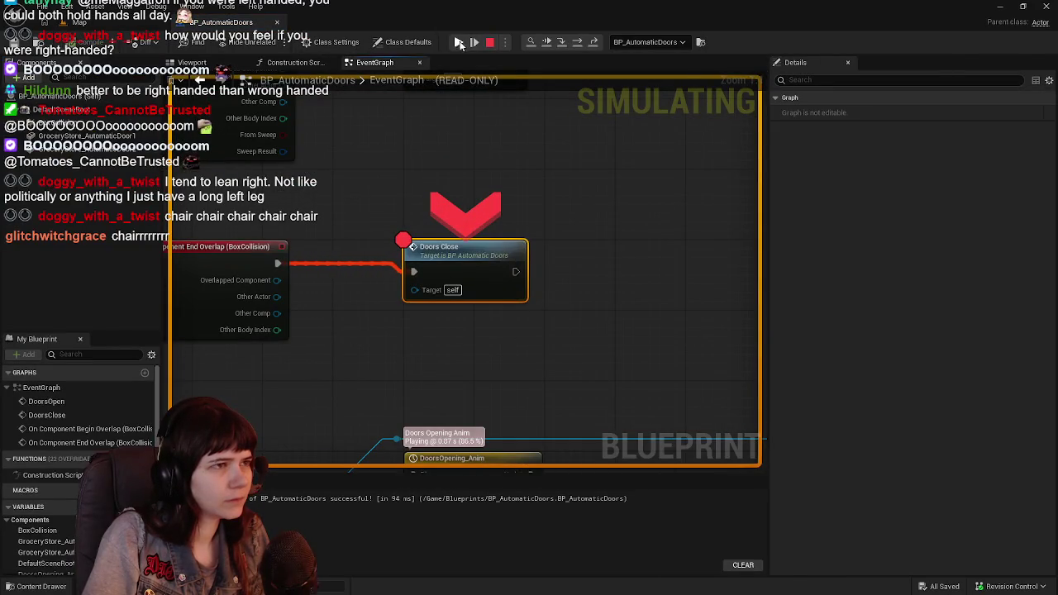
left_click(459, 42)
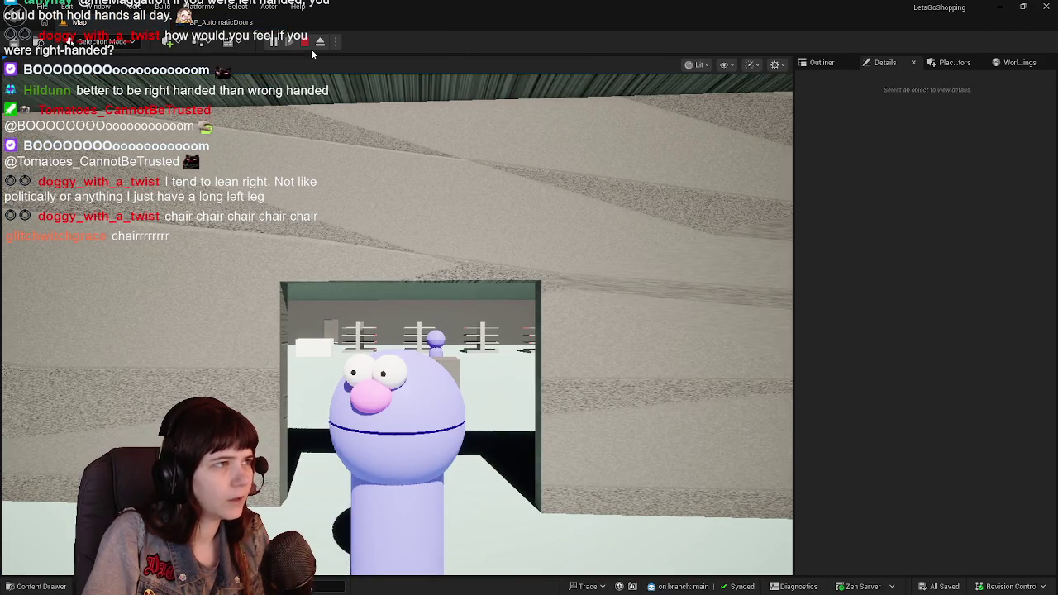
Rewire DoorsClose to the timeline's Reverse from End, then compile and save
scroll(372, 273, "down", 2)
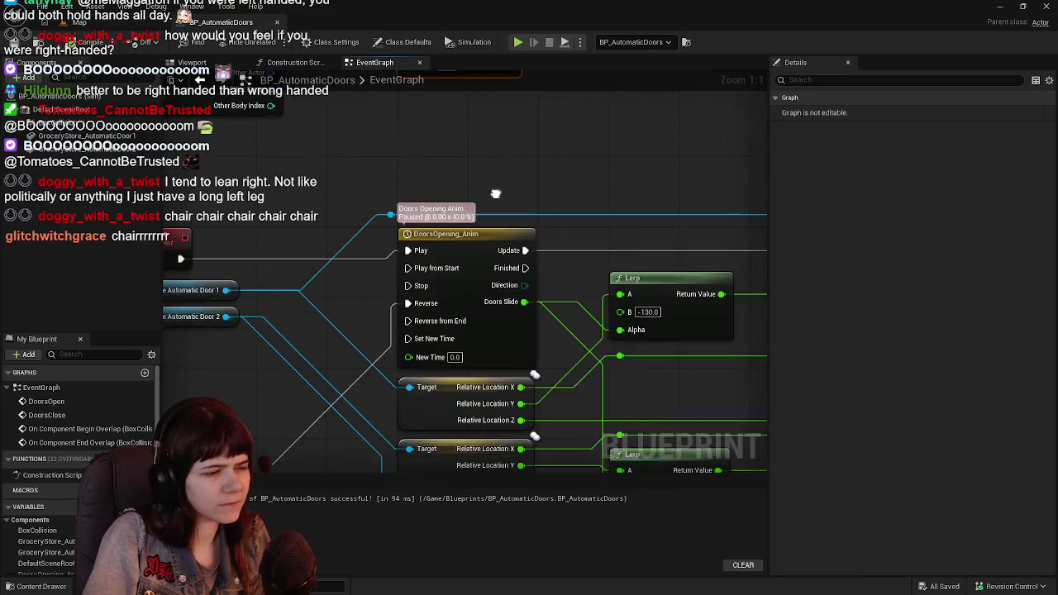
mouse_move(466, 252)
left_mouse_down()
mouse_move(461, 295)
mouse_move(457, 266)
left_mouse_up()
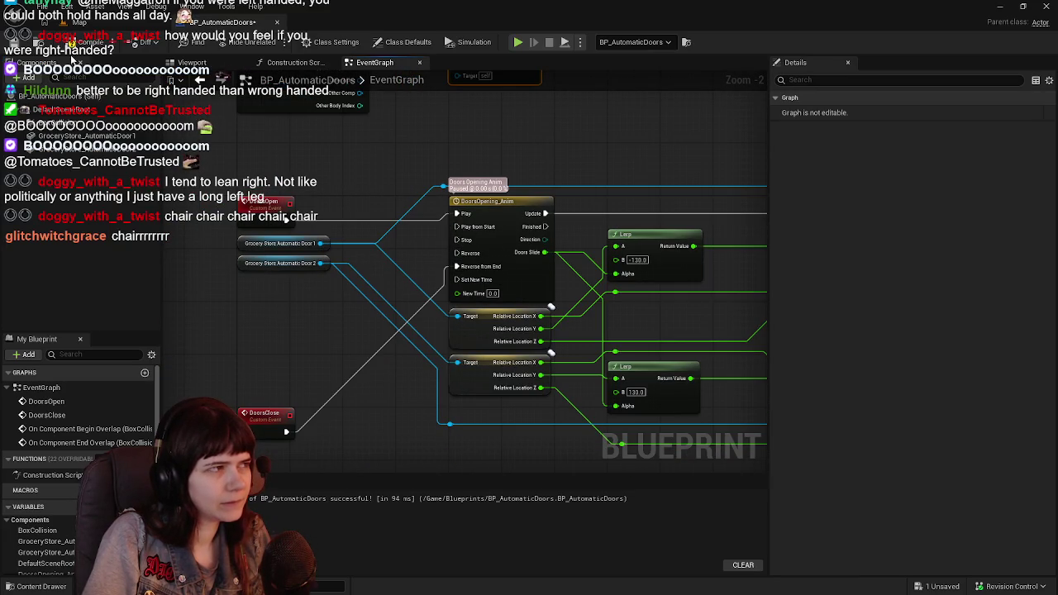
left_click(18, 41)
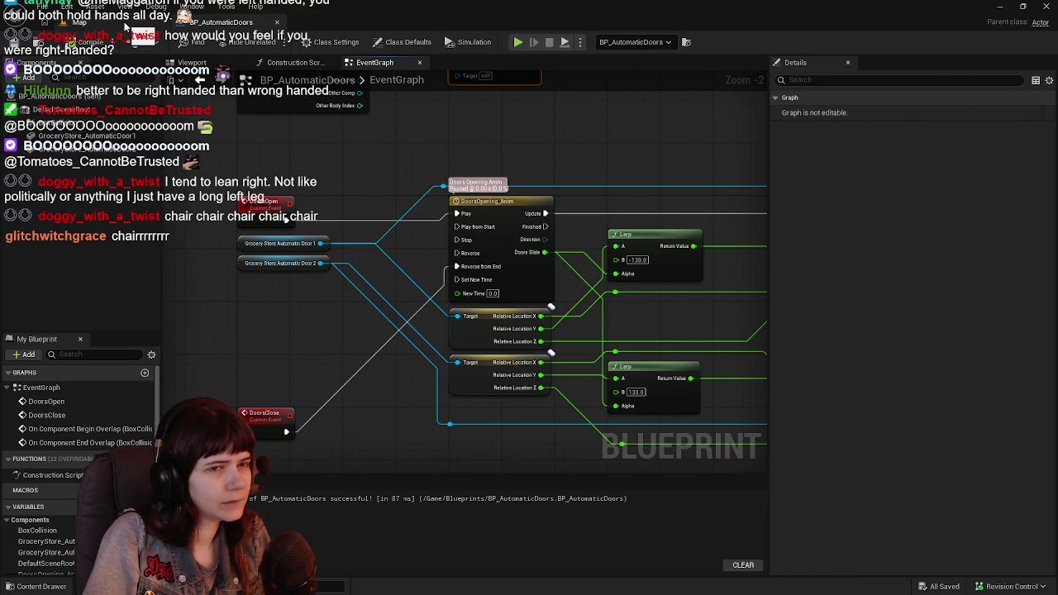
Play-test again, walking through the doors and resuming past the Doors Close breakpoint
left_click(83, 22)
left_click(203, 41)
key("w")
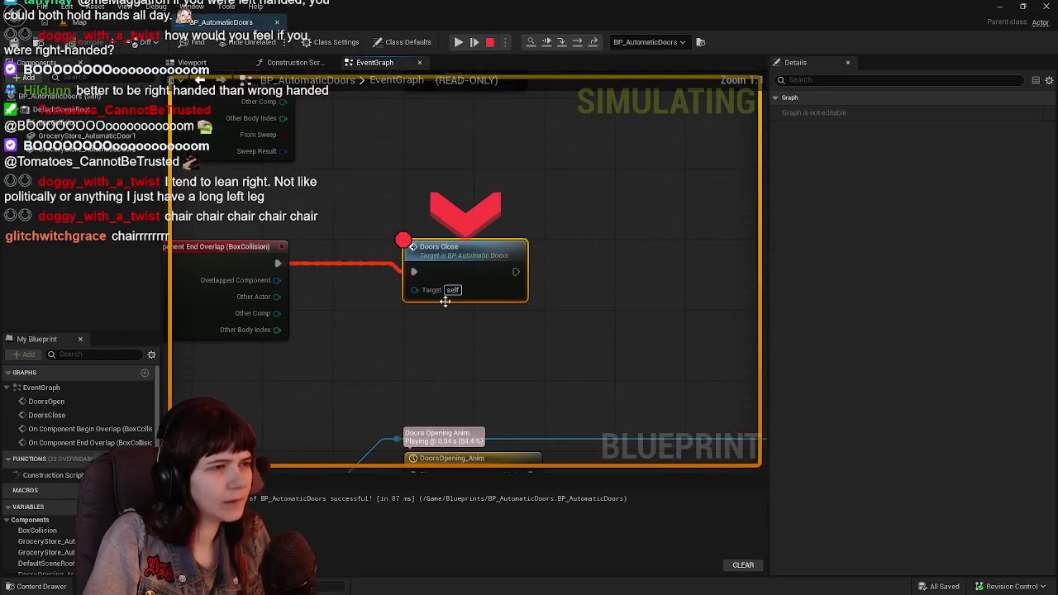
left_click(459, 42)
left_click(499, 272)
key("w")
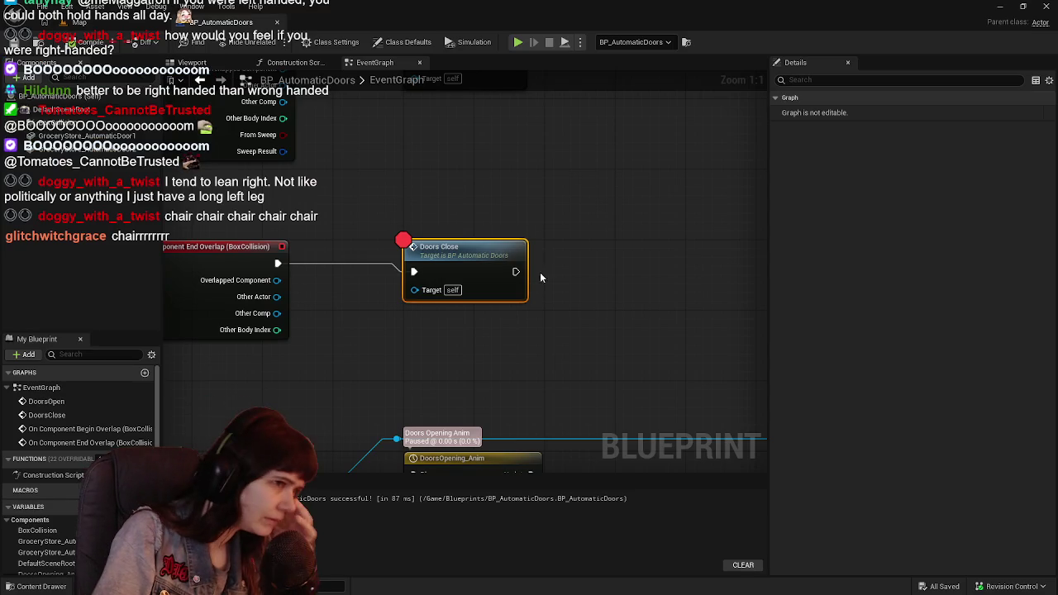
scroll(487, 220, "down", 2)
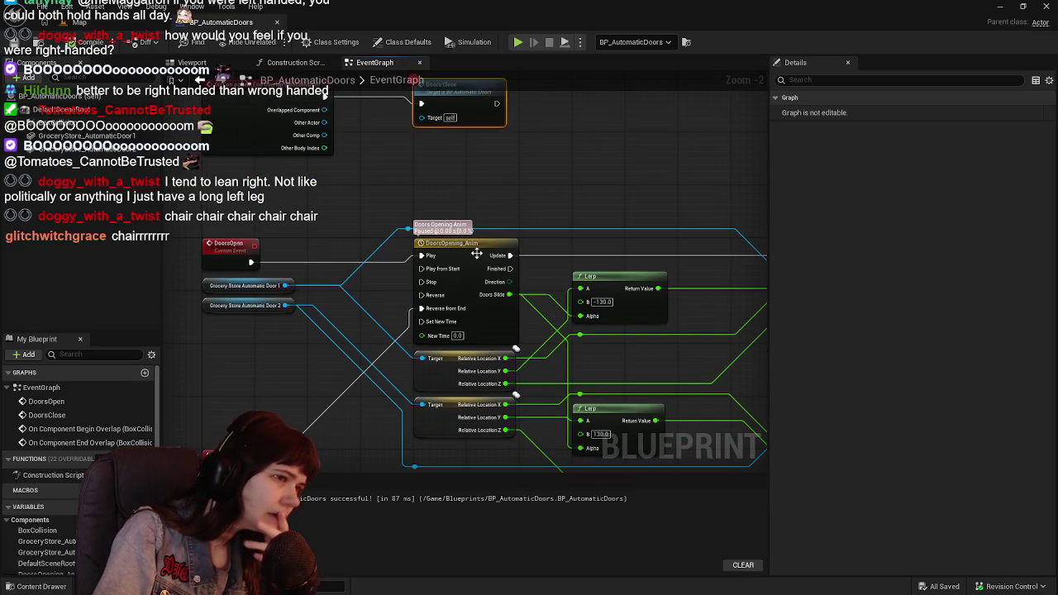
left_click(463, 247)
mouse_move(543, 220)
left_mouse_down()
mouse_move(488, 172)
mouse_move(479, 286)
mouse_move(429, 252)
mouse_move(426, 267)
left_mouse_up()
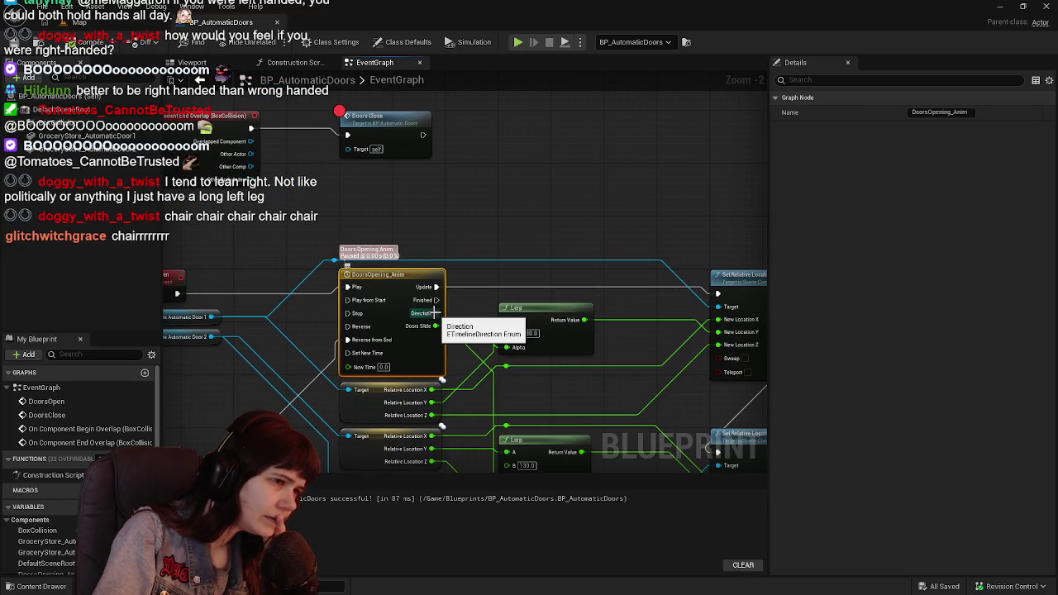
mouse_move(485, 314)
left_mouse_down()
mouse_move(390, 269)
mouse_move(426, 204)
mouse_move(381, 211)
left_mouse_up()
left_click_drag(537, 261, 651, 280)
scroll(573, 283, "down", 1)
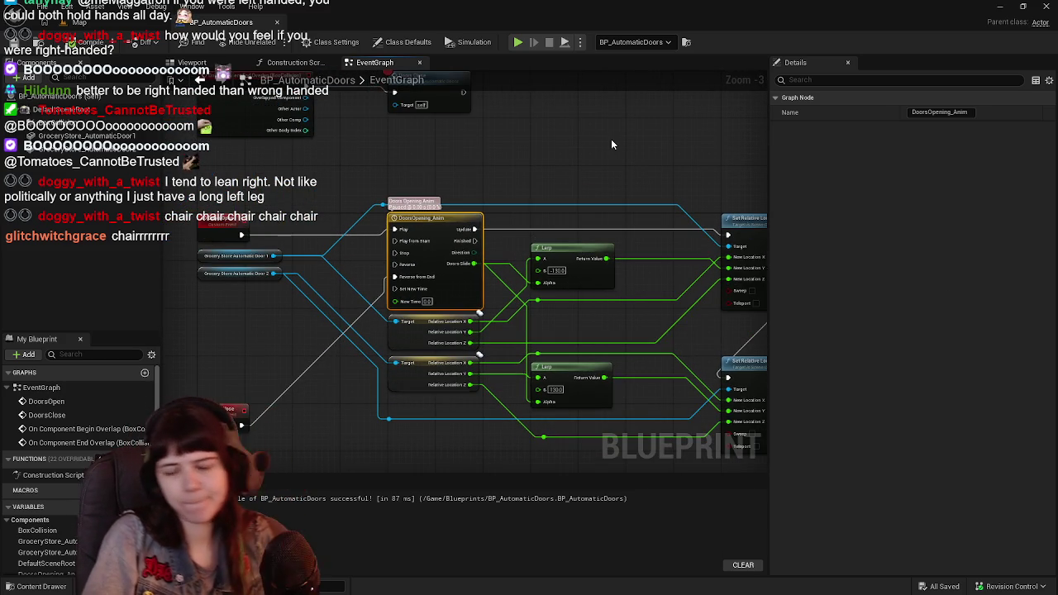
left_click_drag(612, 145, 578, 153)
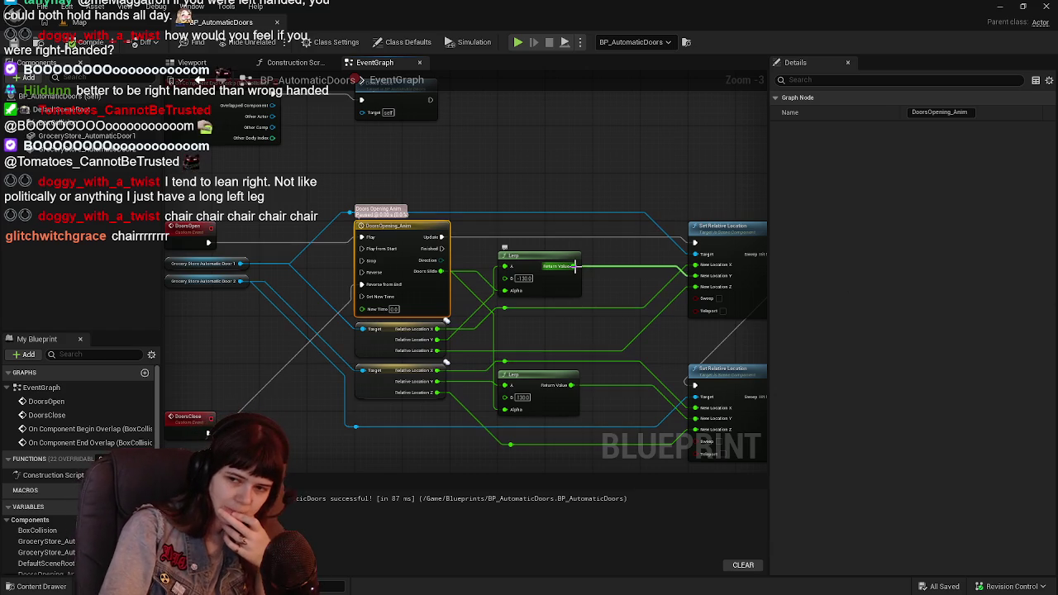
mouse_move(510, 332)
left_mouse_down()
mouse_move(467, 317)
mouse_move(485, 320)
left_mouse_up()
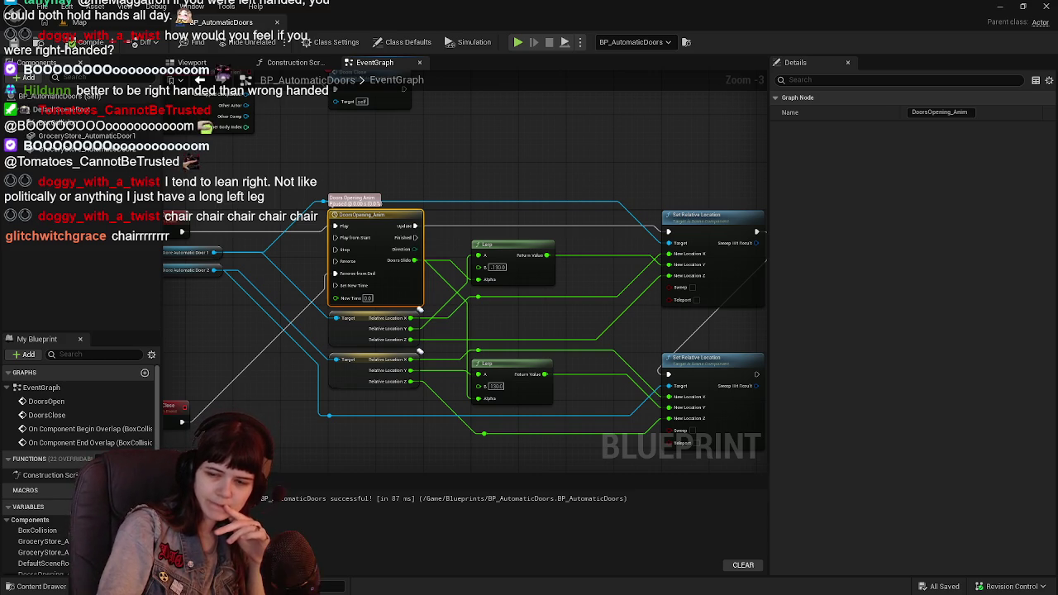
scroll(496, 249, "down", 1)
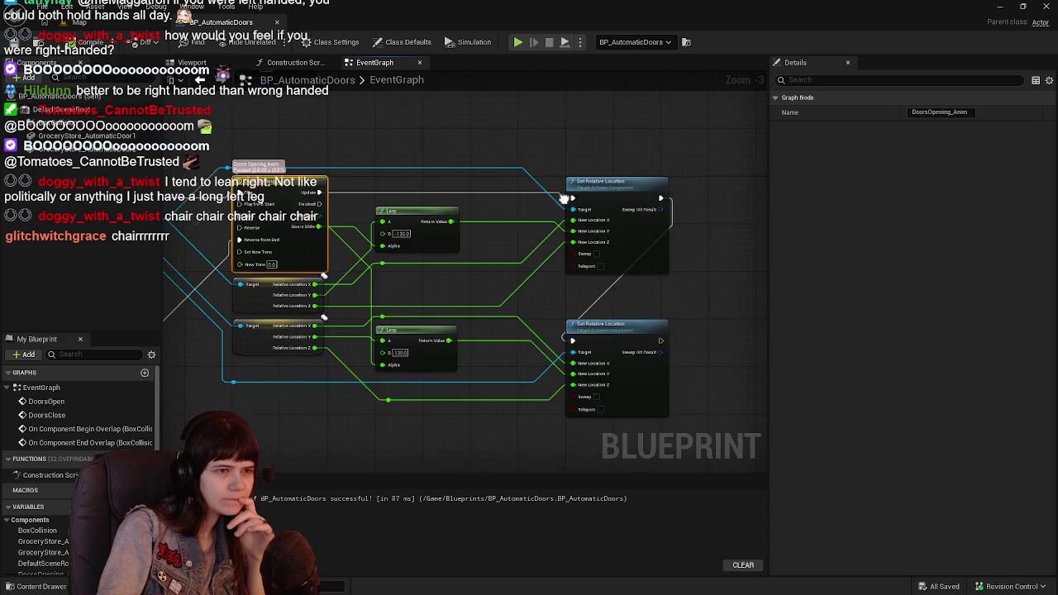
scroll(529, 201, "up", 1)
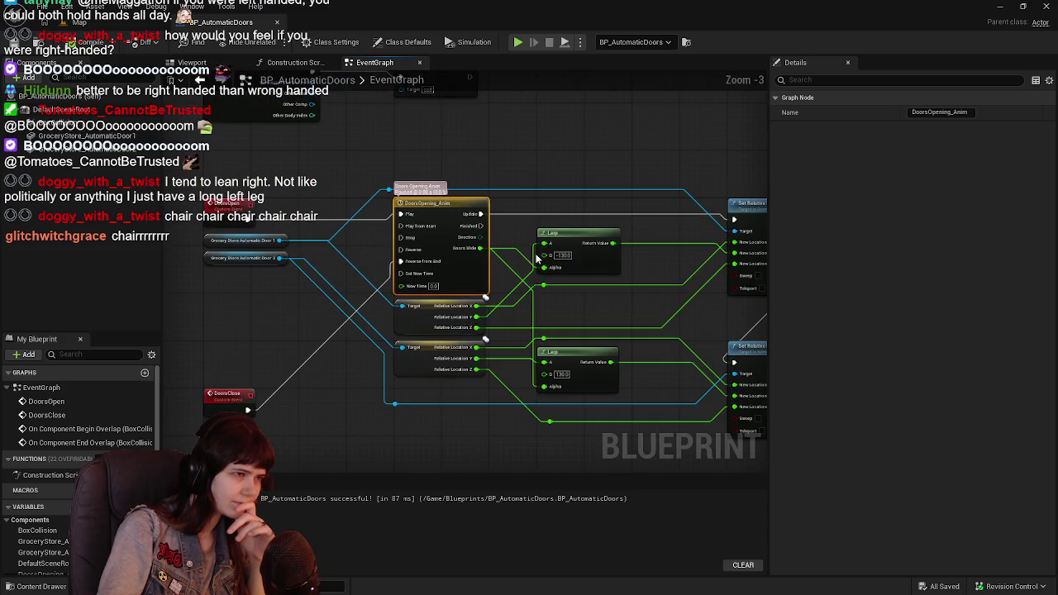
left_click_drag(506, 260, 537, 270)
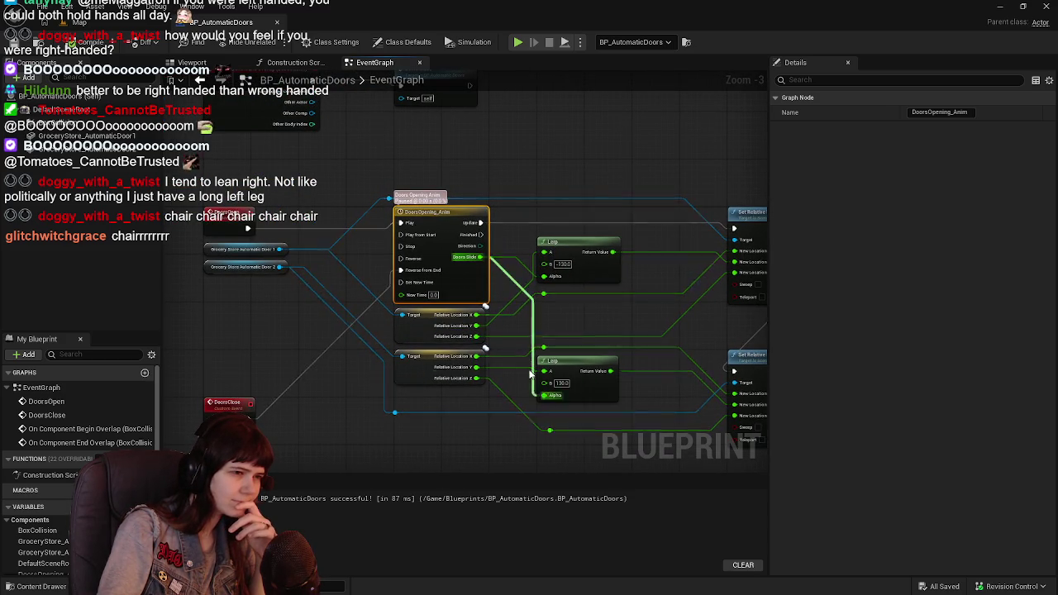
left_click(428, 314)
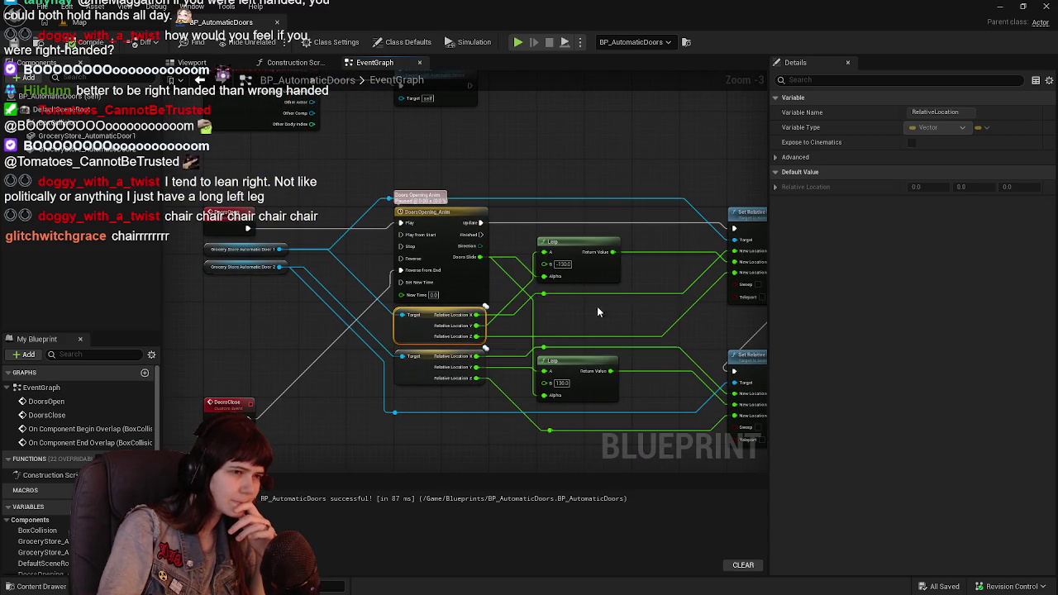
left_click_drag(635, 317, 611, 312)
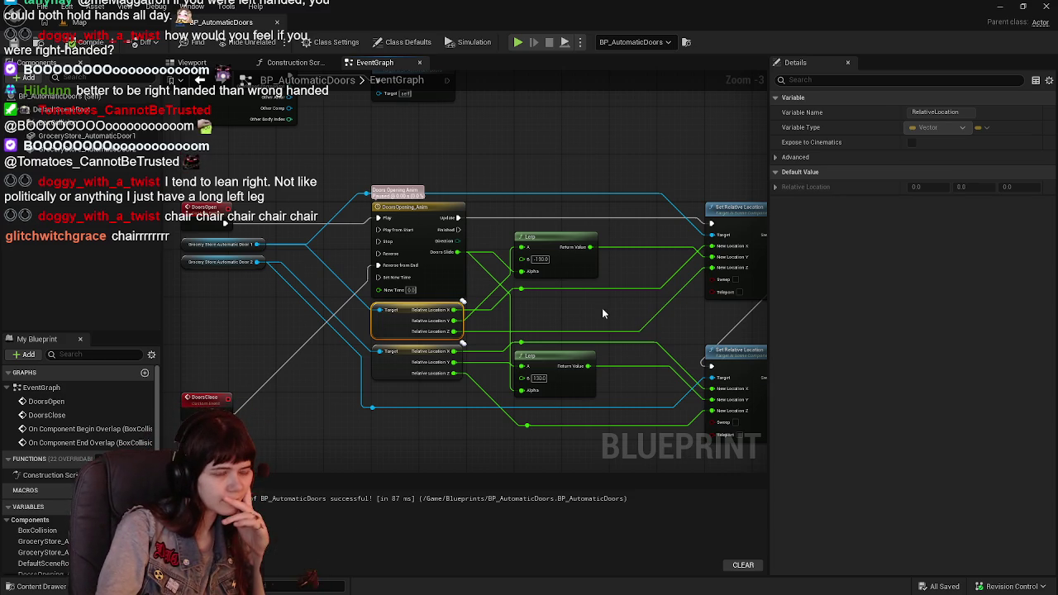
left_click_drag(517, 262, 536, 281)
Inspect the upper Lerp's B input pin options without changing them
right_click(536, 281)
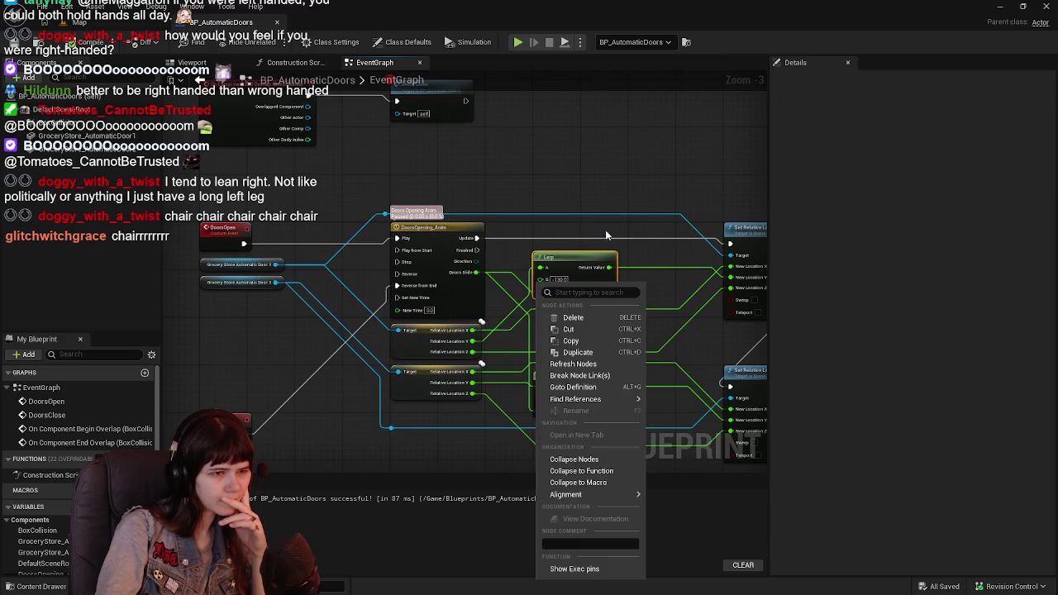
left_click(574, 213)
right_click(539, 279)
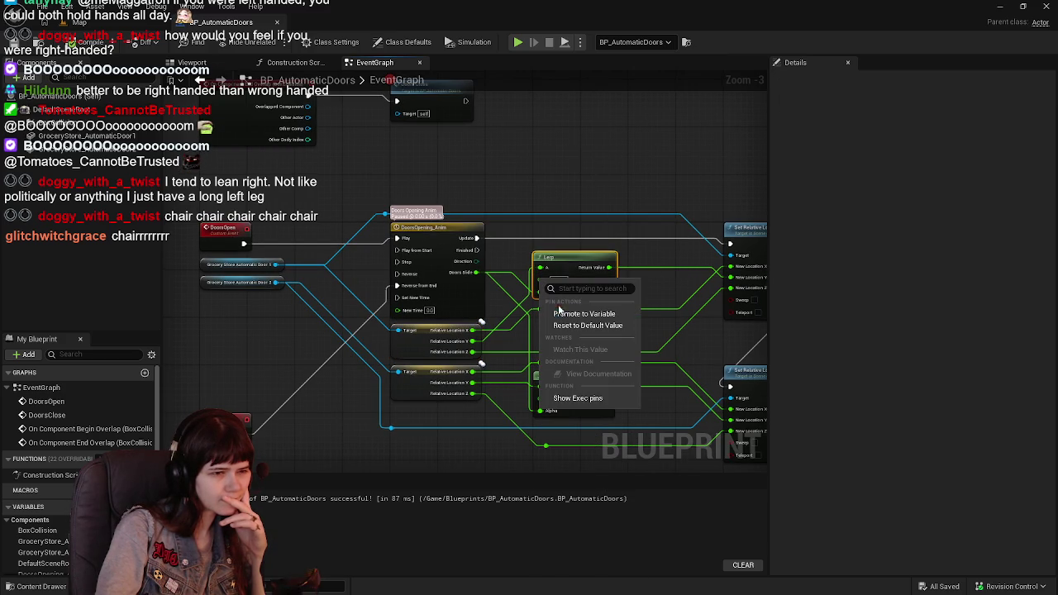
left_click(544, 184)
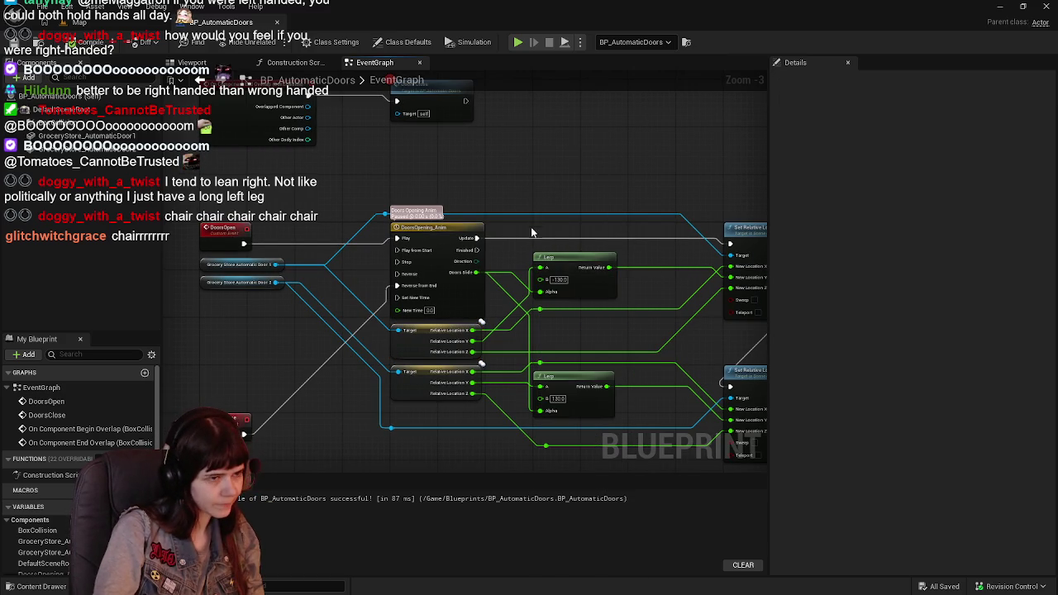
right_click(541, 285)
left_click(560, 167)
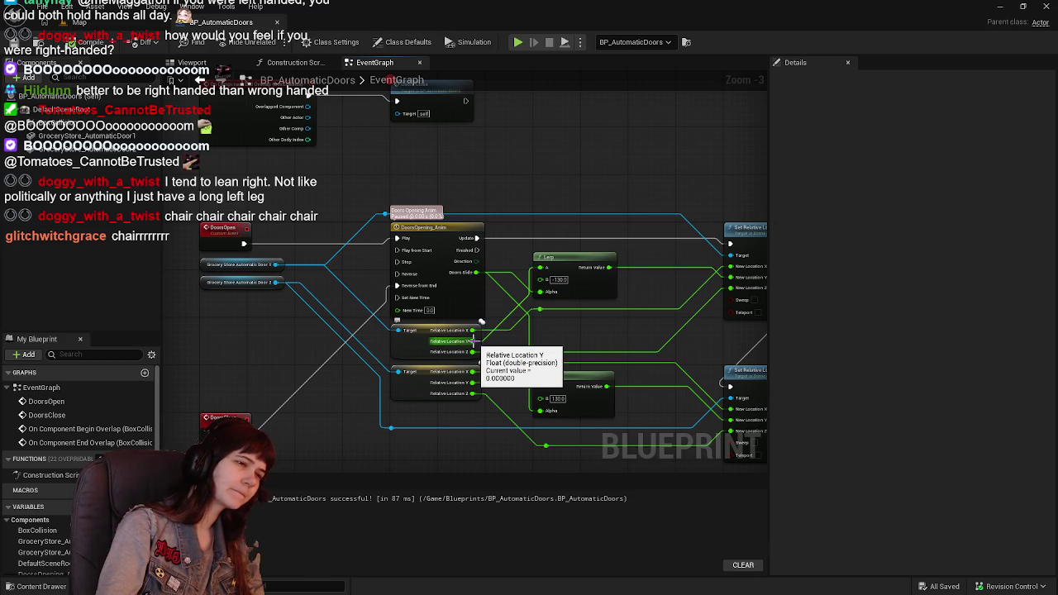
Break both Relative Location Y wires into the Lerps and recombine the lower location pin
left_click(473, 340, "alt")
mouse_move(485, 353)
left_mouse_down()
mouse_move(428, 325)
mouse_move(392, 347)
left_mouse_up()
left_click(385, 366, "alt")
right_click(385, 366)
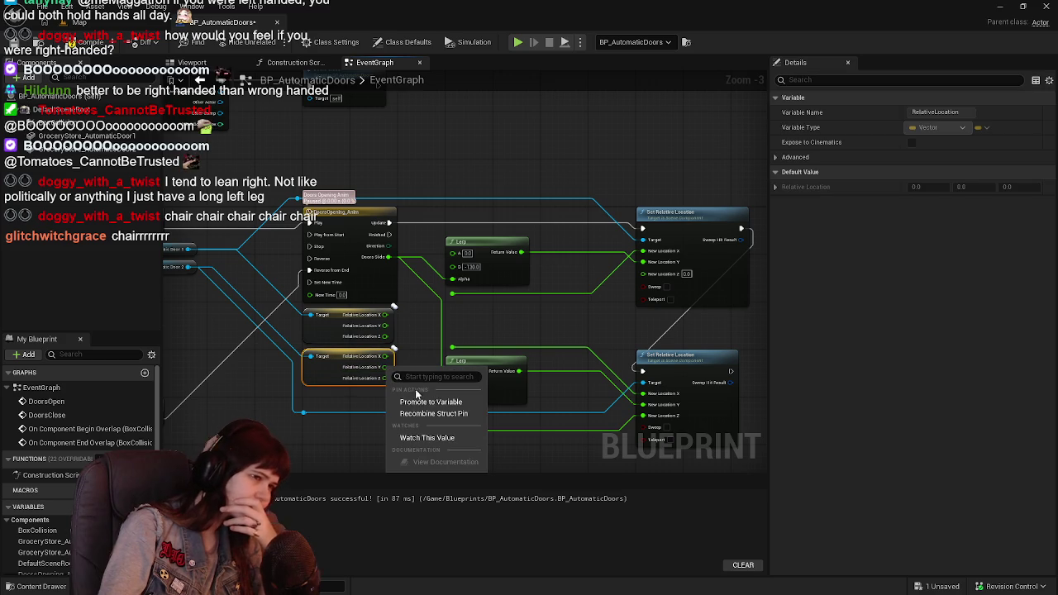
left_click(429, 410)
Recombine the upper Relative Location pin into one vector and pull a wire from it
right_click(385, 329)
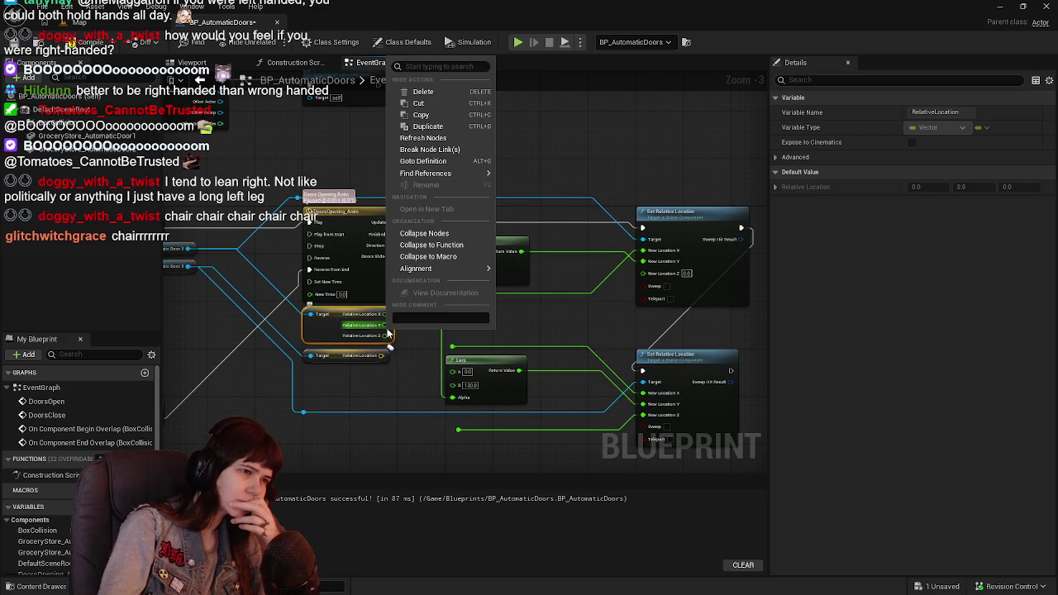
mouse_move(417, 268)
left_click(393, 378)
right_click(385, 324)
left_click(388, 329)
right_click(391, 337)
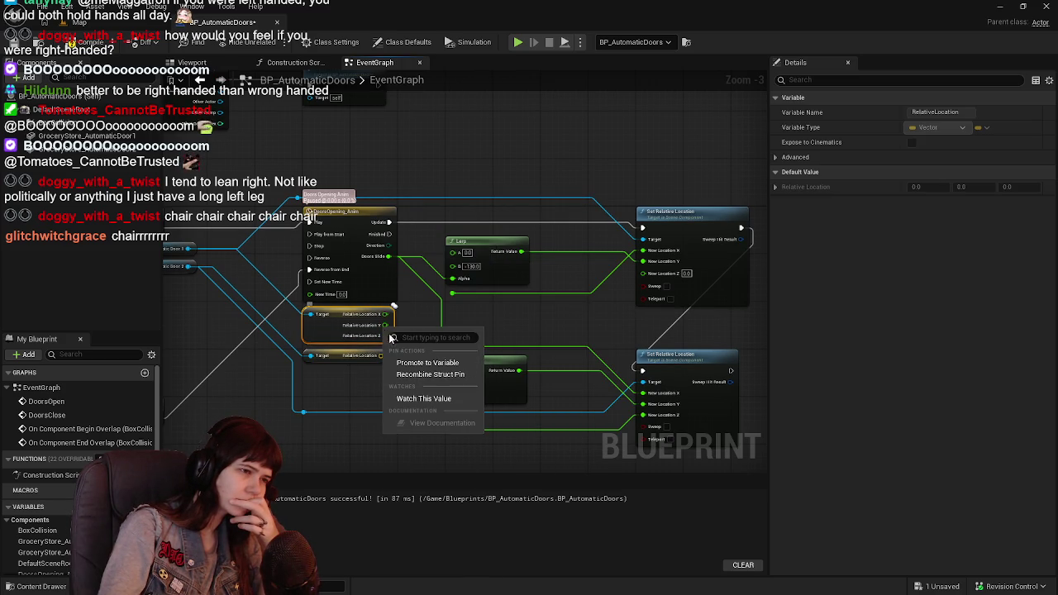
left_click(430, 374)
mouse_move(390, 314)
left_mouse_down()
mouse_move(458, 266)
mouse_move(454, 256)
left_mouse_up()
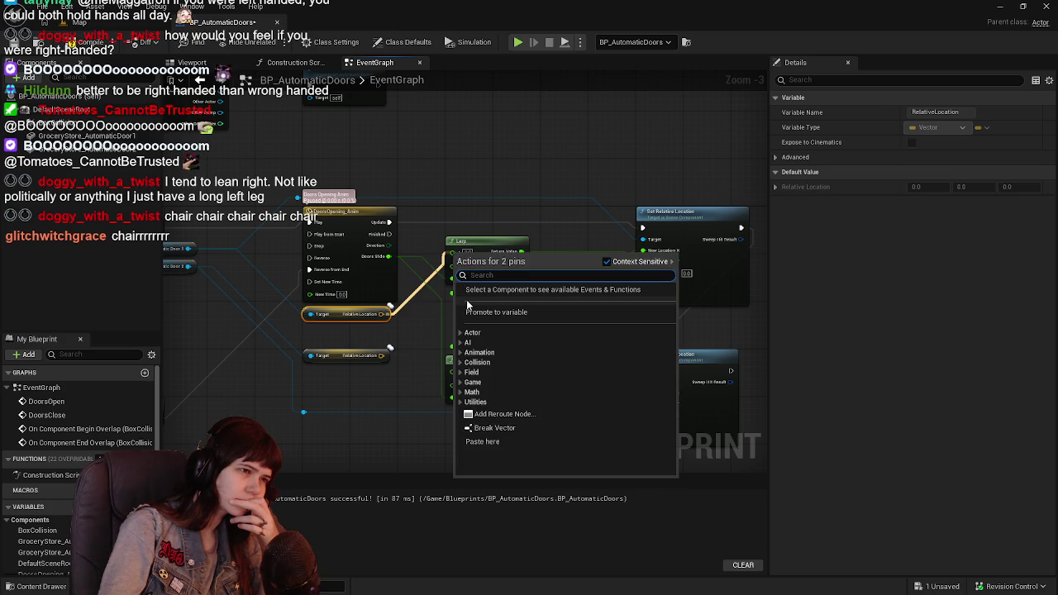
Add a Lerp (Vector) node fed by the upper door's Relative Location
left_click(409, 343)
left_click_drag(382, 314, 463, 321)
type("lerp")
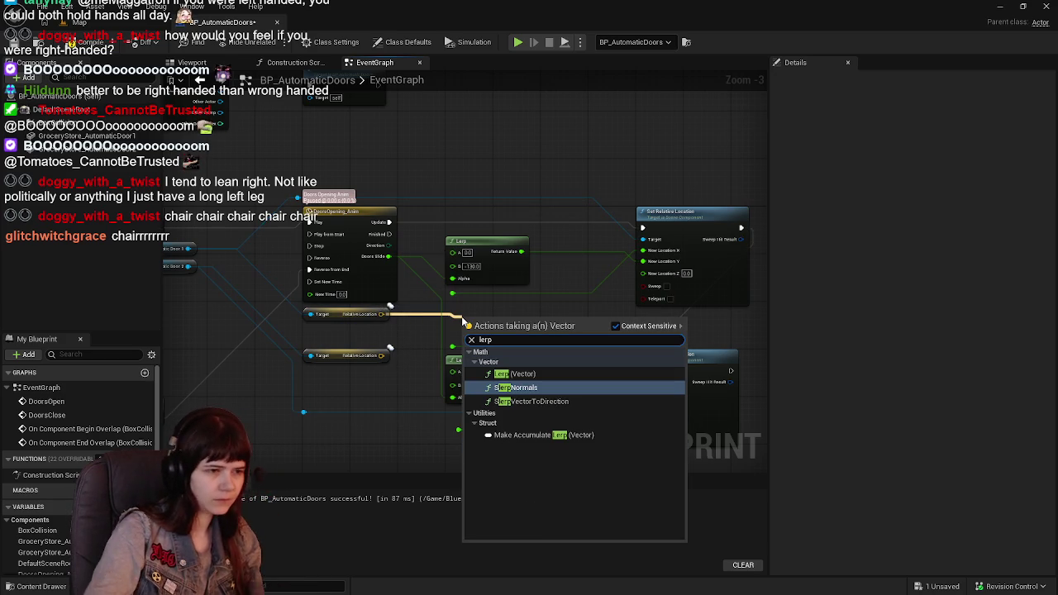
left_click(524, 375)
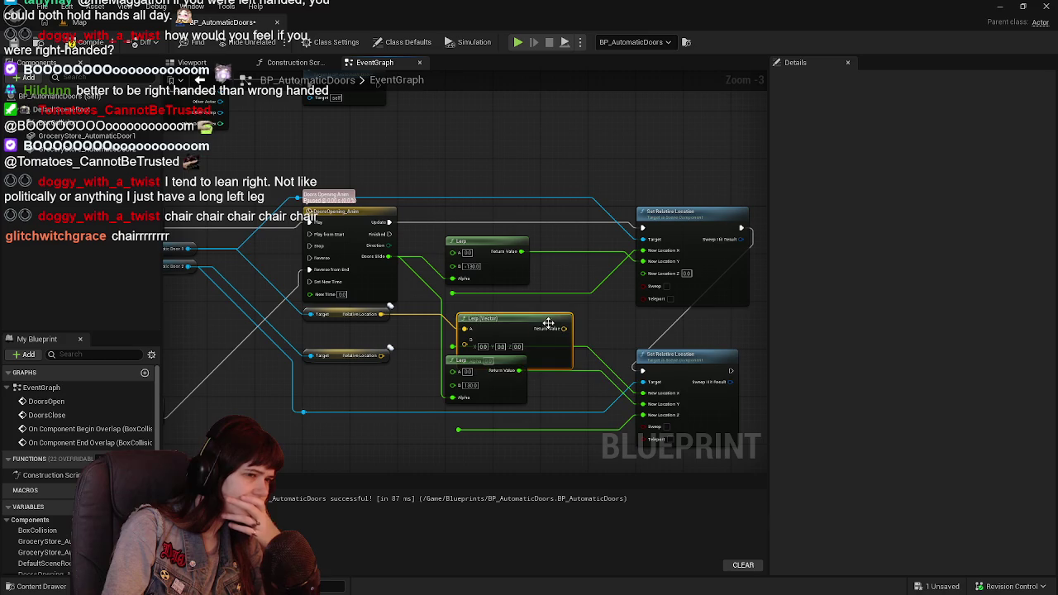
left_click(467, 285)
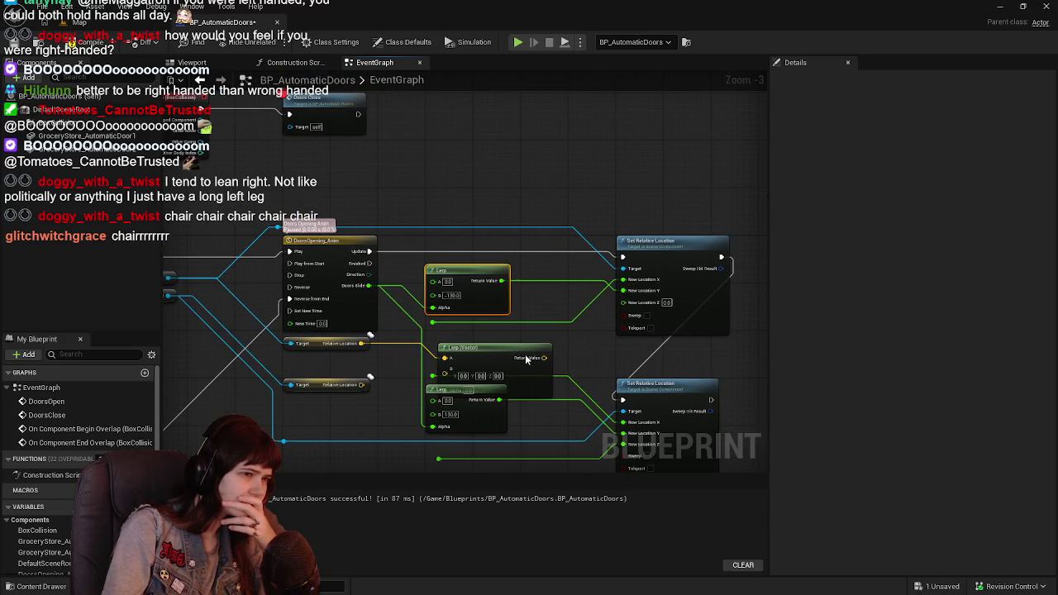
left_click_drag(498, 346, 482, 347)
Delete both float Lerps and drive the Lerp (Vector) Alpha with the Doors Slide track
left_click(463, 270)
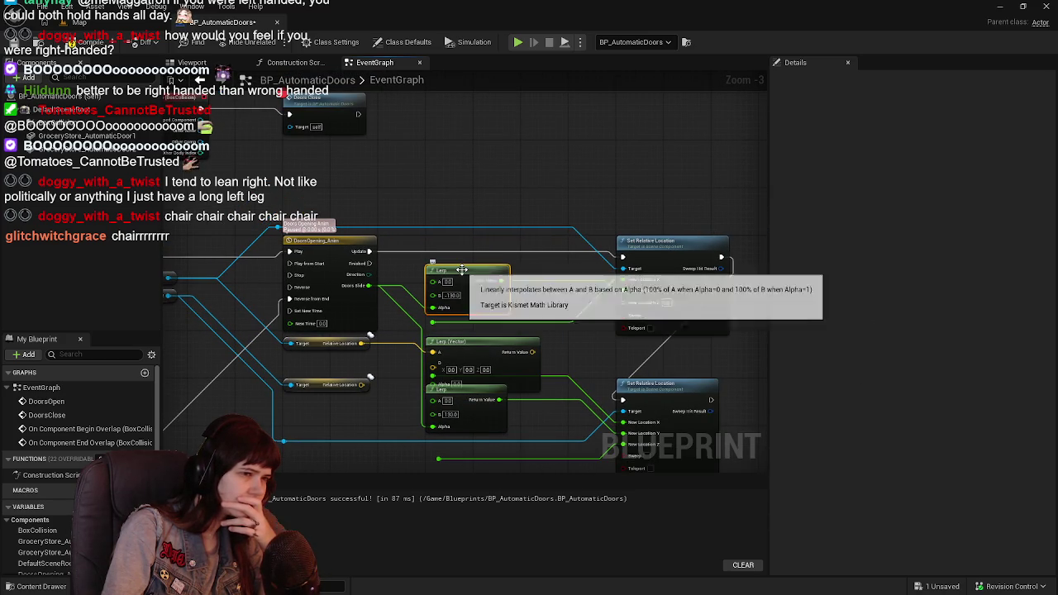
key("Delete")
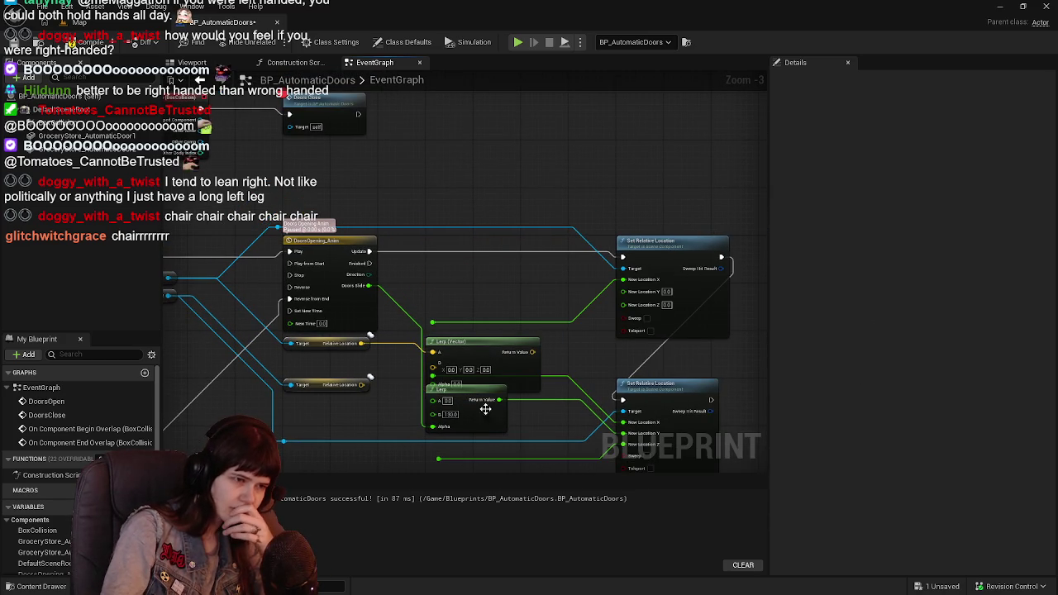
left_click(470, 420)
key("Delete")
left_click_drag(472, 357, 473, 280)
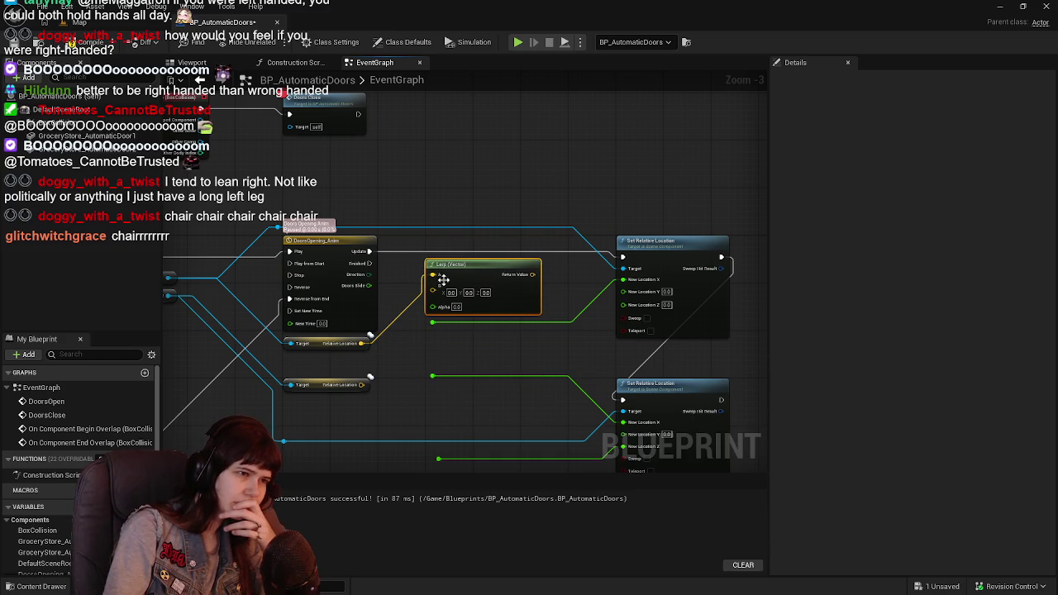
mouse_move(369, 285)
left_mouse_down()
mouse_move(442, 314)
mouse_move(432, 306)
left_mouse_up()
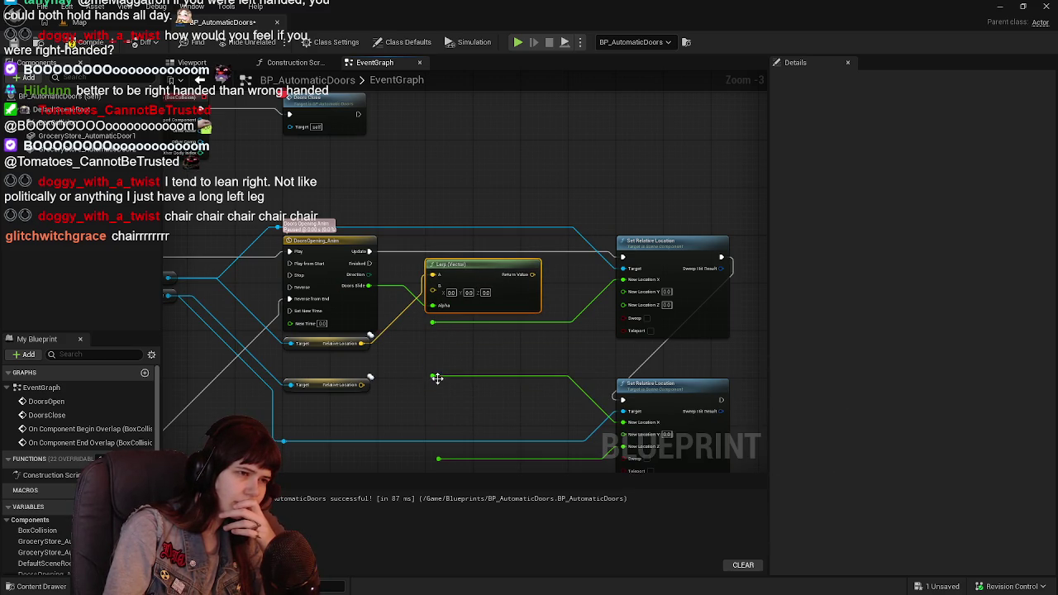
Duplicate the Lerp (Vector) for the second door, wiring Doors Slide to Alpha and its Relative Location to A
left_click_drag(437, 379, 438, 373)
key("ctrl+c")
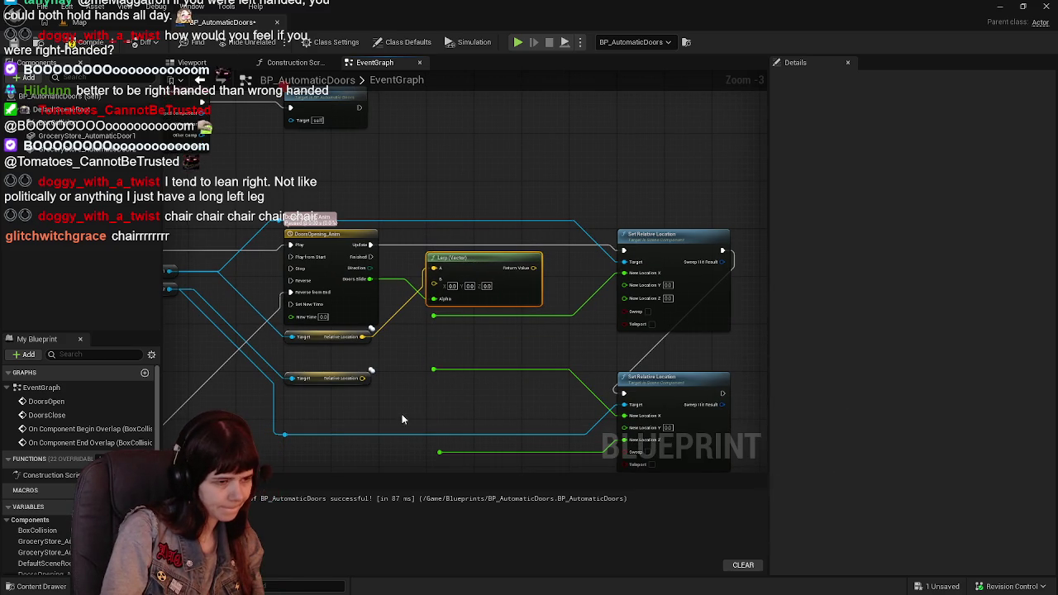
key("ctrl+v")
left_click_drag(469, 397, 478, 381)
left_click_drag(373, 279, 428, 427)
left_click_drag(362, 378, 428, 387)
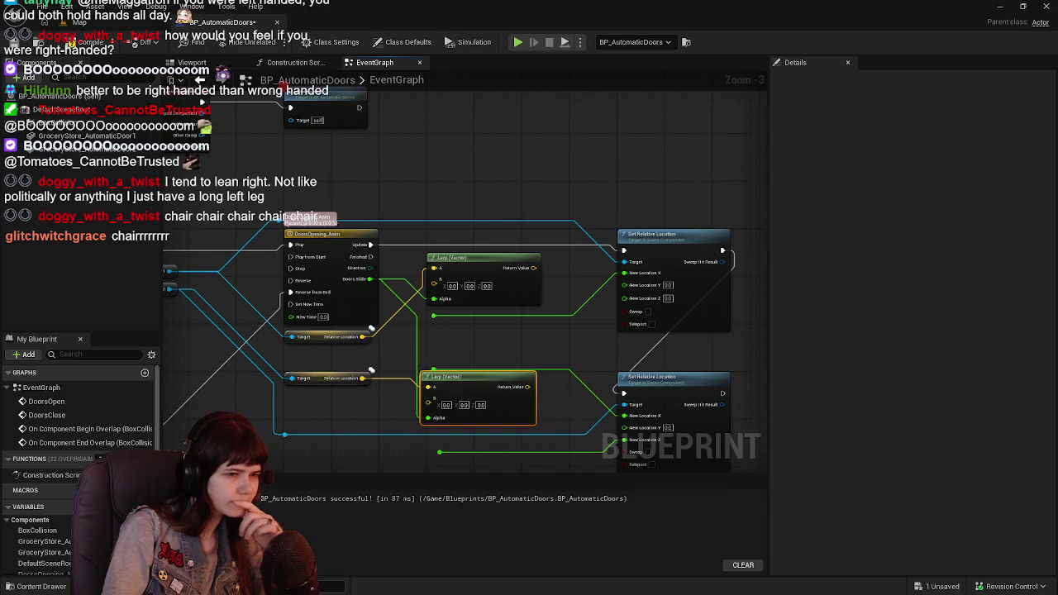
Break the old wire into the lower New Location Z and delete the leftover reroute nodes
left_click_drag(556, 408, 549, 369)
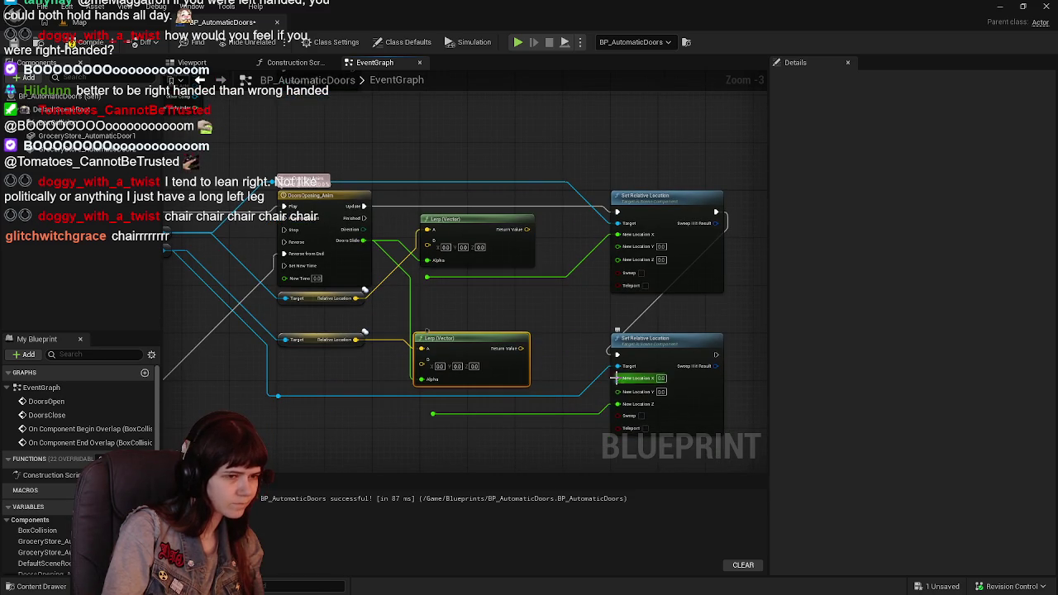
left_click(617, 404, "alt")
left_click(432, 416)
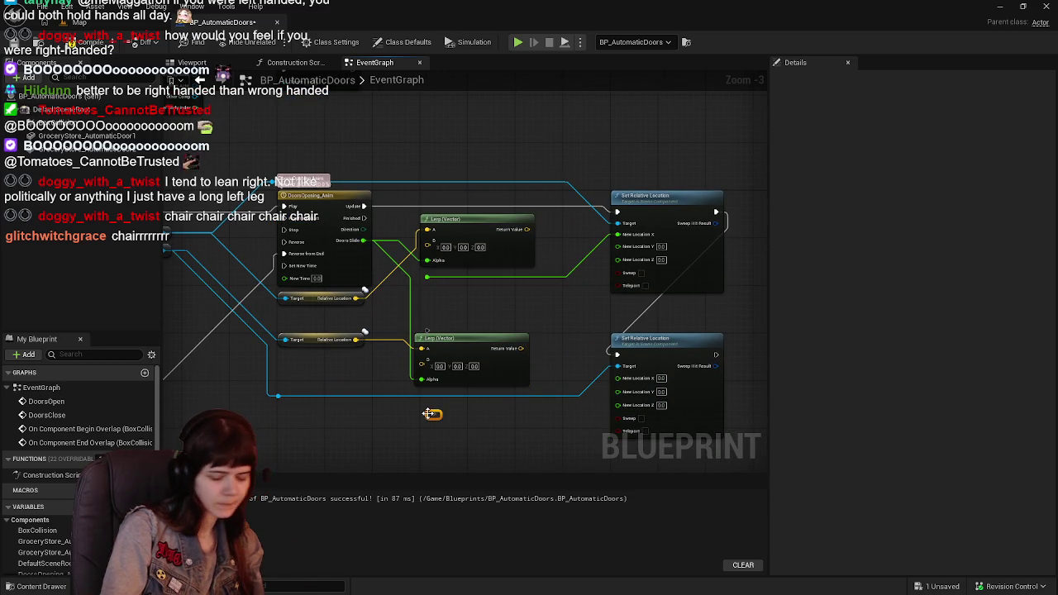
key("Delete")
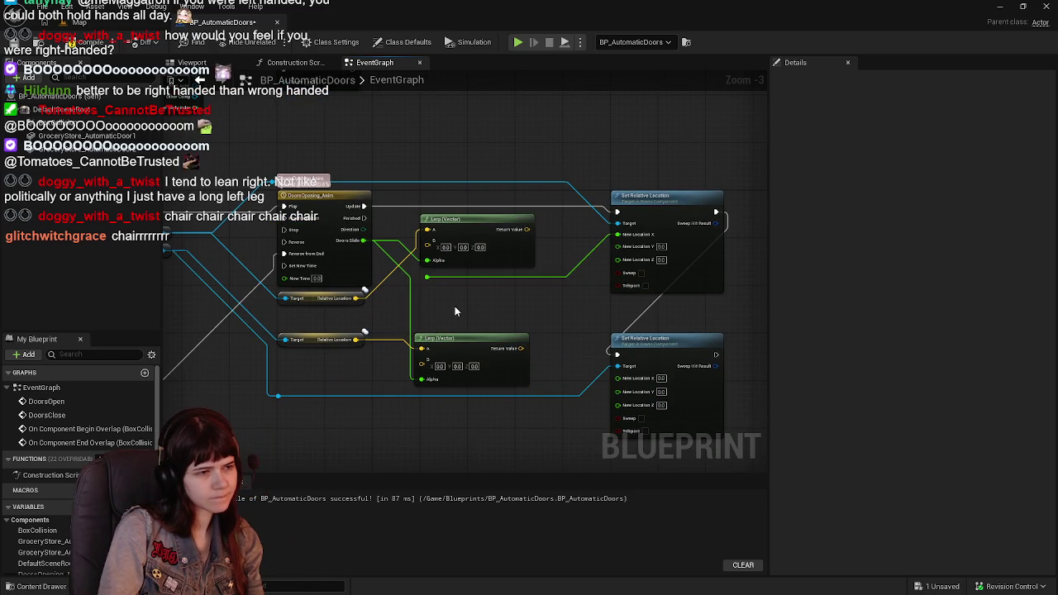
key("Delete")
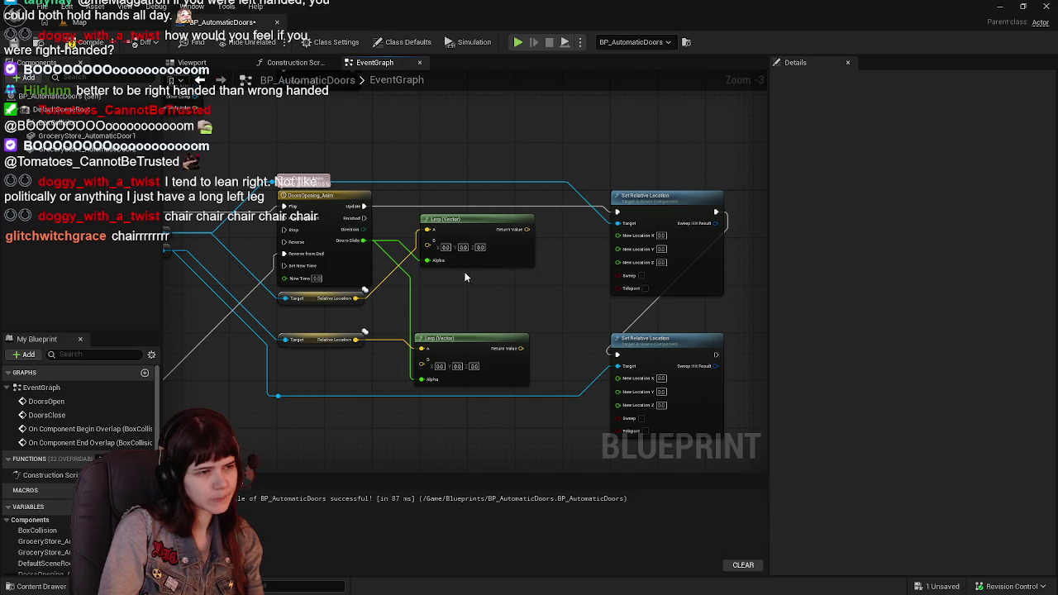
right_click(620, 400)
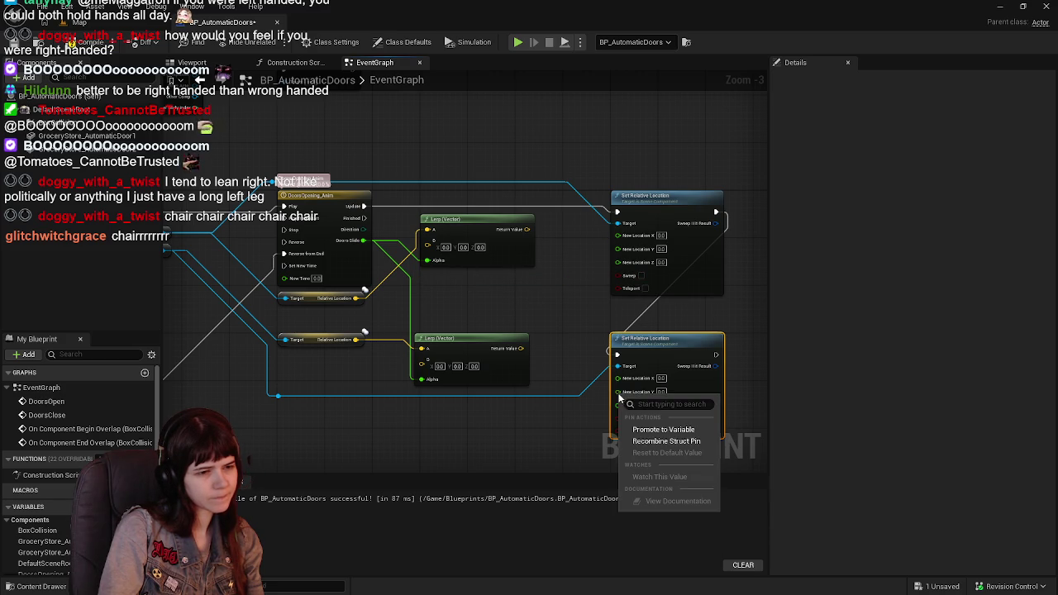
Recombine the split New Location pins on both Set Relative Location nodes into single vector inputs
left_click(653, 442)
right_click(620, 250)
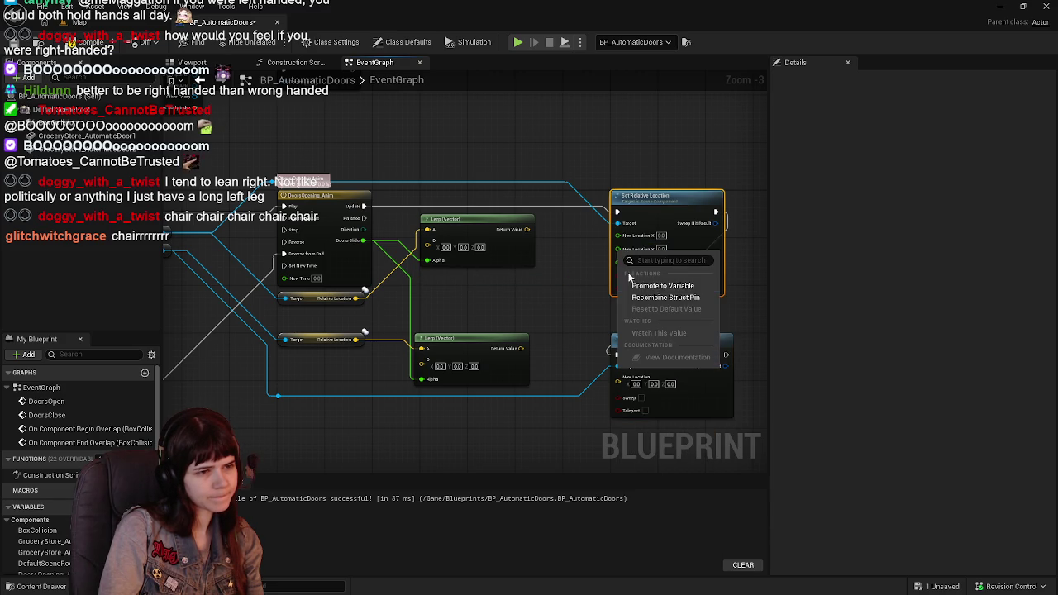
left_click(661, 297)
Compile and save BP_AutomaticDoors
left_click(87, 41)
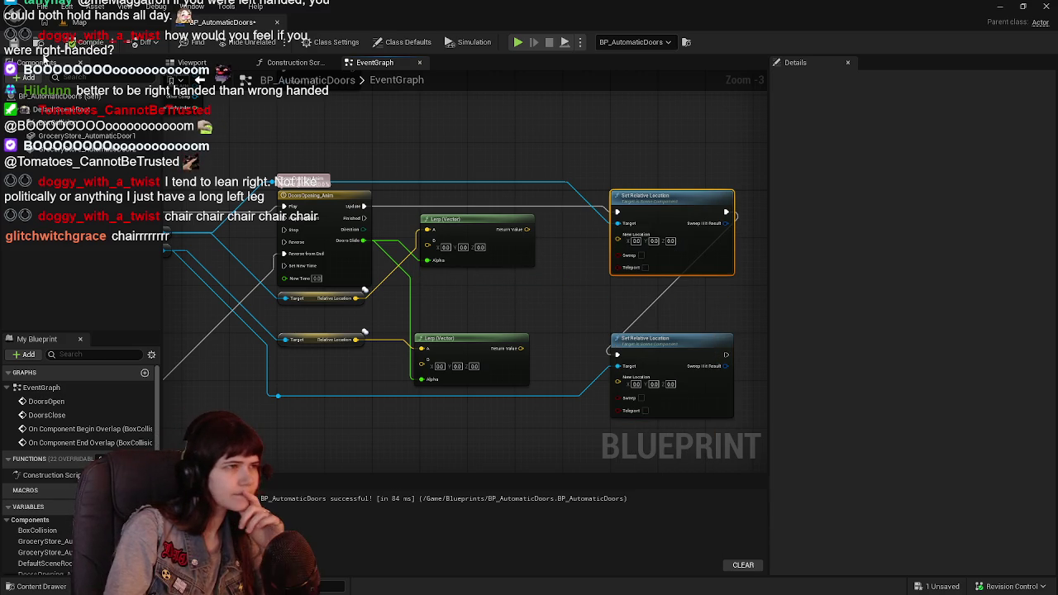
key("ctrl+s")
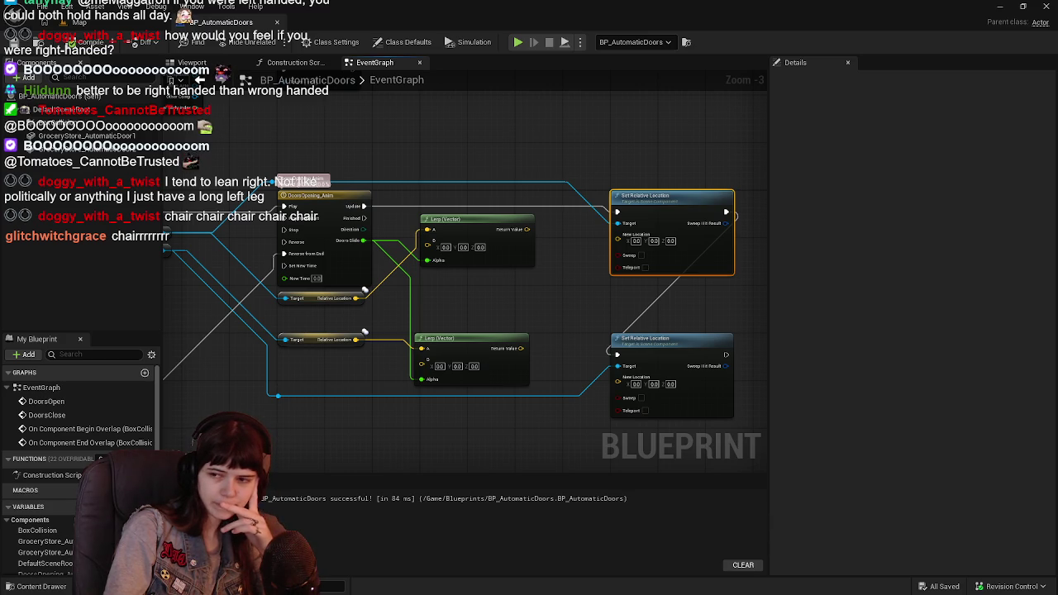
scroll(523, 302, "down", 1)
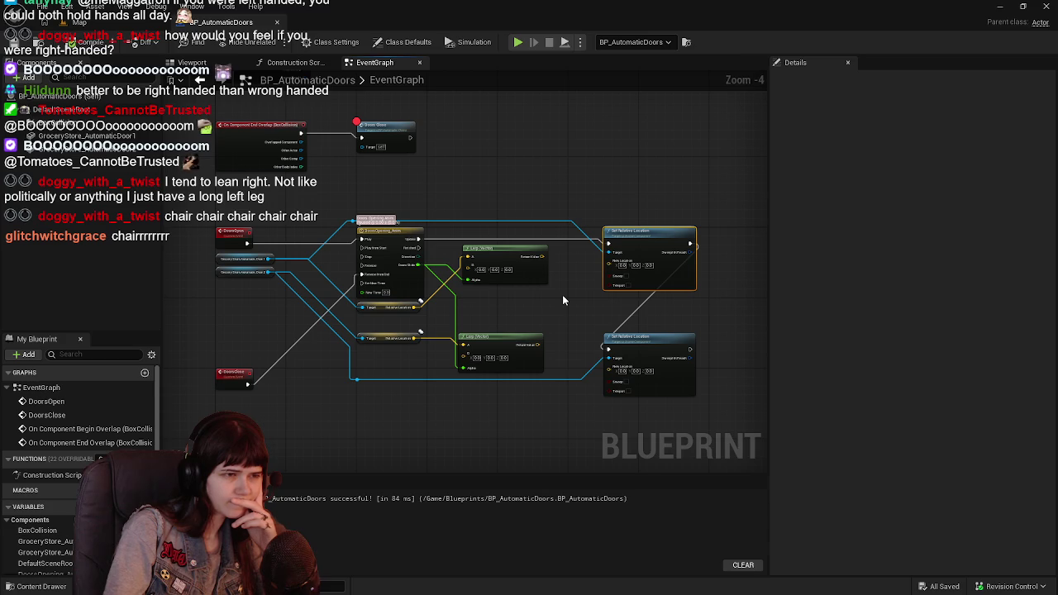
scroll(562, 300, "up", 1)
Wire each Lerp (Vector) Return Value into its door's Set Relative Location New Location
mouse_move(534, 242)
left_mouse_down()
mouse_move(655, 258)
mouse_move(626, 253)
left_mouse_up()
mouse_move(528, 361)
left_mouse_down()
mouse_move(632, 395)
mouse_move(625, 389)
left_mouse_up()
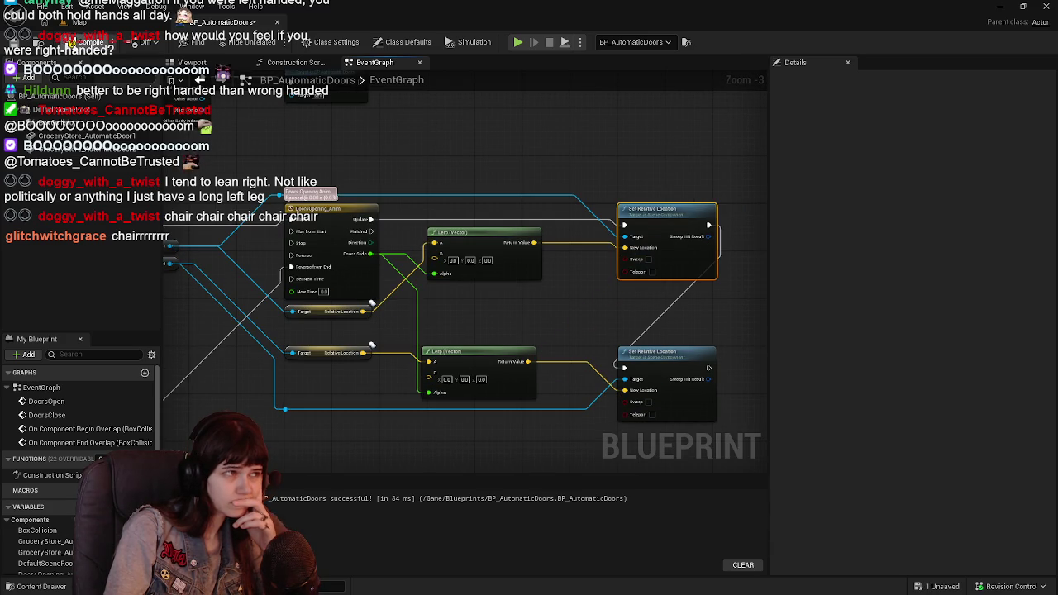
left_click_drag(398, 324, 570, 336)
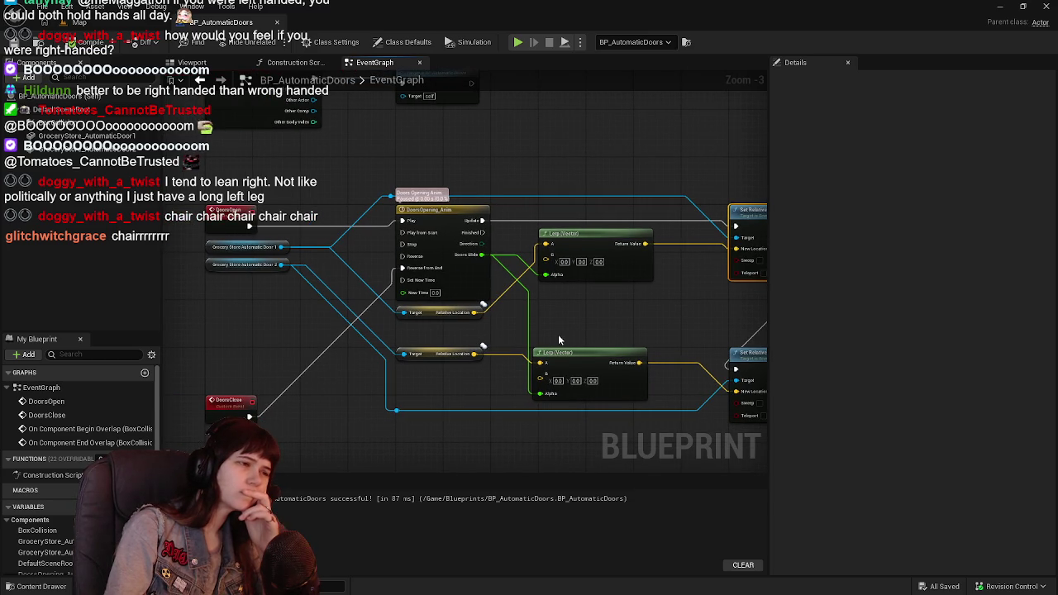
left_click_drag(523, 220, 529, 348)
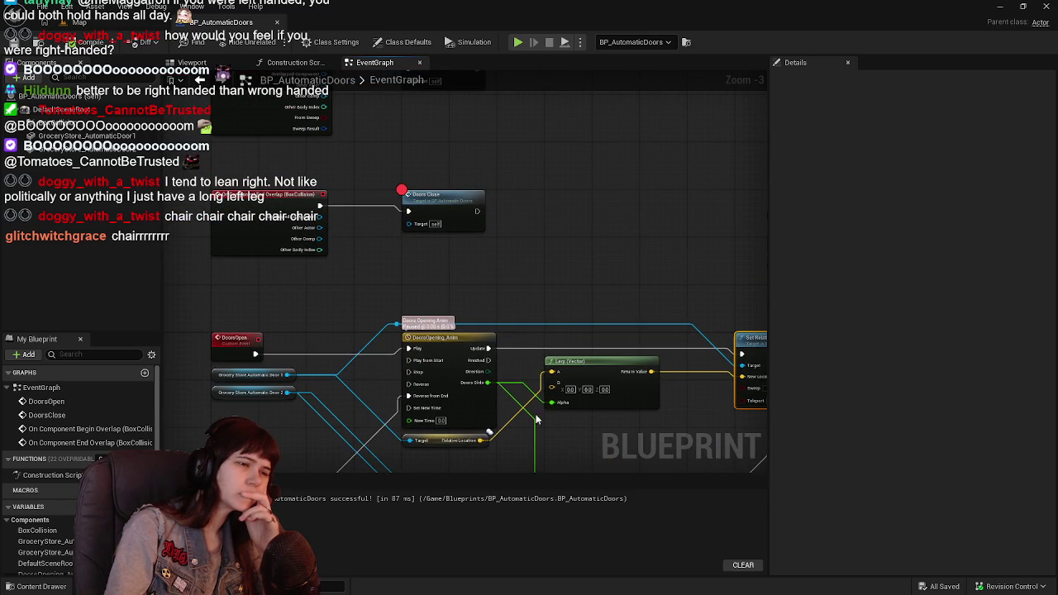
left_click_drag(536, 440, 526, 308)
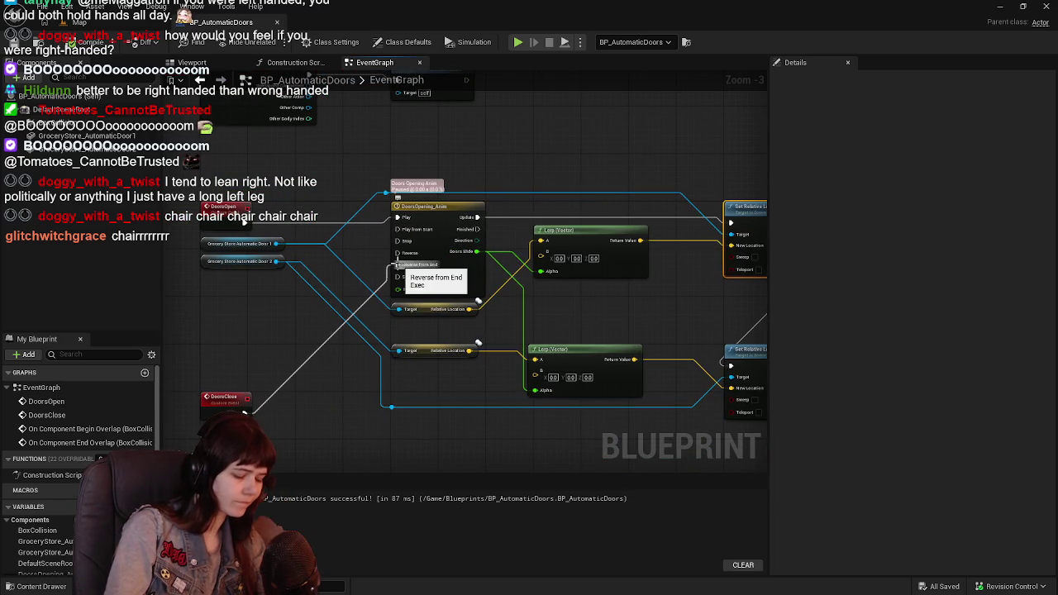
Reconnect DoorsClose to the timeline's Reverse from End pin, then compile and save
left_click_drag(397, 263, 397, 252)
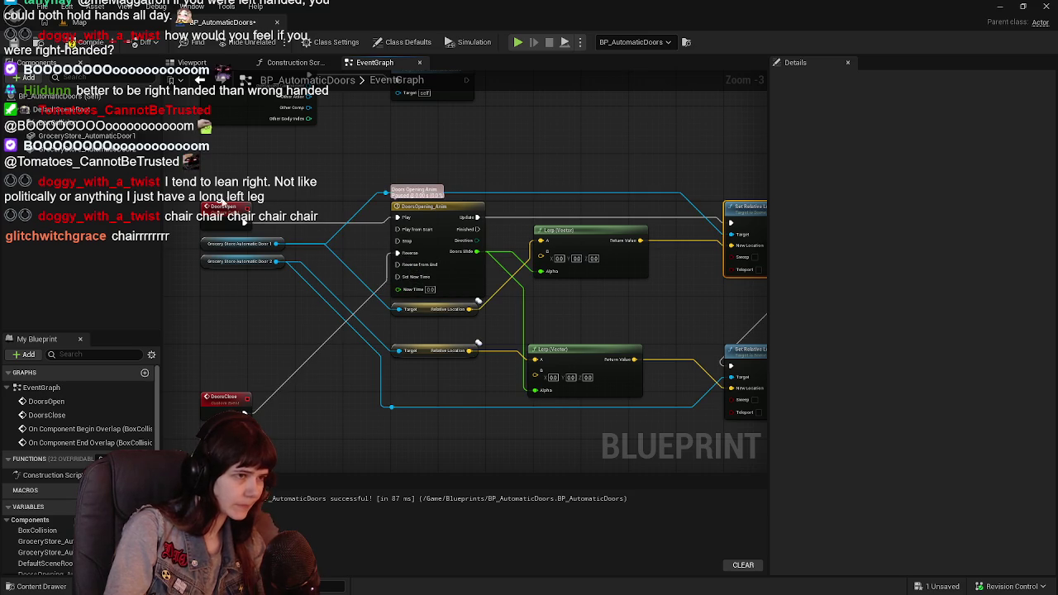
key("ctrl+s")
mouse_move(562, 298)
left_mouse_down()
mouse_move(472, 278)
mouse_move(495, 296)
left_mouse_up()
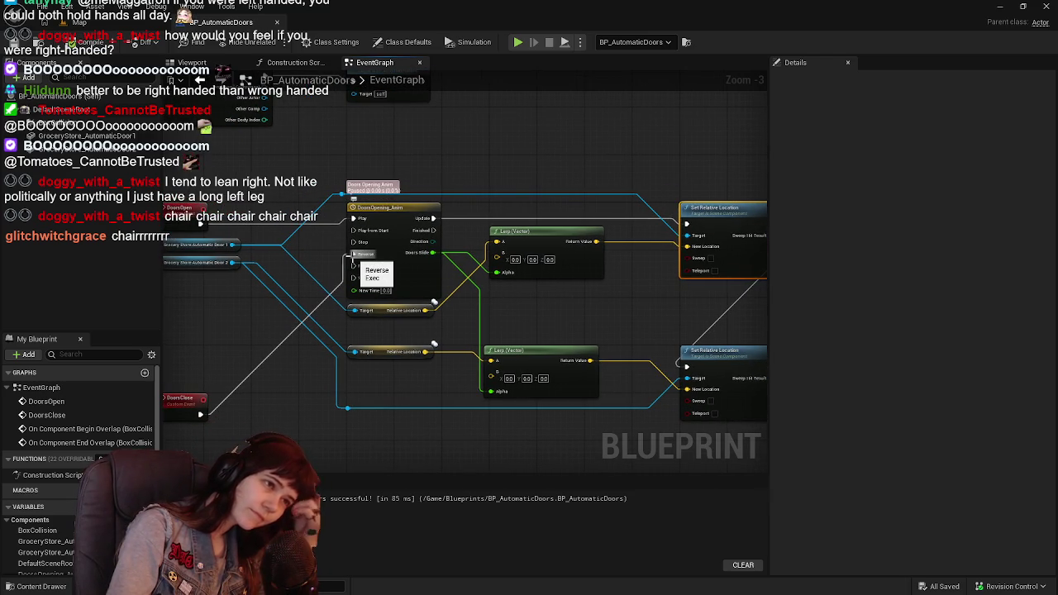
left_click_drag(353, 255, 358, 266)
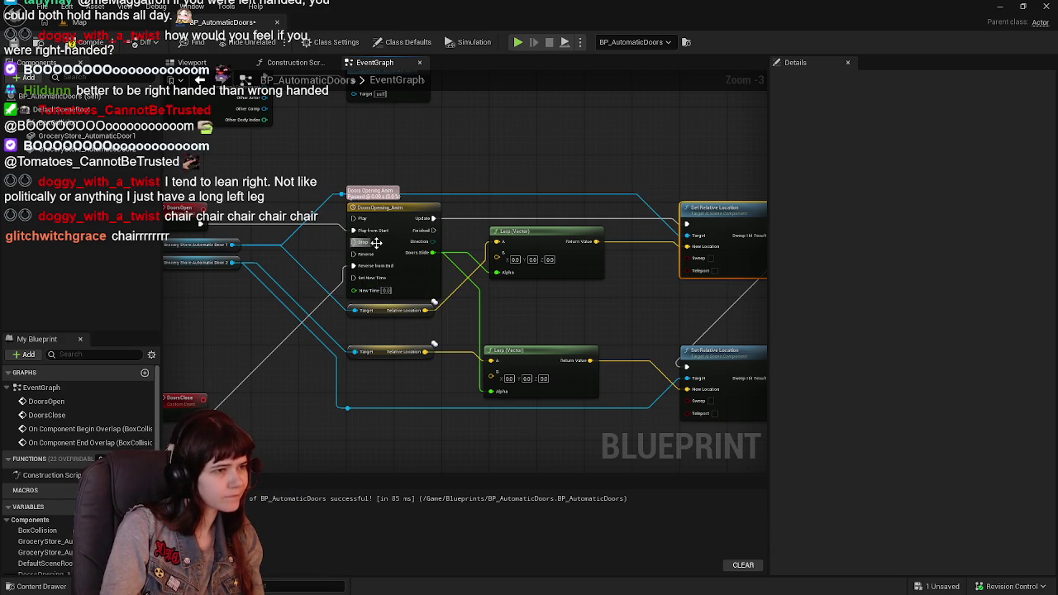
key("ctrl+s")
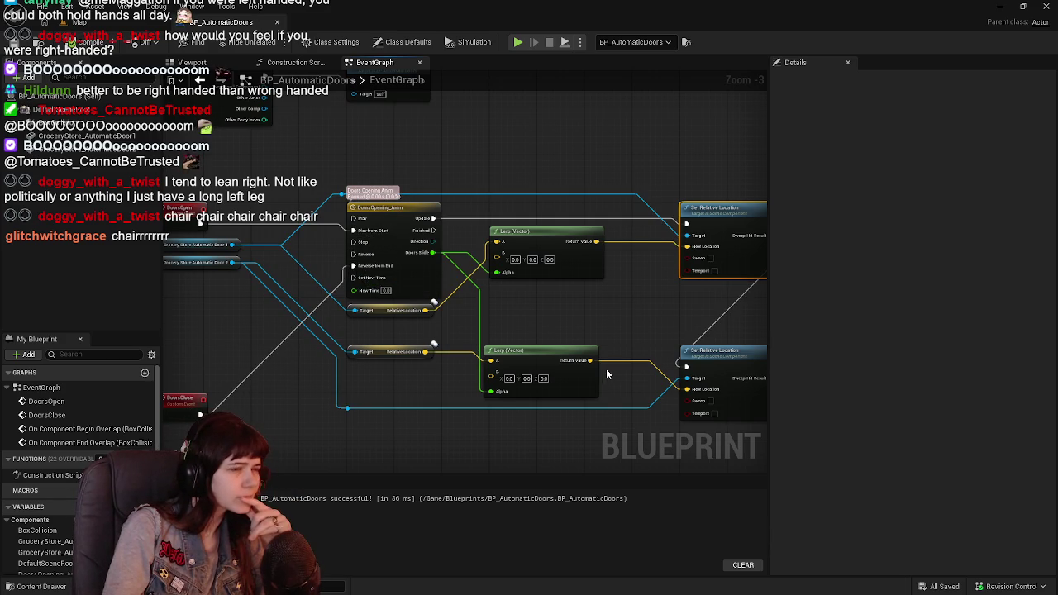
left_click_drag(487, 295, 455, 304)
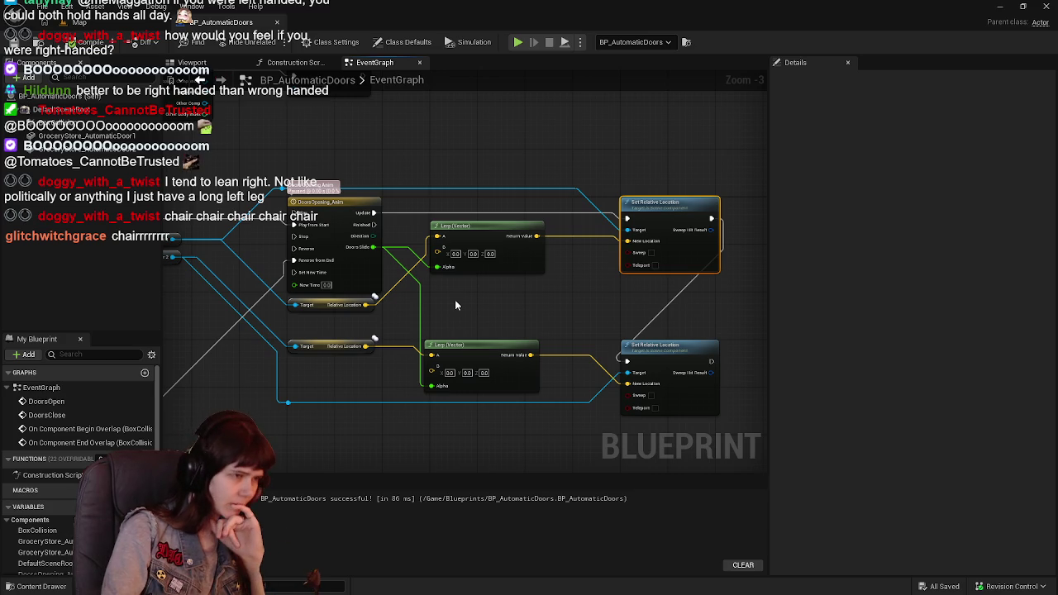
left_click(472, 254)
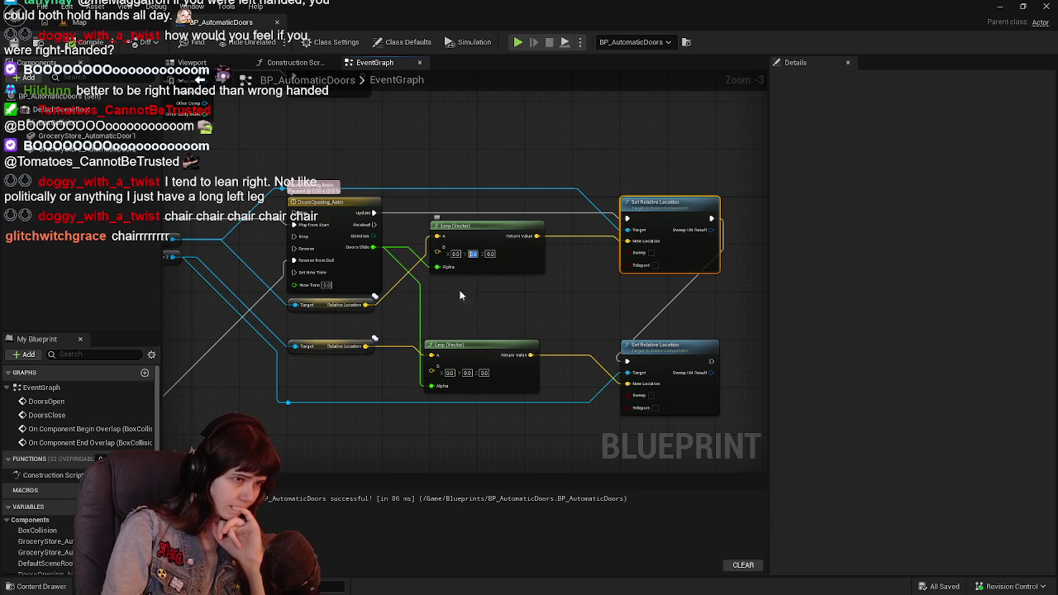
Set the Lerp B Y values to -130 and 130, then compile and save
type("130")
key("Return")
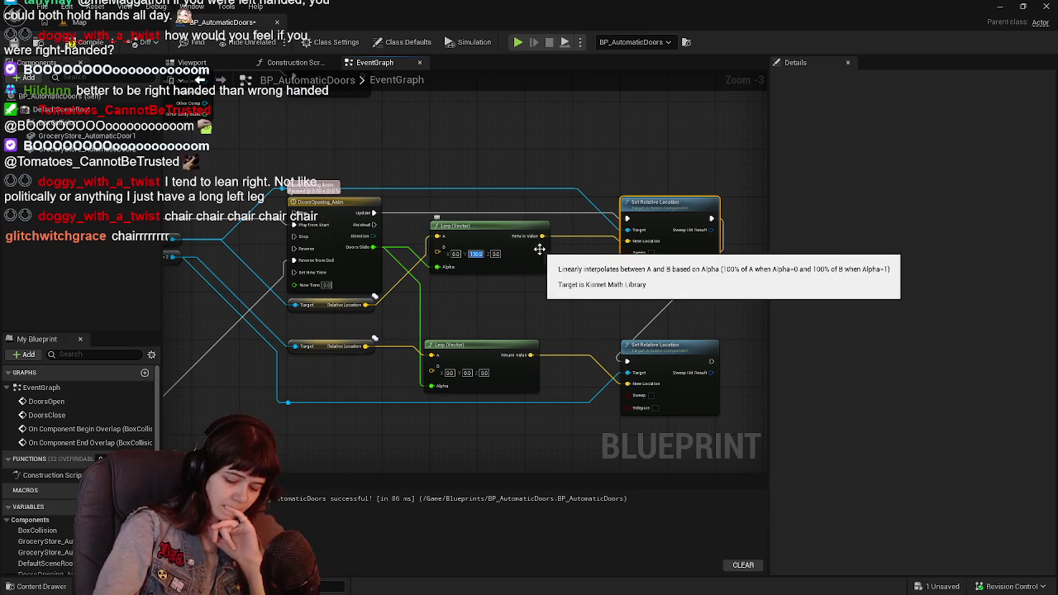
left_click(467, 373)
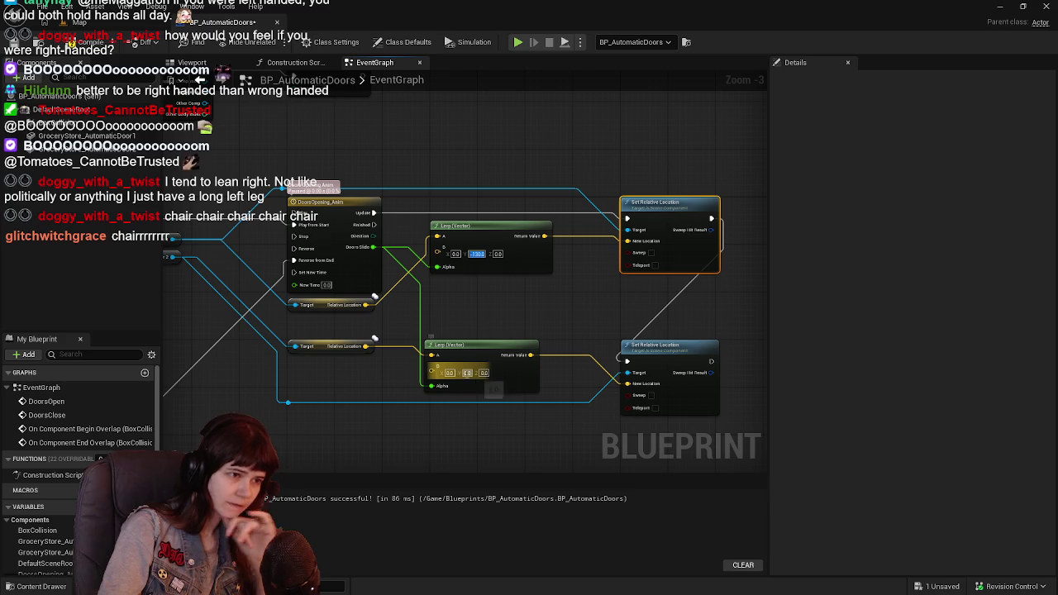
type("130")
key("Return")
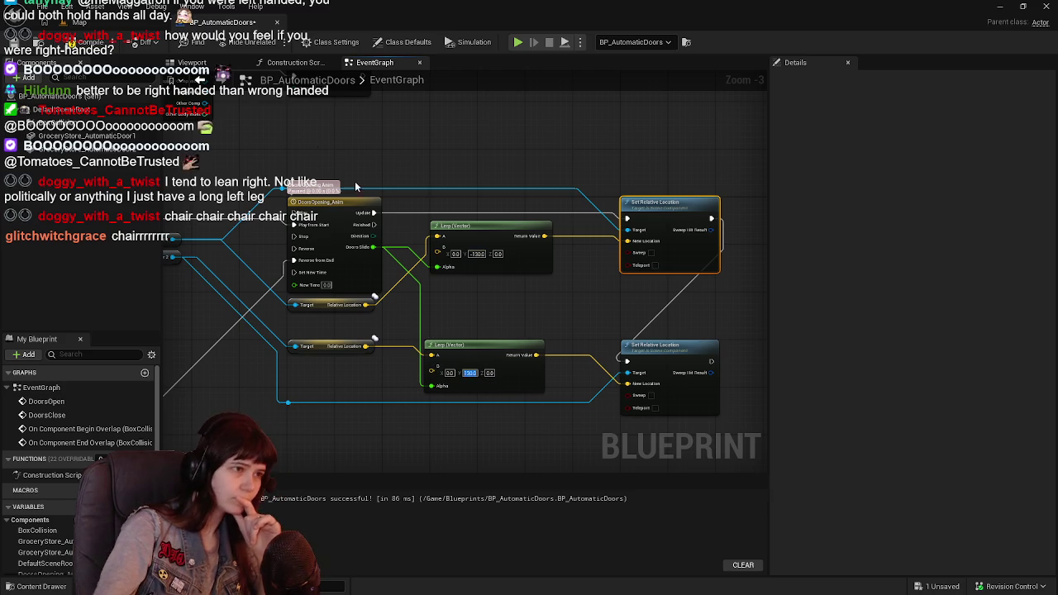
left_click(72, 43)
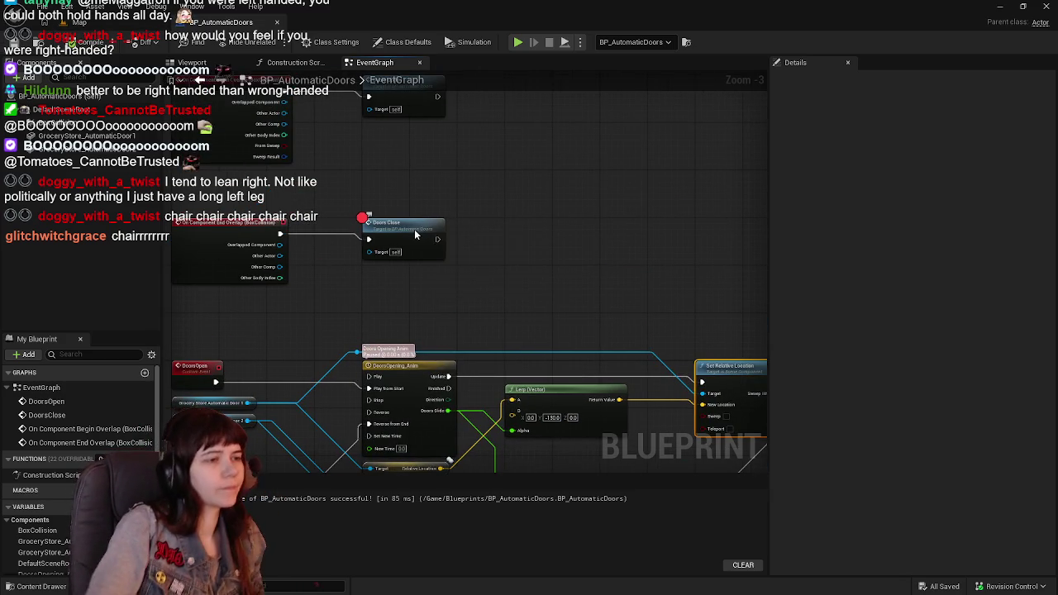
Remove the breakpoint from the Doors Close call and return to the level map
right_click(417, 234)
left_click(461, 478)
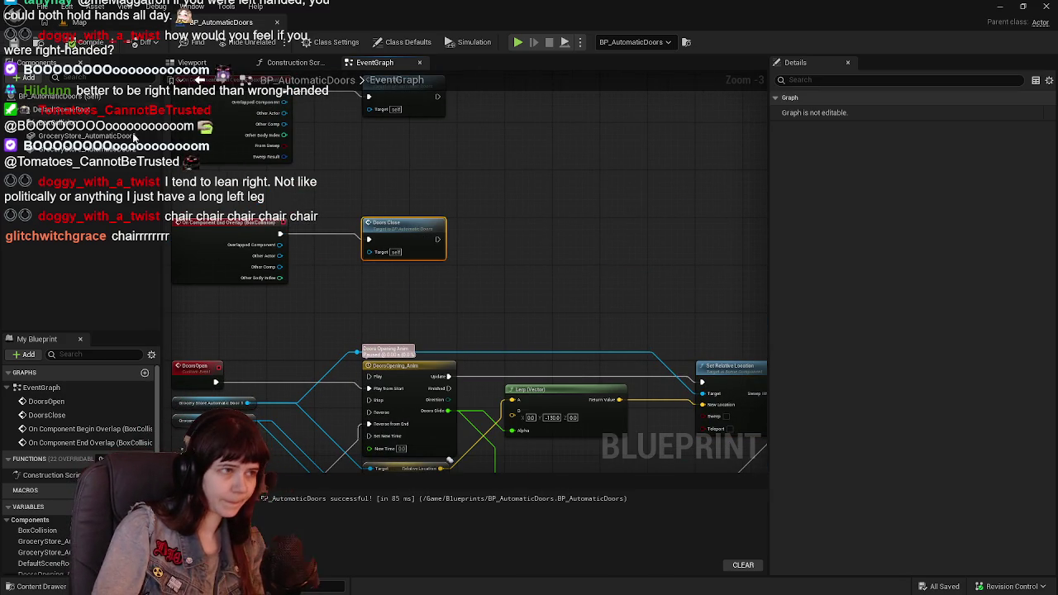
left_click(76, 22)
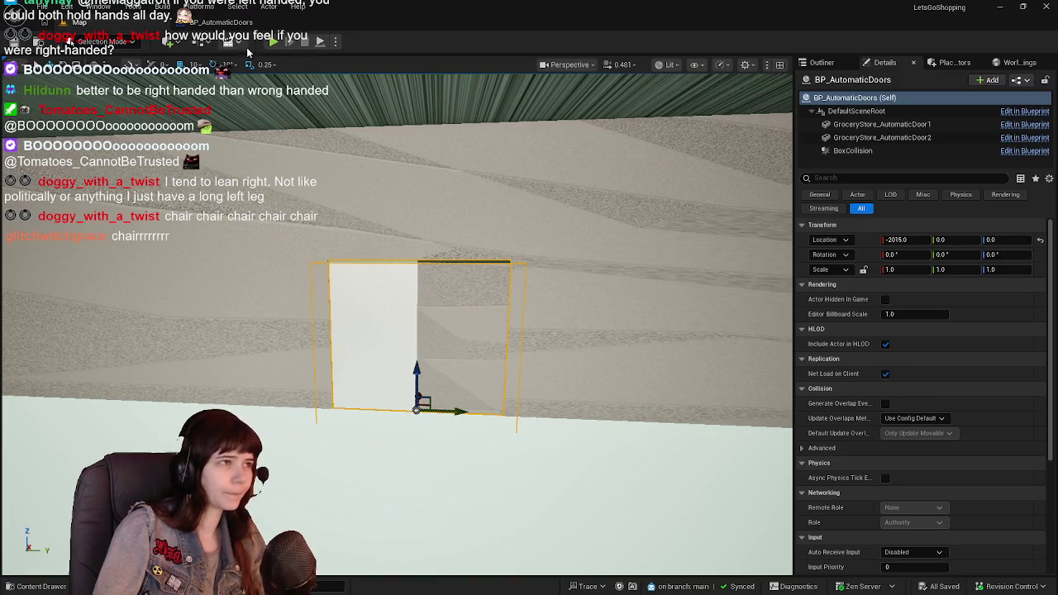
left_click(273, 42)
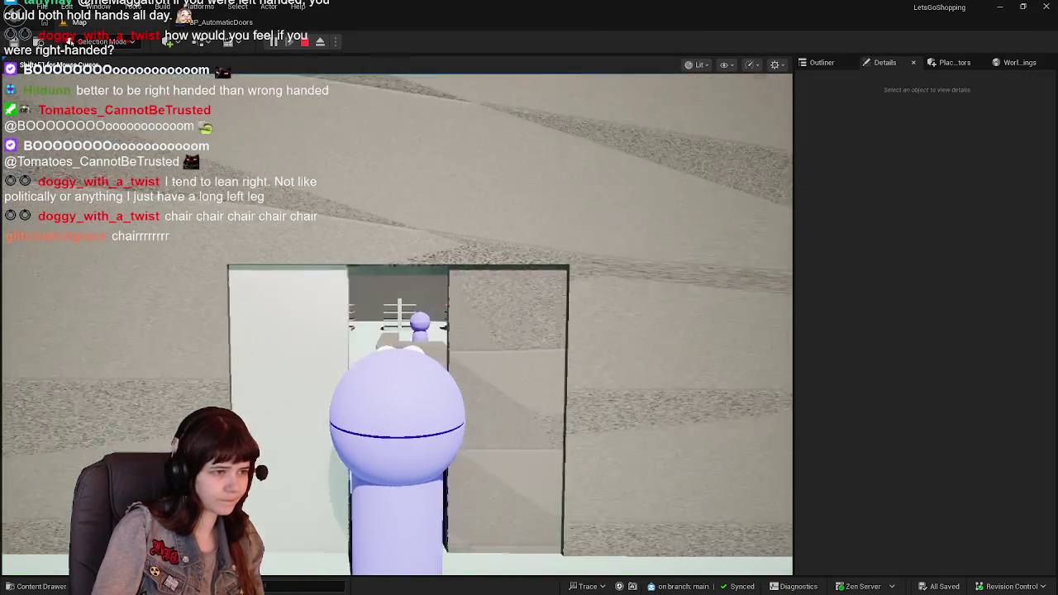
key("s")
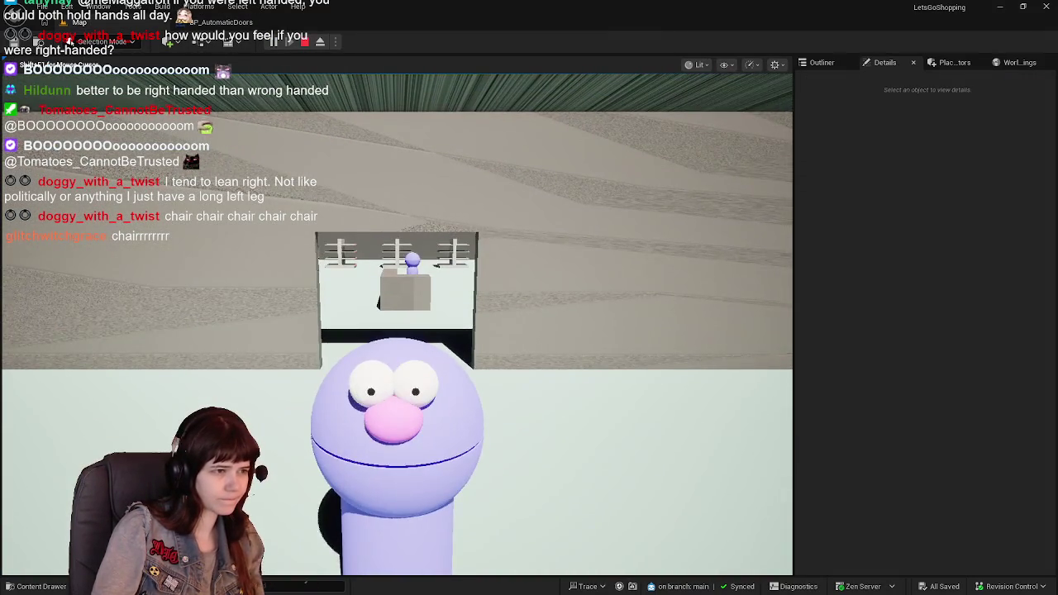
key("w")
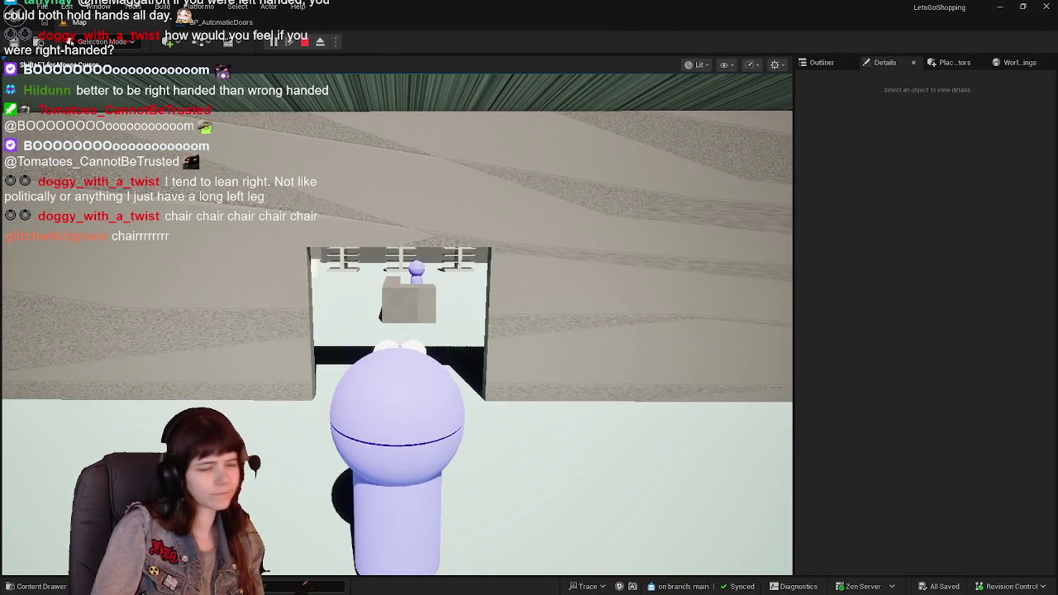
key("Escape")
left_click(228, 22)
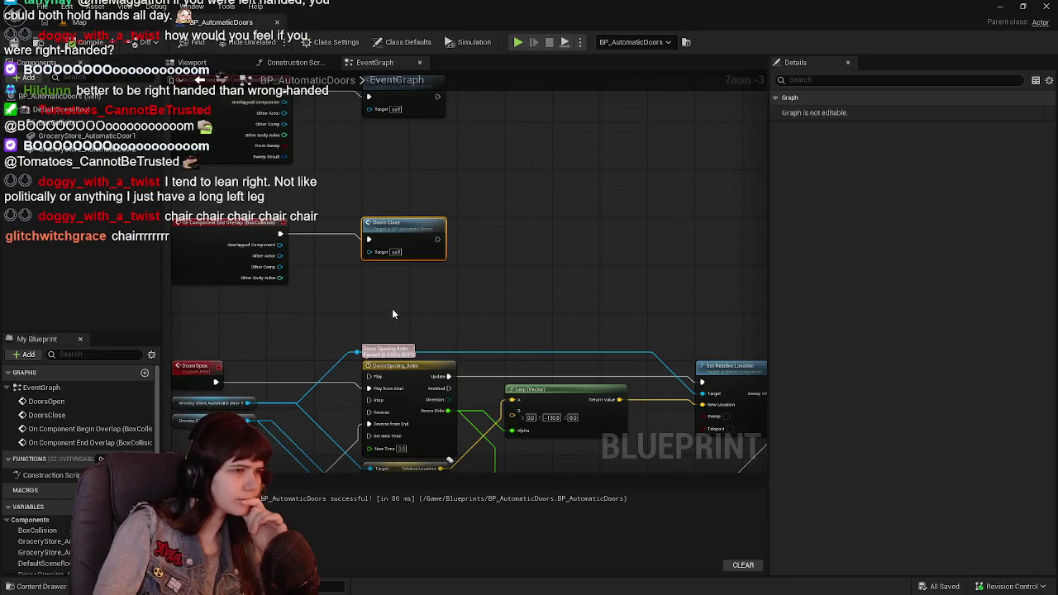
scroll(438, 313, "up", 2)
left_click_drag(484, 331, 462, 196)
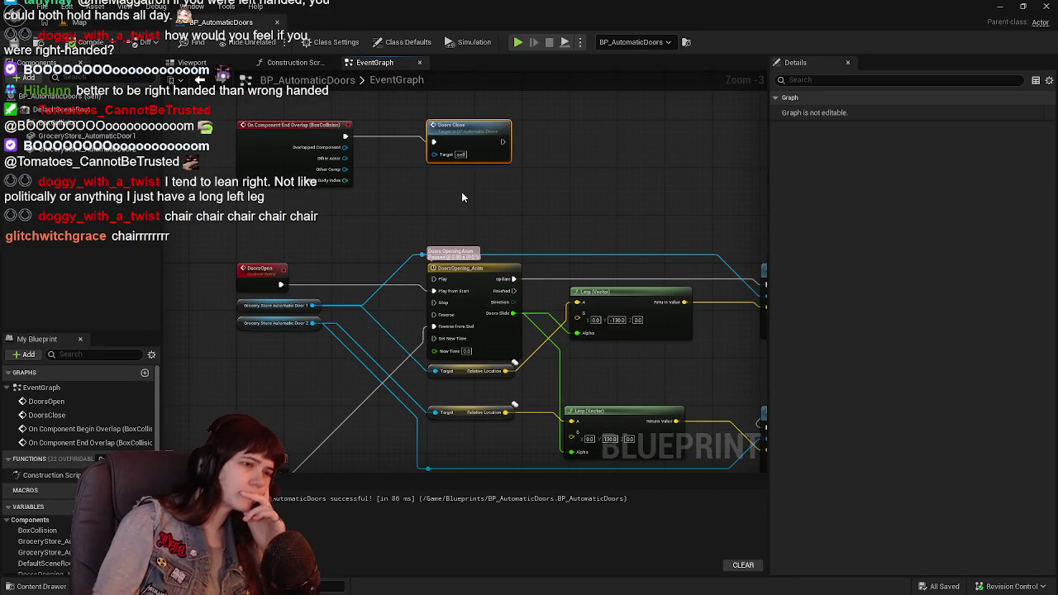
mouse_move(461, 341)
left_mouse_down()
mouse_move(473, 229)
mouse_move(454, 278)
mouse_move(470, 285)
mouse_move(462, 289)
mouse_move(491, 342)
mouse_move(480, 275)
left_mouse_up()
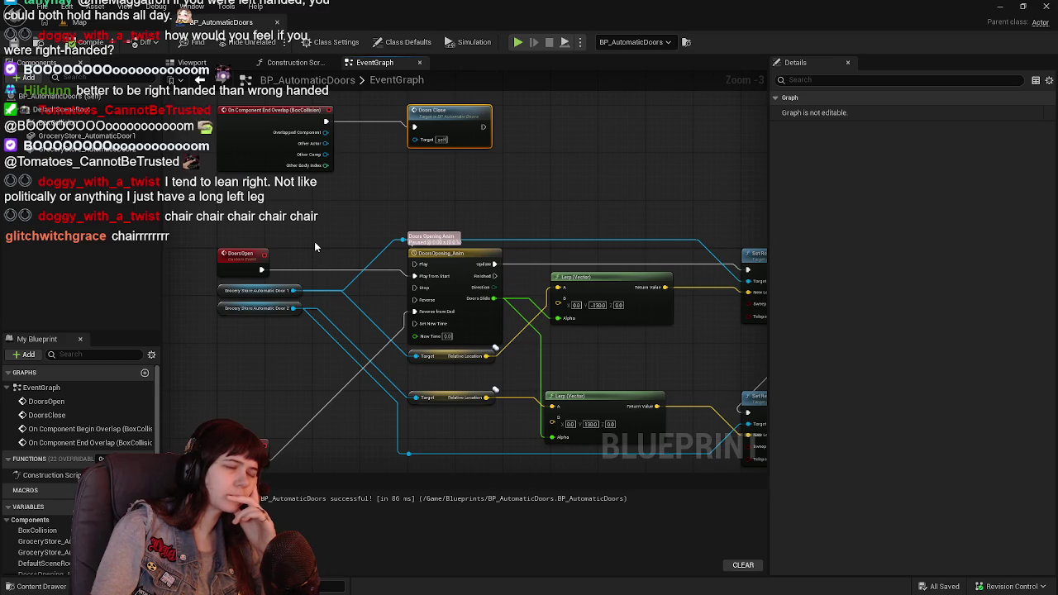
scroll(355, 267, "up", 2)
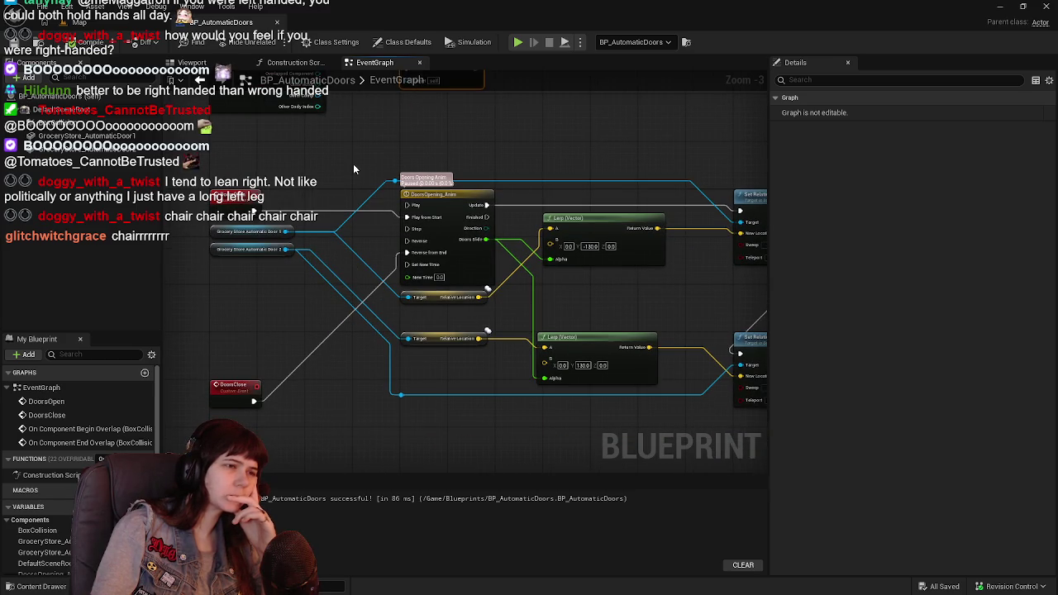
scroll(364, 235, "down", 2)
mouse_move(363, 235)
left_mouse_down()
mouse_move(369, 309)
mouse_move(394, 321)
mouse_move(395, 338)
left_mouse_up()
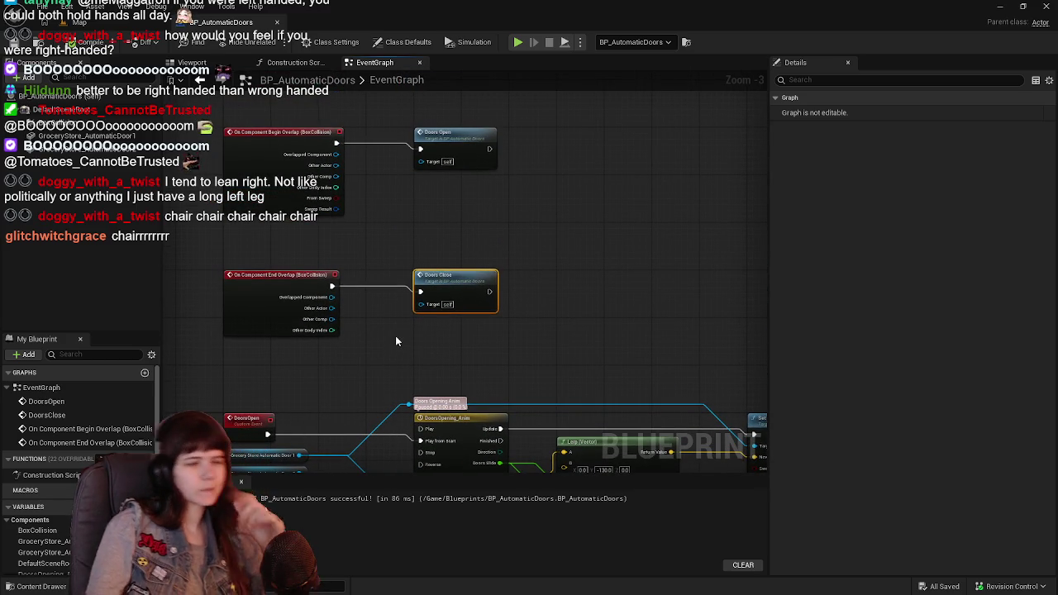
mouse_move(432, 338)
left_mouse_down()
mouse_move(492, 294)
mouse_move(495, 240)
left_mouse_up()
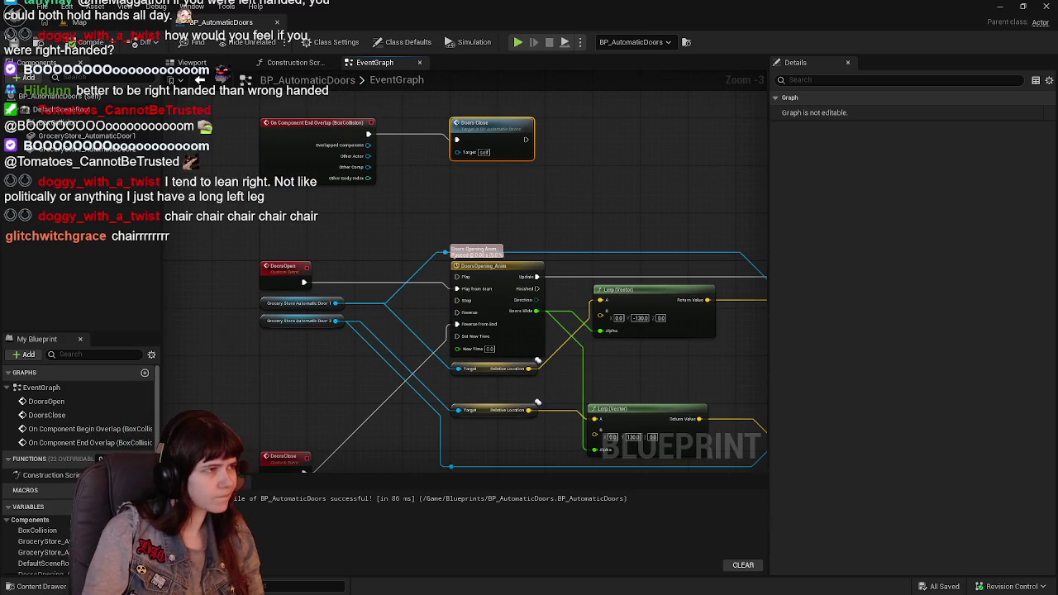
left_click_drag(621, 215, 599, 219)
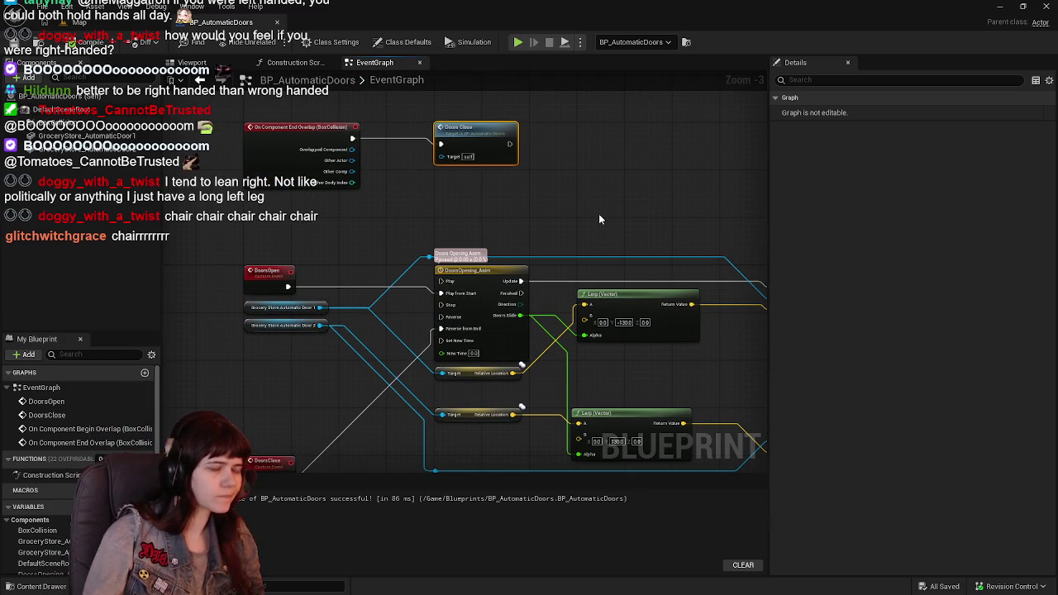
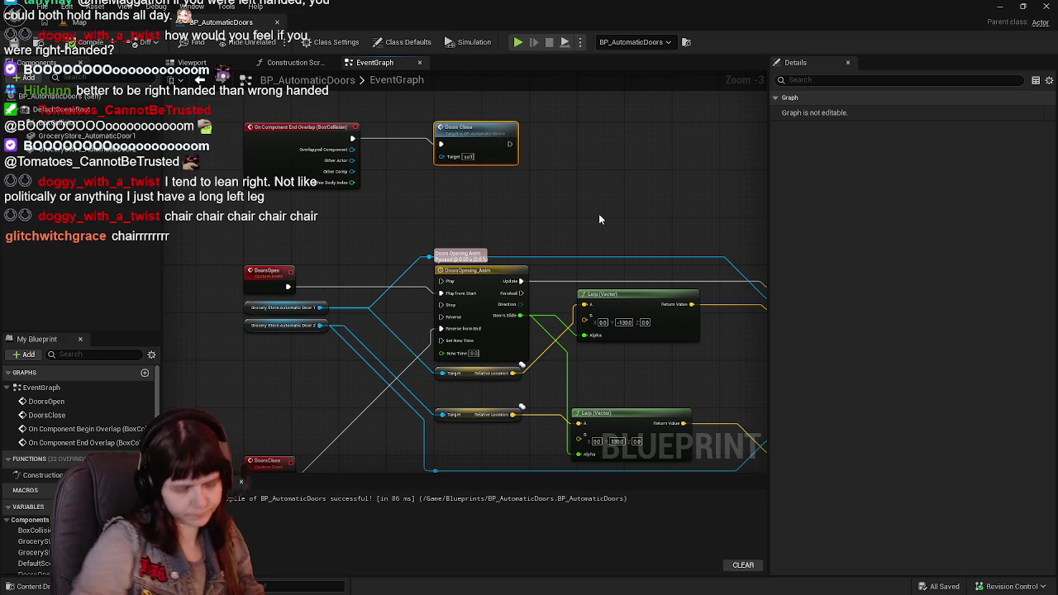
Rename the DoorsOpening_Anim timeline node to Timeline
mouse_move(403, 178)
left_mouse_down()
mouse_move(438, 262)
mouse_move(432, 336)
mouse_move(388, 165)
mouse_move(331, 343)
left_mouse_up()
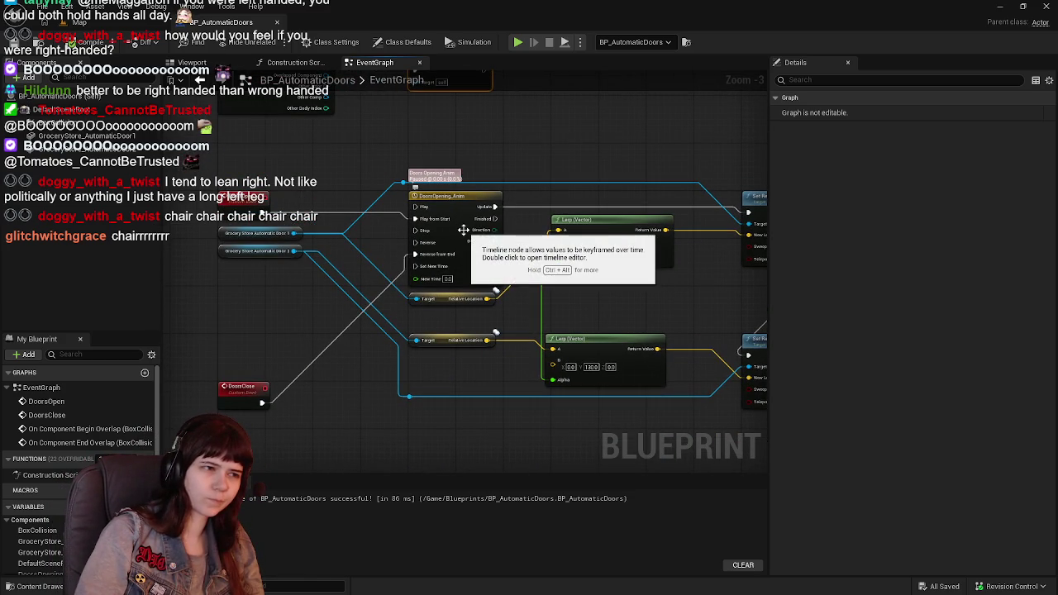
scroll(435, 250, "up", 1)
mouse_move(452, 256)
left_mouse_down()
mouse_move(399, 214)
mouse_move(231, 206)
mouse_move(435, 243)
left_mouse_up()
scroll(545, 309, "down", 1)
left_click_drag(488, 337, 510, 239)
left_click(510, 239)
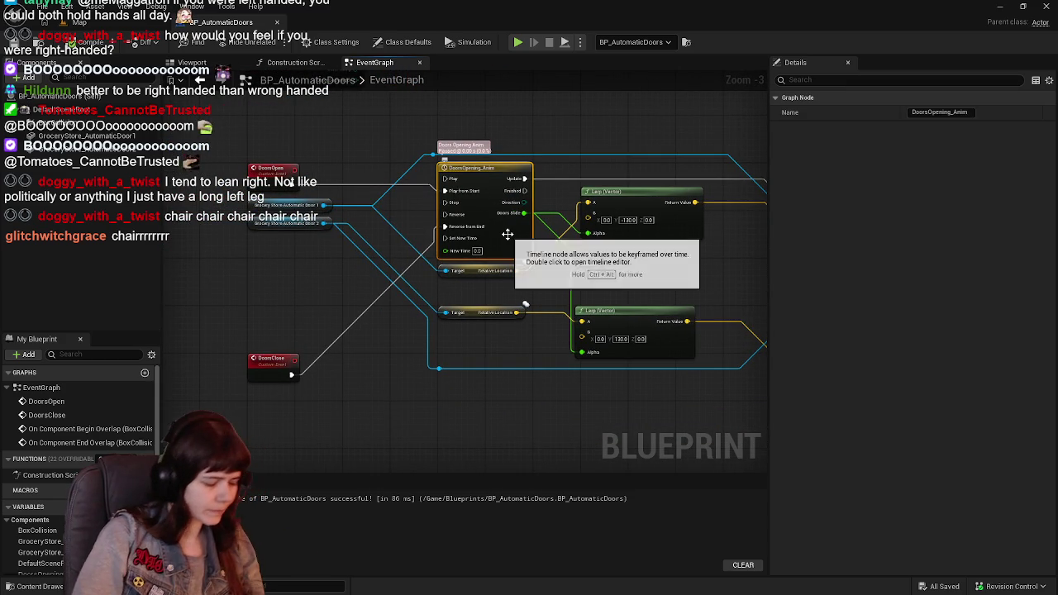
key("F2")
type("Timeline")
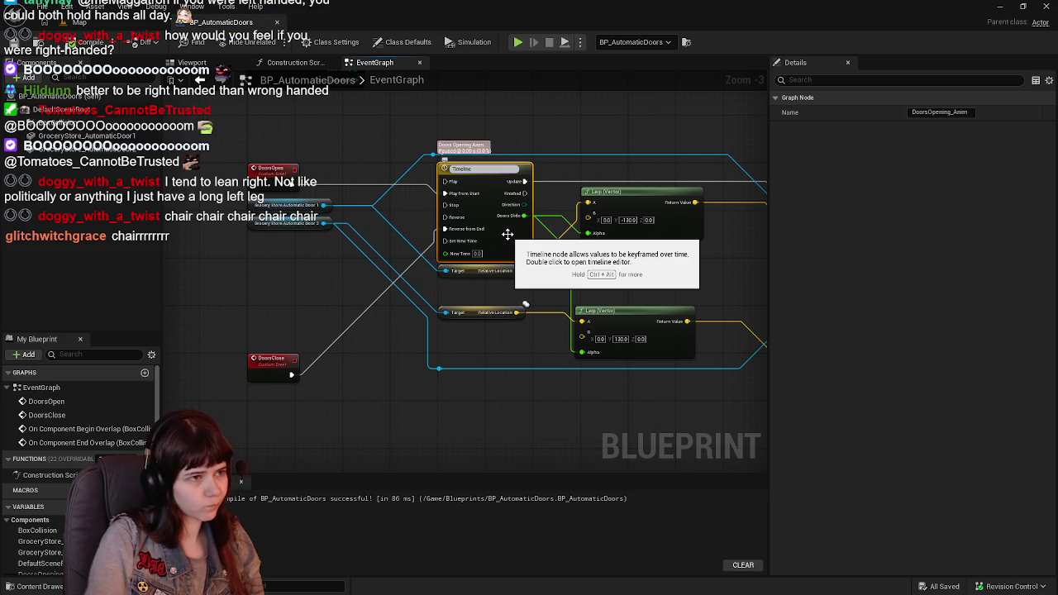
key("Return")
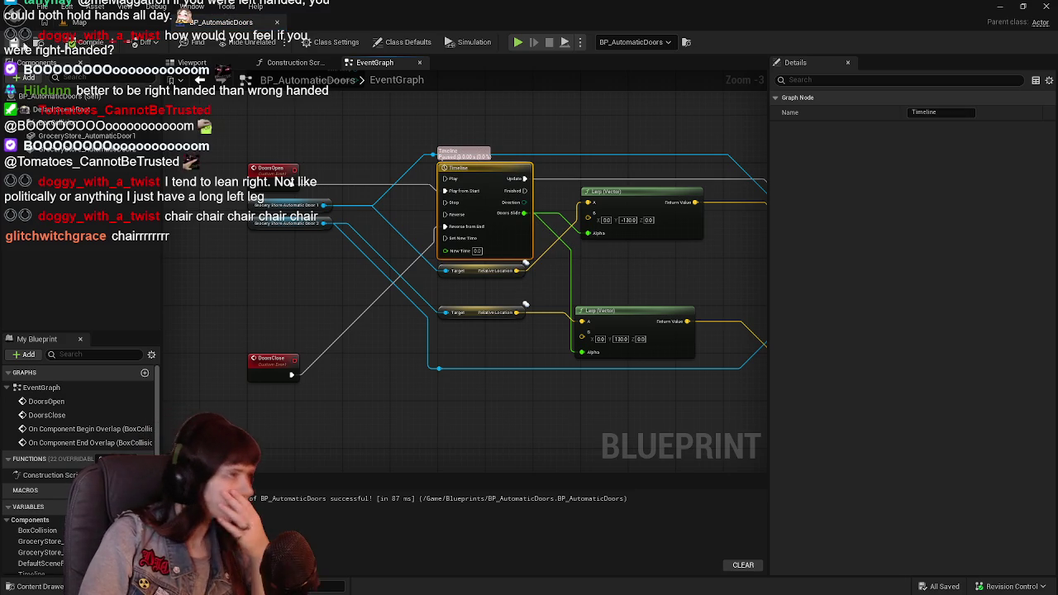
Toggle a breakpoint on the Timeline node and start a play session
right_click(491, 250)
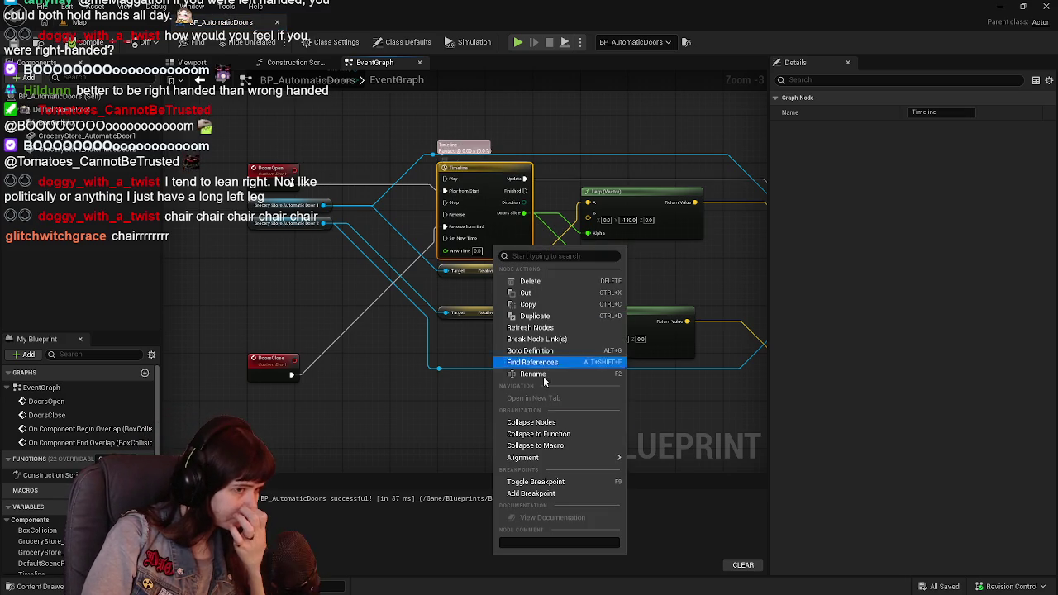
left_click(559, 496)
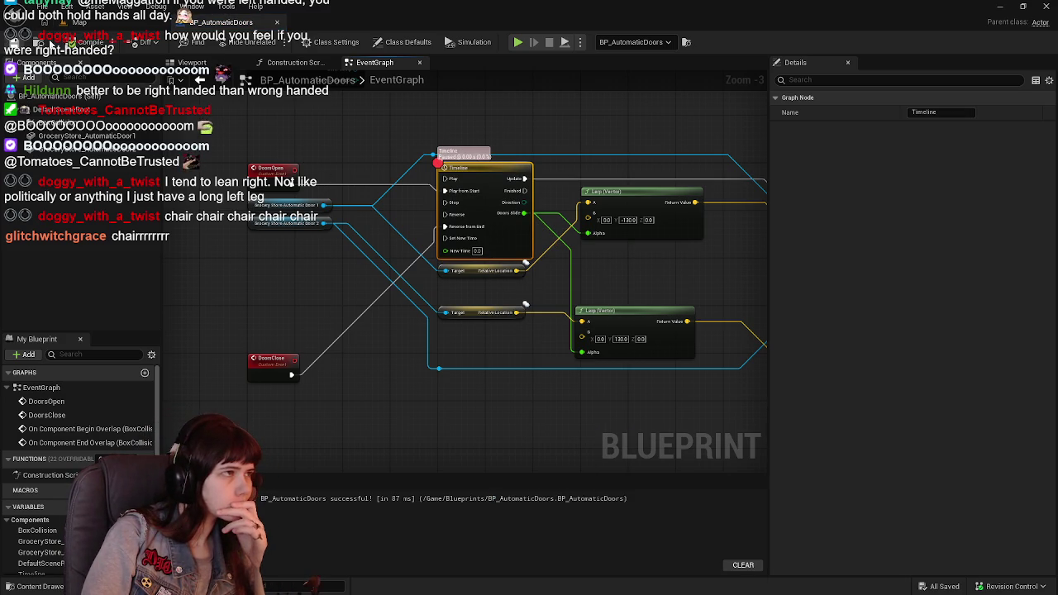
key("alt+p")
Walk to the door, resume past the Timeline breakpoint, then replay the level to test
key("w")
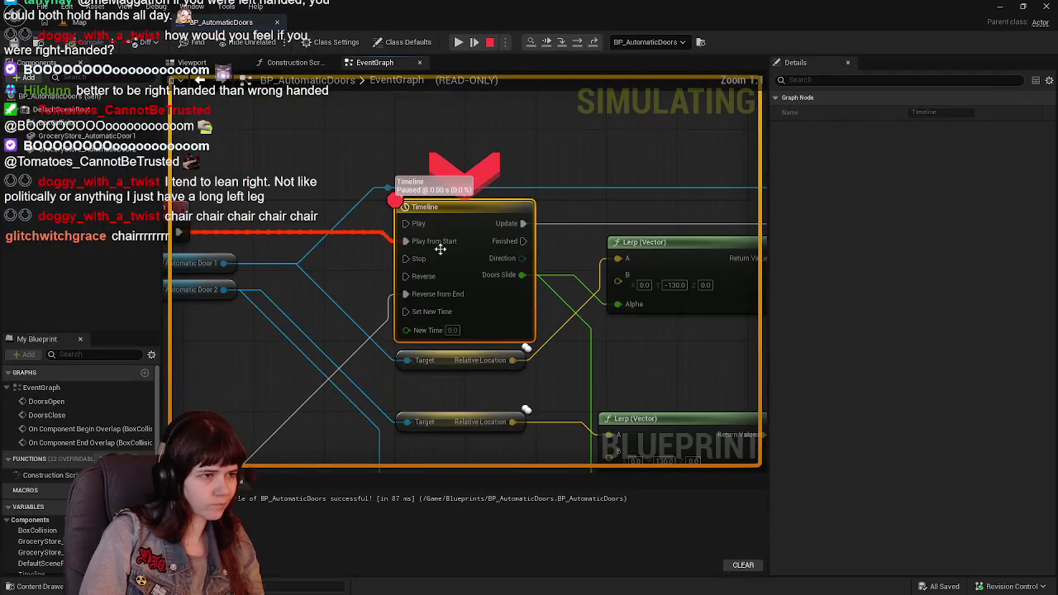
left_click(458, 43)
left_click(460, 42)
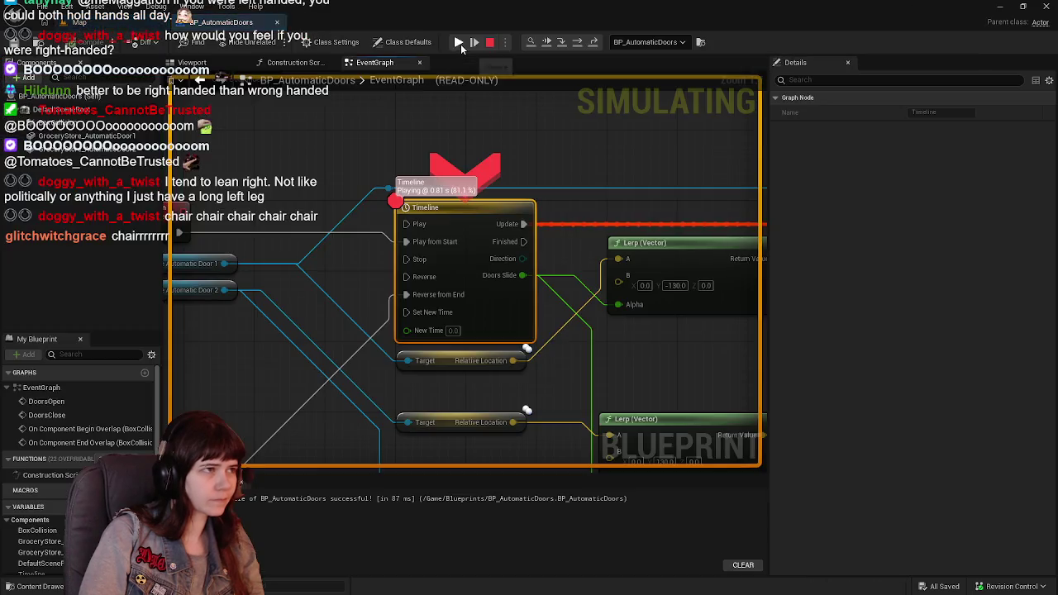
left_click(490, 42)
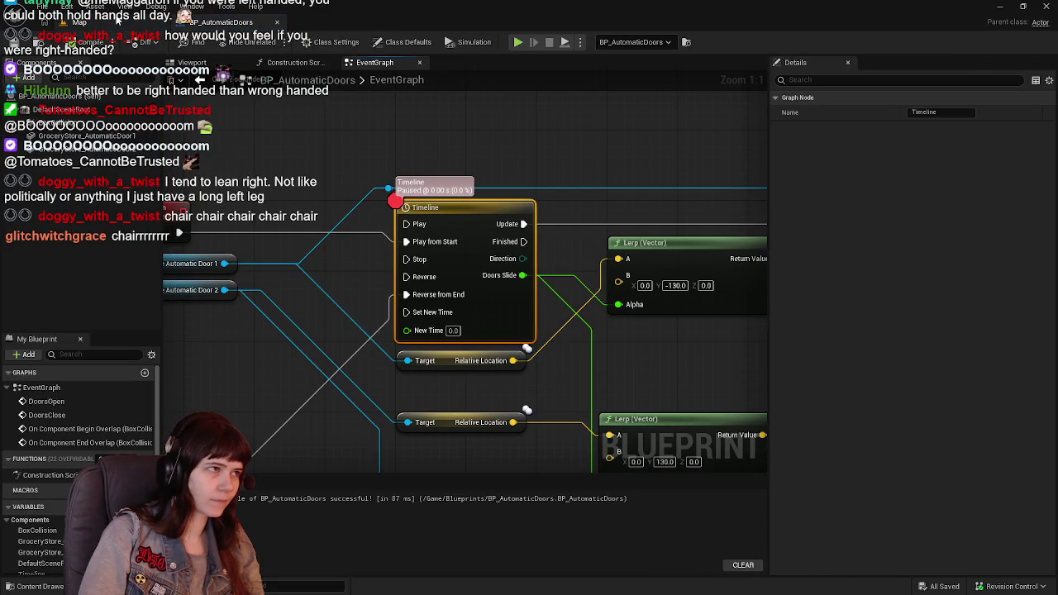
left_click(118, 19)
left_click(274, 41)
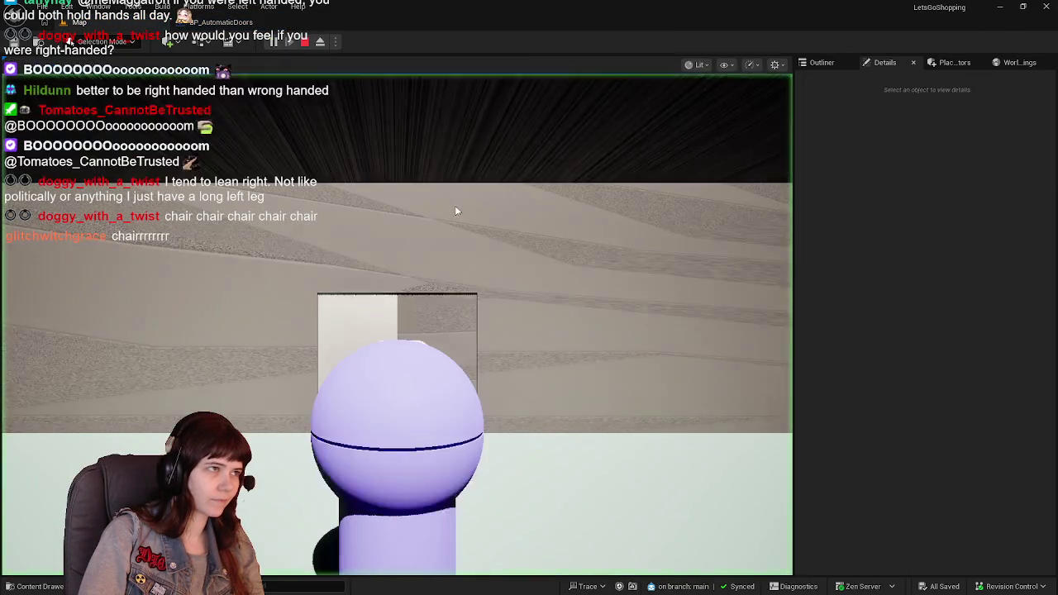
key("w")
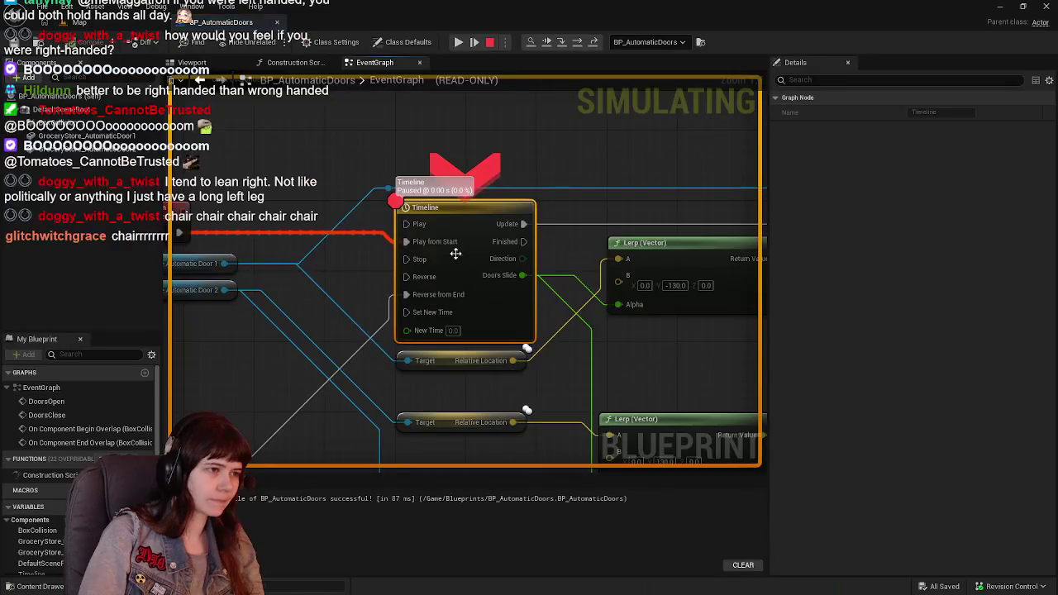
left_click(488, 42)
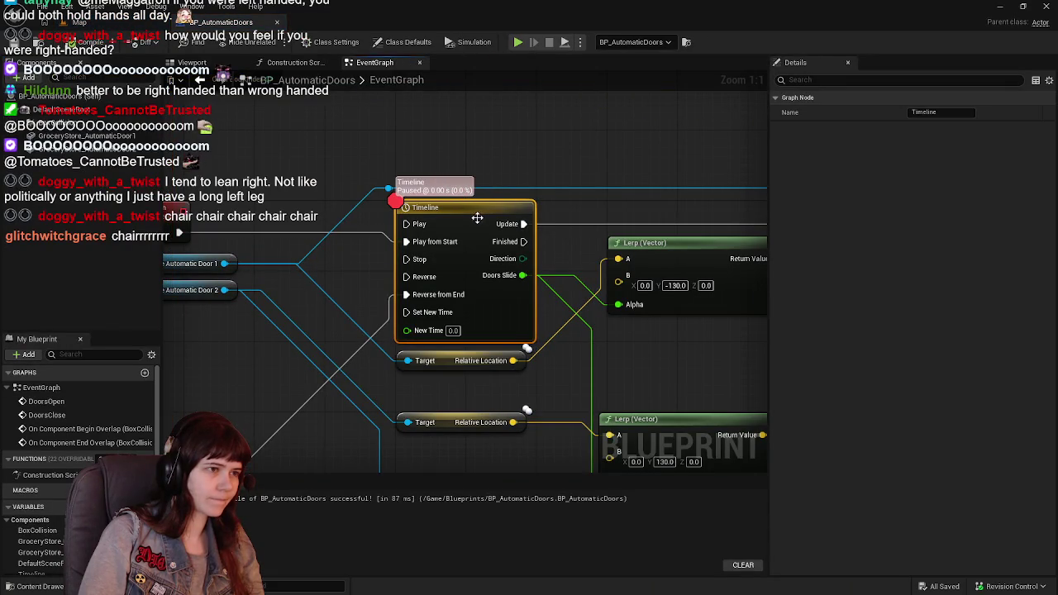
Remove the breakpoint from the Timeline node and save the Blueprint
right_click(482, 218)
left_click(550, 467)
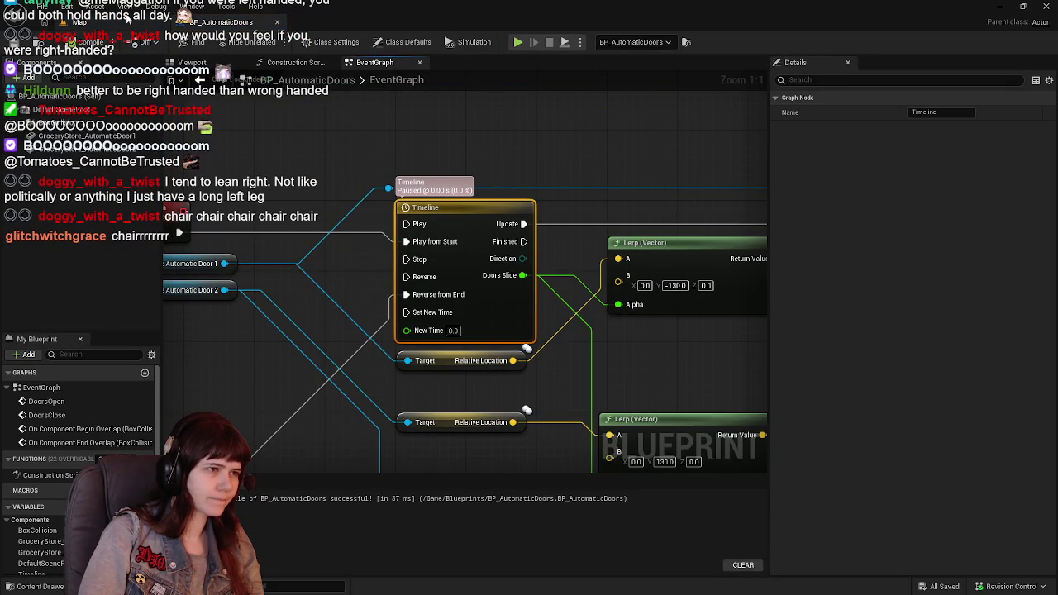
key("ctrl+s")
left_click_drag(579, 286, 513, 180)
scroll(513, 180, "down", 2)
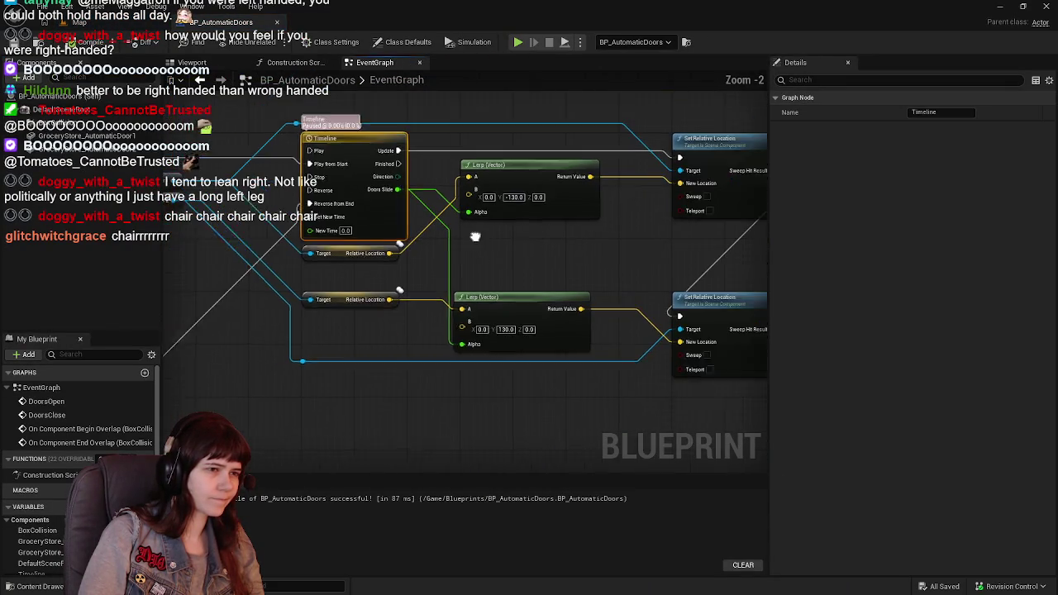
left_click_drag(359, 268, 549, 262)
scroll(337, 315, "down", 1)
mouse_move(347, 289)
left_mouse_down()
mouse_move(335, 285)
mouse_move(383, 287)
left_mouse_up()
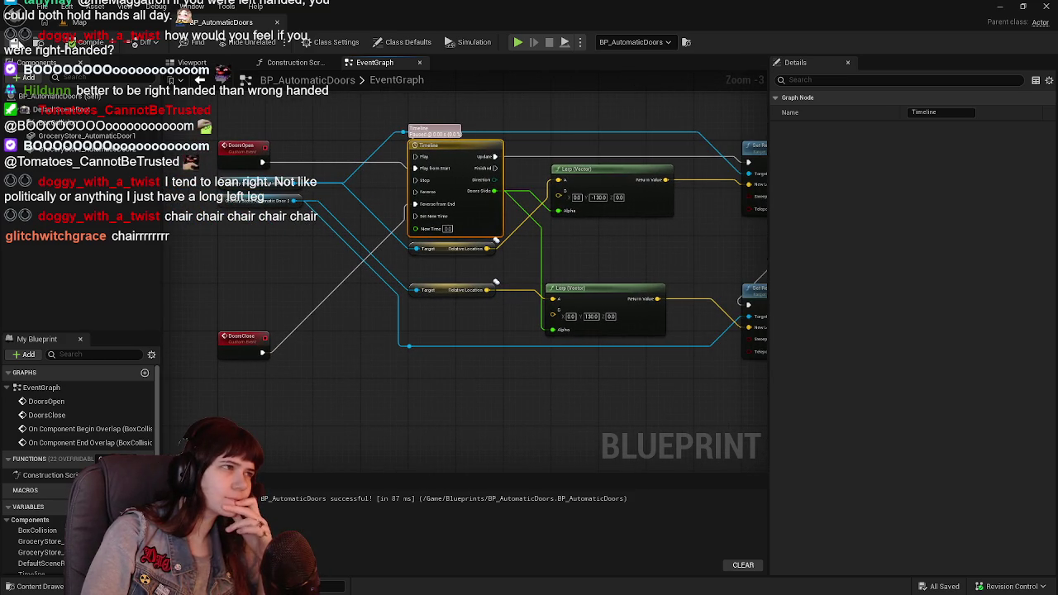
mouse_move(304, 346)
left_mouse_down()
mouse_move(304, 290)
mouse_move(260, 335)
left_mouse_up()
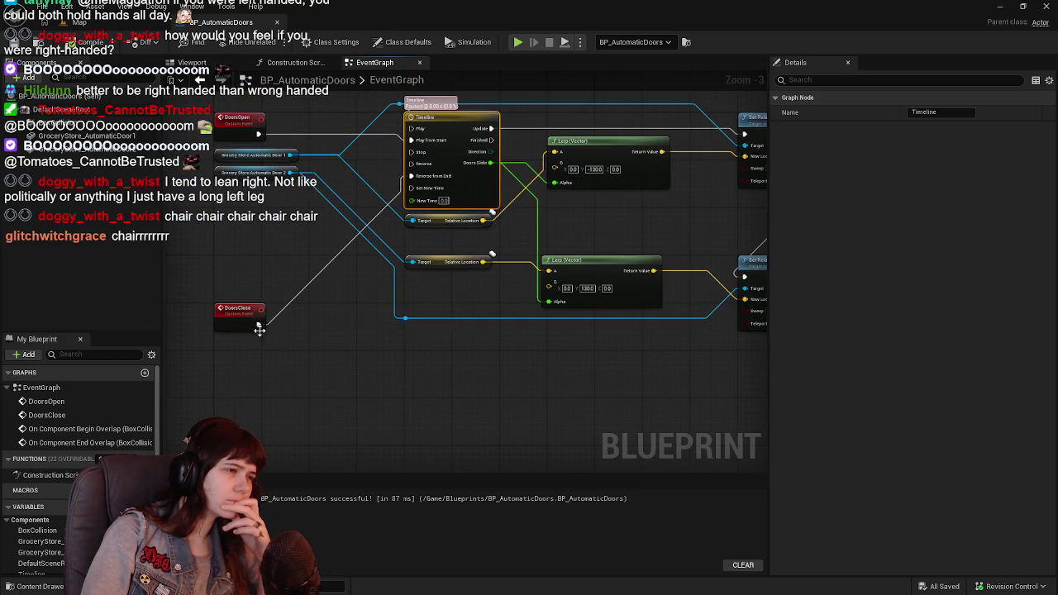
mouse_move(432, 371)
left_mouse_down()
mouse_move(411, 394)
mouse_move(401, 384)
left_mouse_up()
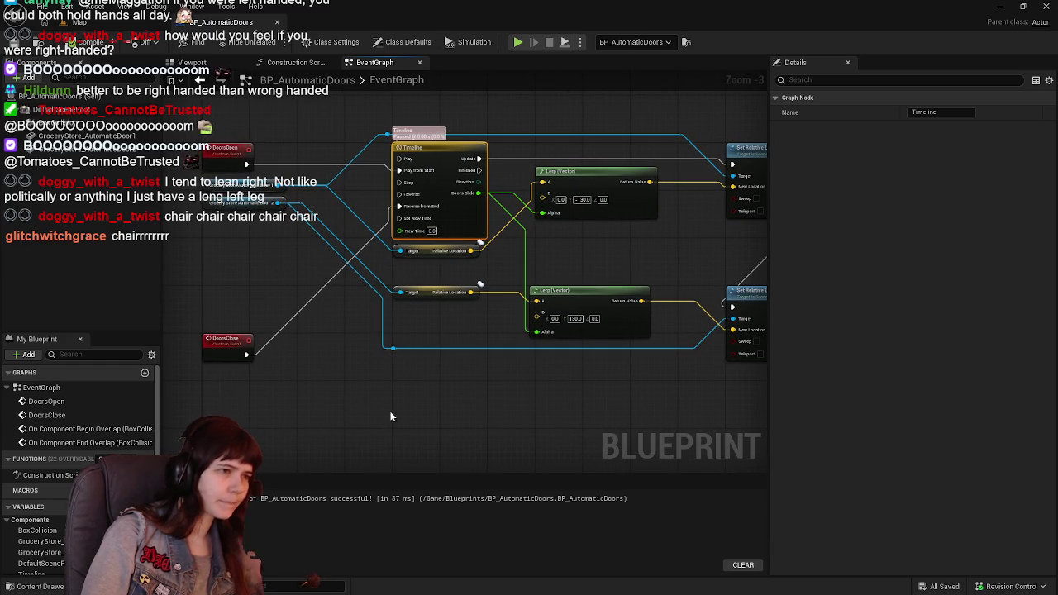
Add a second timeline node below the graph and rename the original TimelineOpen
key("ctrl+w")
mouse_move(401, 417)
left_mouse_down()
mouse_move(454, 355)
mouse_move(449, 332)
mouse_move(462, 348)
left_mouse_up()
left_click(452, 133)
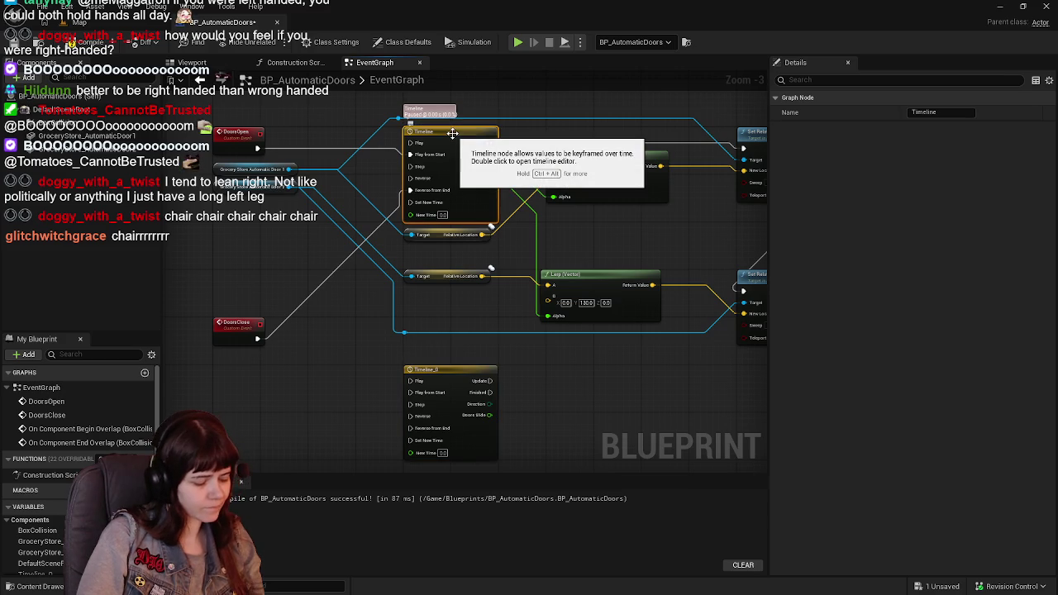
left_click(452, 133)
type("lineOpen")
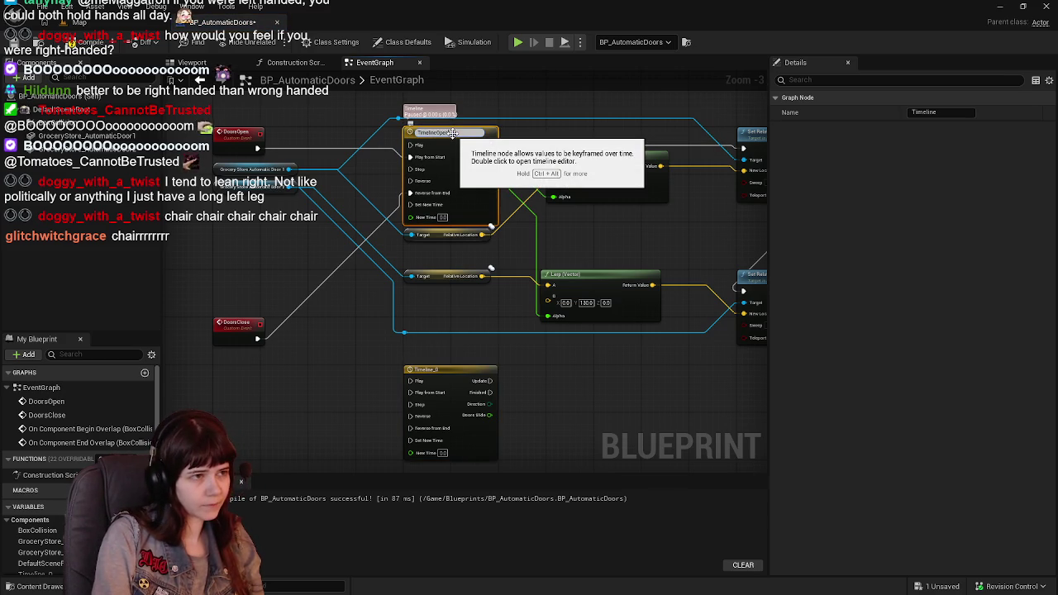
key("Return")
Make Timeline_0's curve fall from 1 at the start key to 0 at the end key, then compile
left_click(449, 379)
double_click(448, 379)
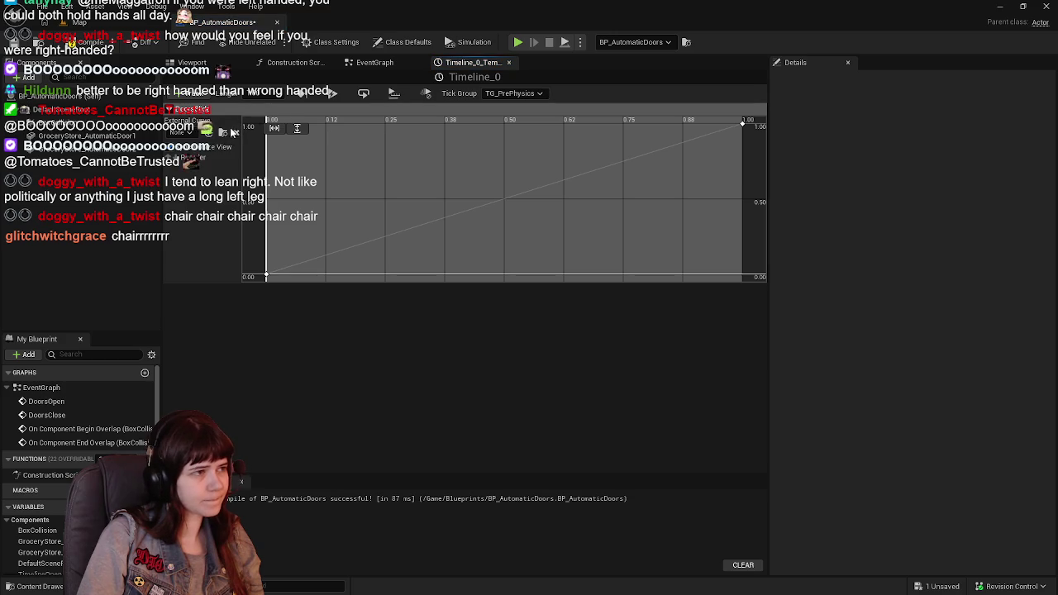
left_click(741, 123)
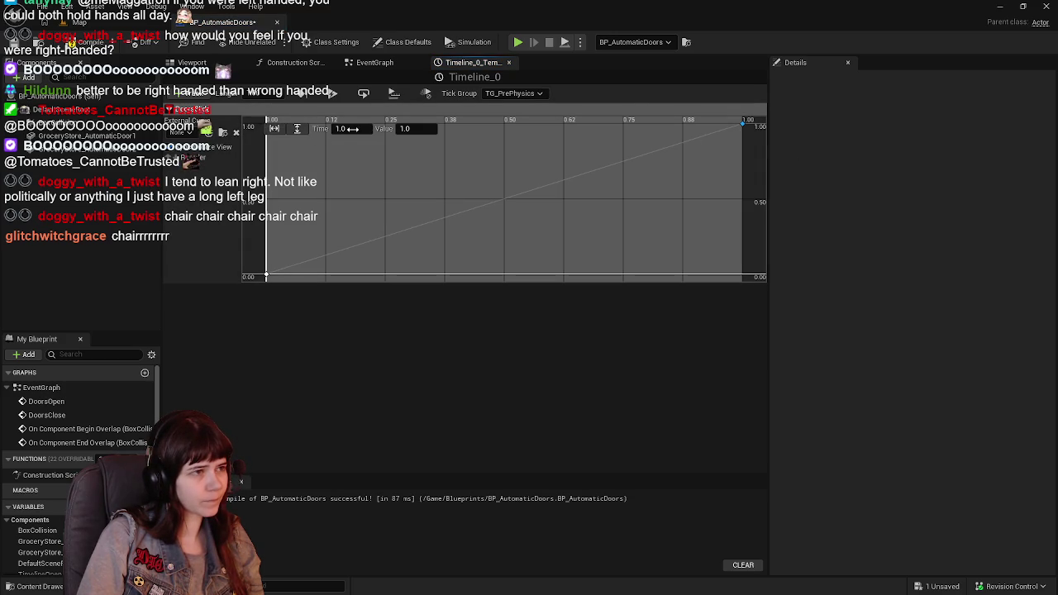
type("0")
key("Return")
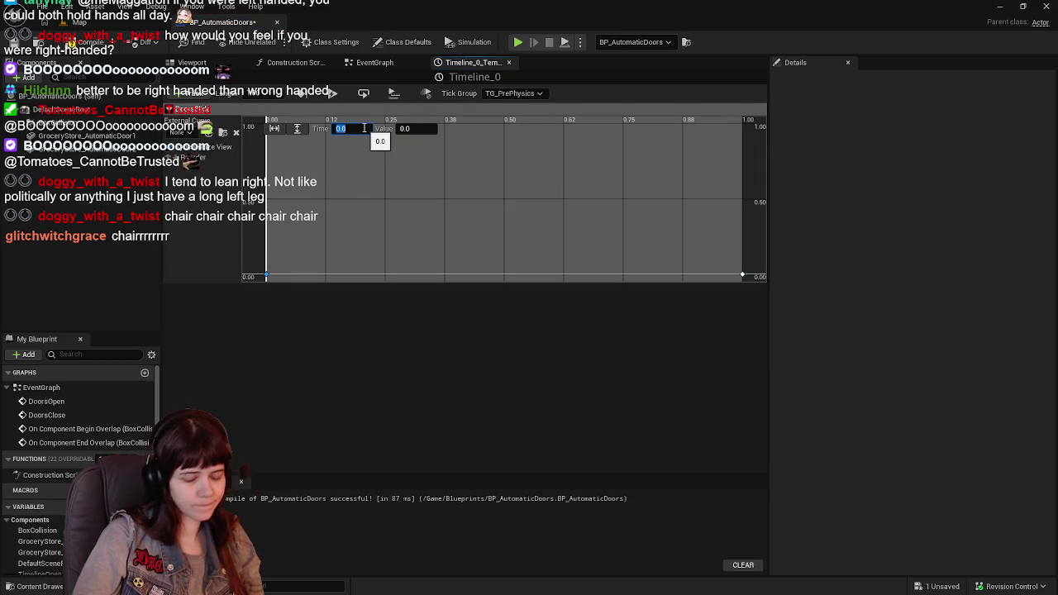
key("Return")
left_click(13, 43)
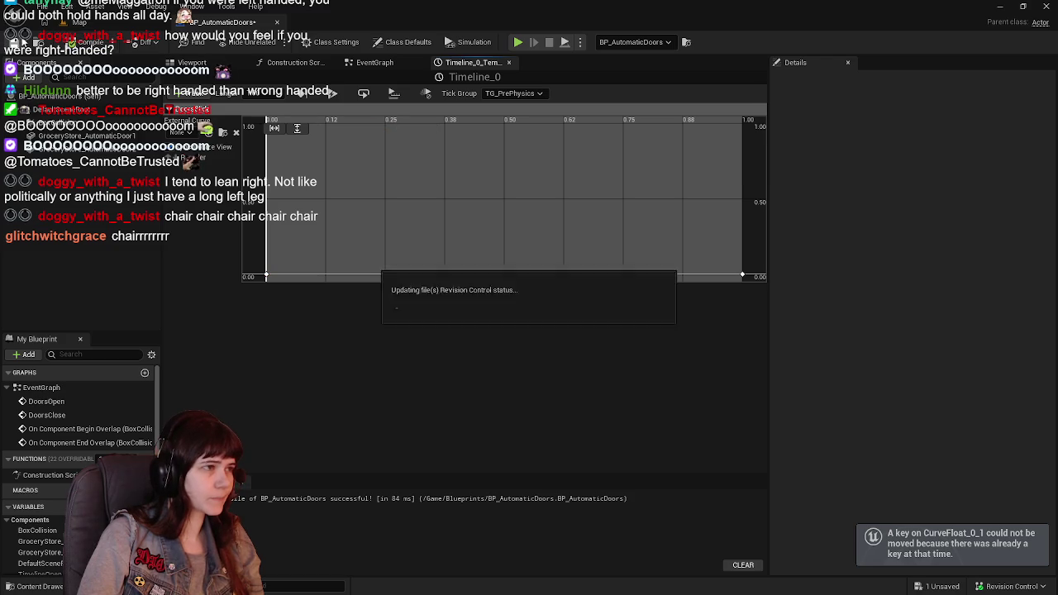
left_click(266, 275)
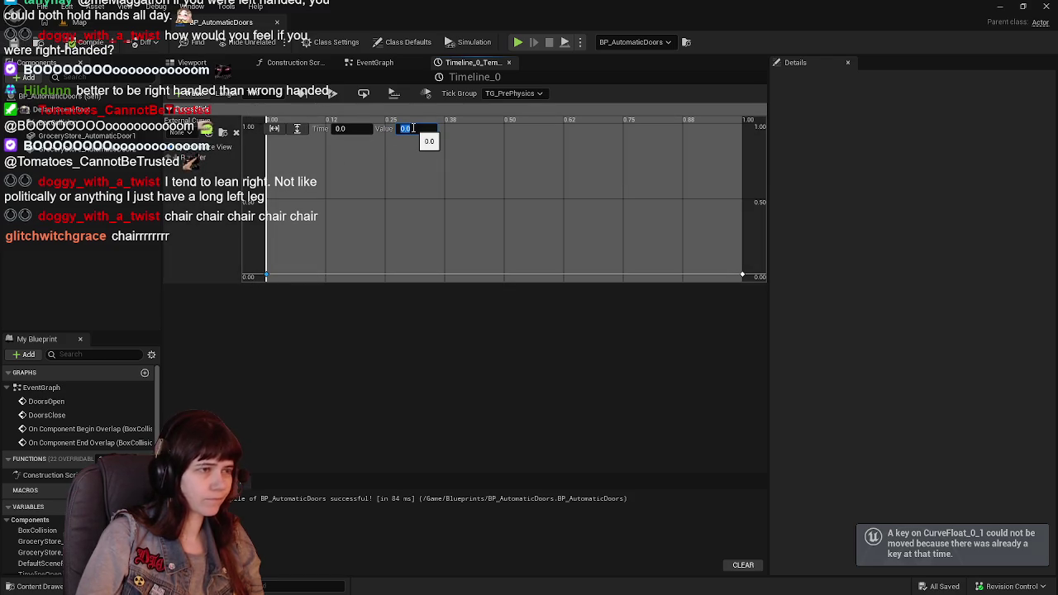
type("1")
key("Return")
key("F7")
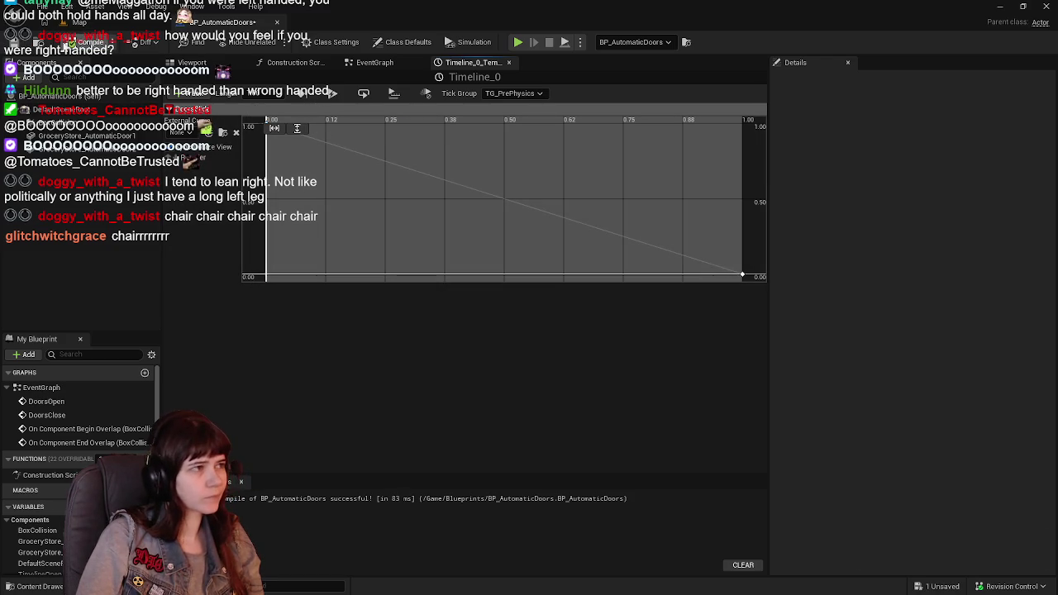
left_click(508, 62)
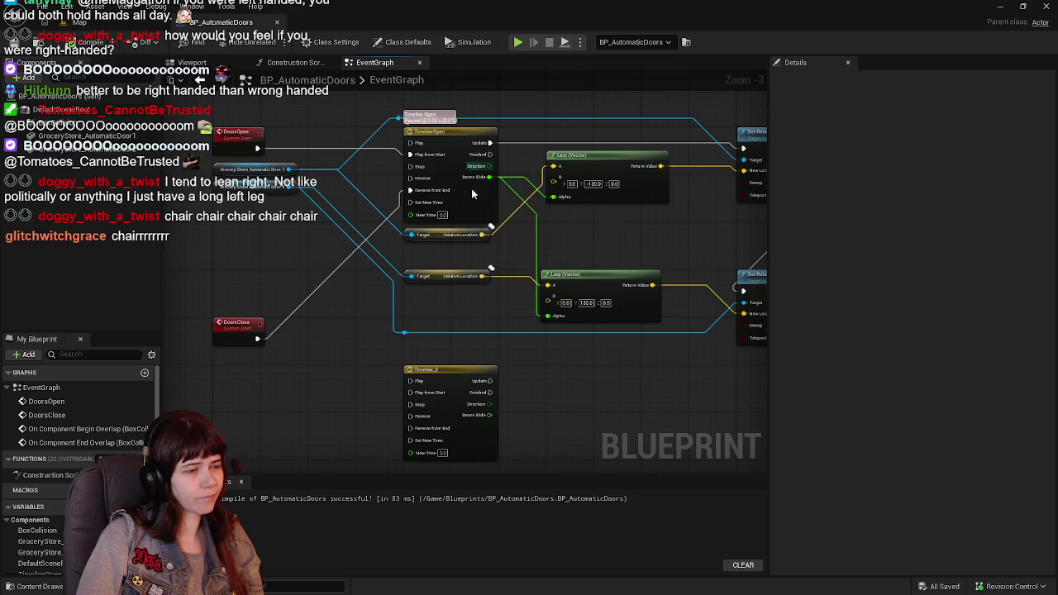
Rename the Timeline_0 node to TimelineClose
left_click(463, 370)
left_click(465, 369)
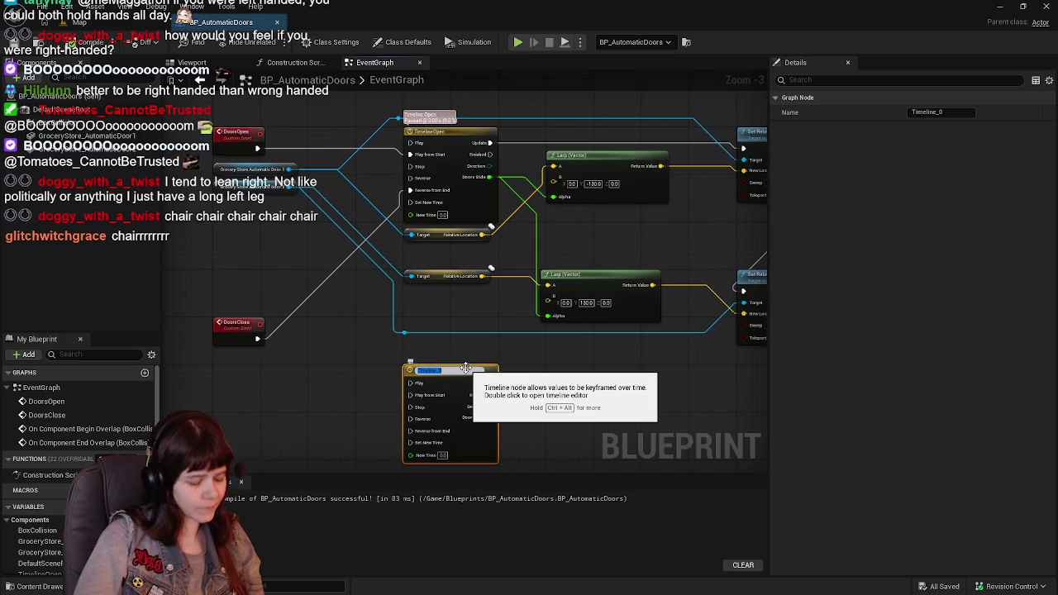
type("Ti")
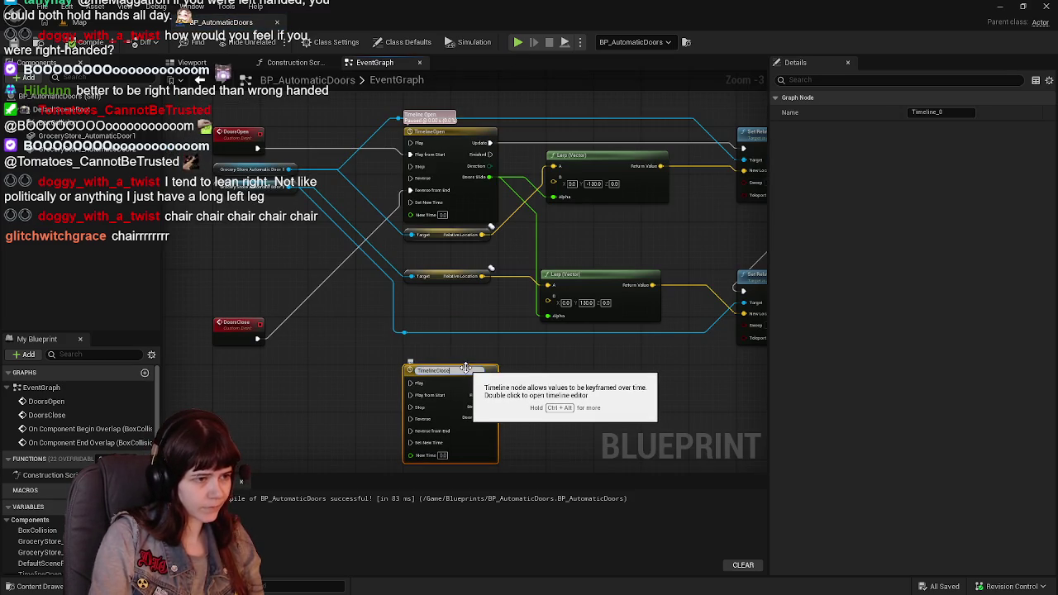
key("Return")
Connect DoorsClose to TimelineClose's Play from Start, compile, and place the event beside it
left_click_drag(255, 340, 414, 429)
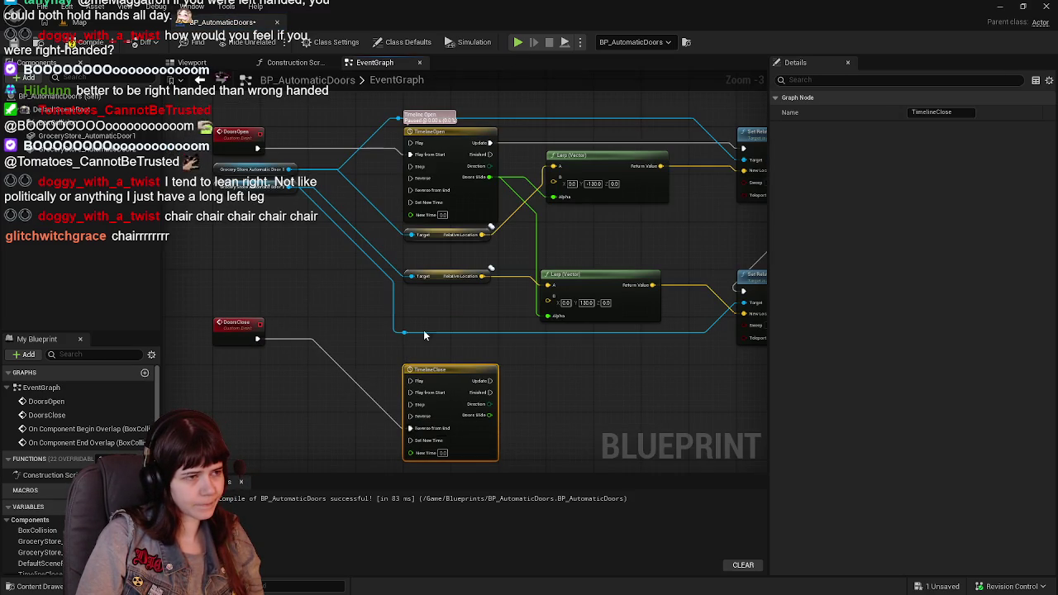
left_click(83, 41)
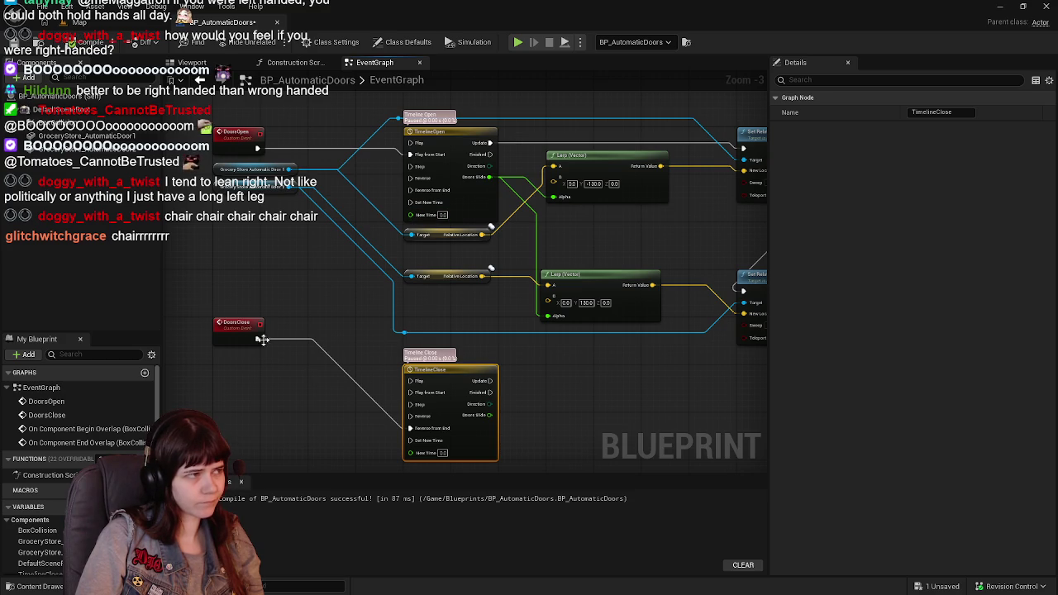
mouse_move(404, 426)
left_mouse_down()
mouse_move(408, 376)
mouse_move(414, 393)
left_mouse_up()
mouse_move(261, 331)
left_mouse_down()
mouse_move(268, 380)
mouse_move(250, 376)
left_mouse_up()
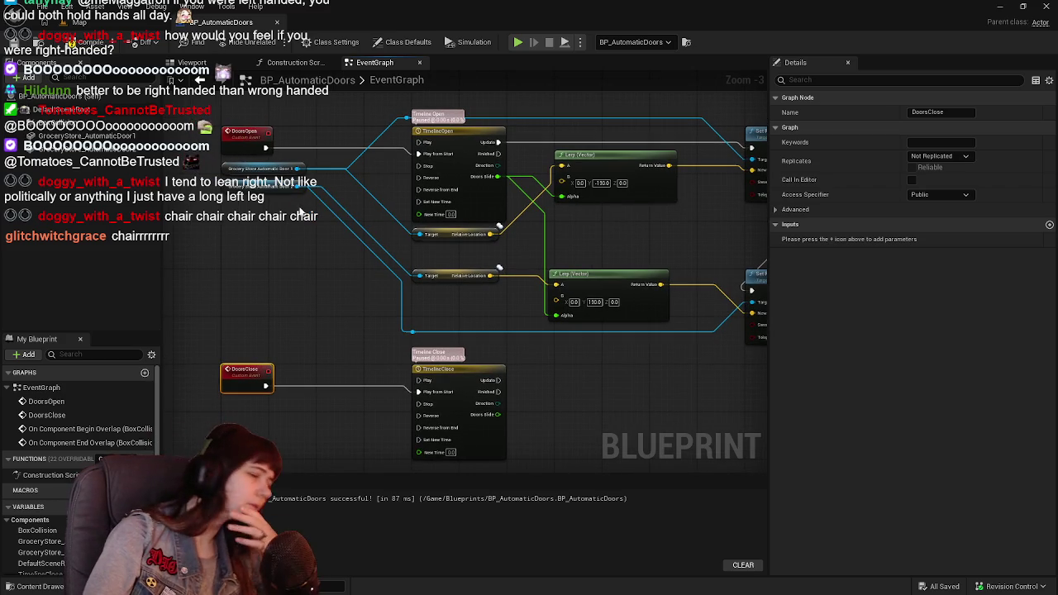
left_click_drag(203, 174, 307, 204)
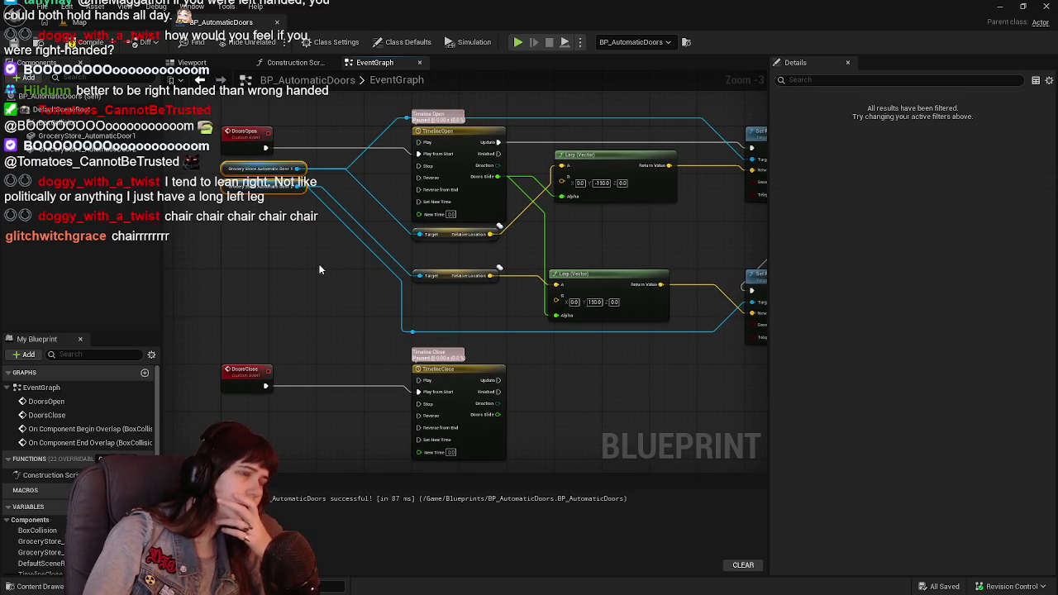
Duplicate both Grocery Store door reference nodes into the closing section
left_click_drag(320, 289, 301, 248)
key("ctrl+c")
key("ctrl+v")
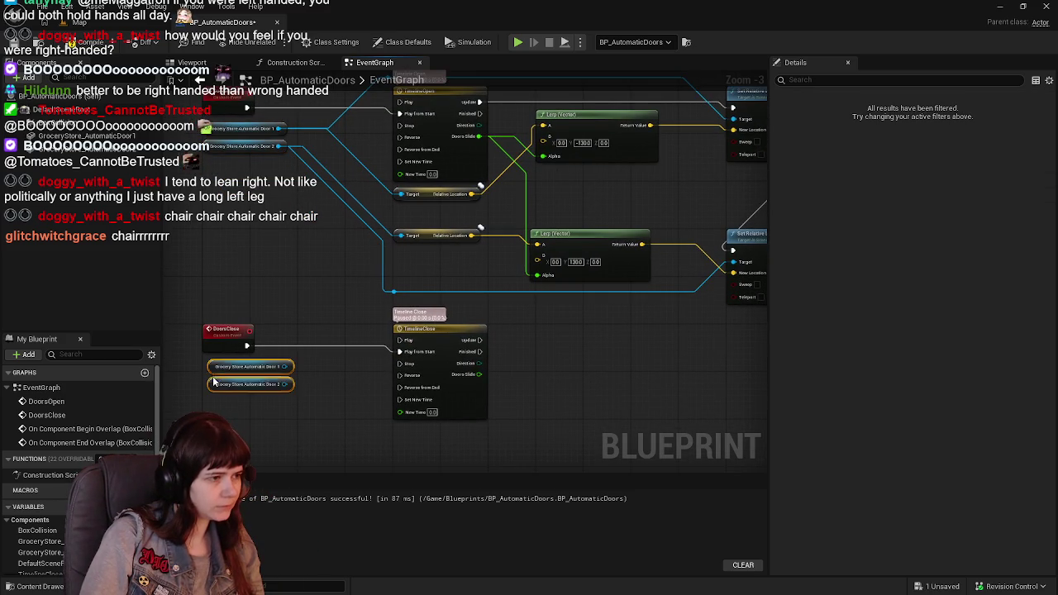
left_click_drag(213, 384, 207, 386)
mouse_move(309, 334)
left_mouse_down()
mouse_move(314, 378)
mouse_move(336, 350)
mouse_move(333, 361)
mouse_move(361, 352)
left_mouse_up()
left_click_drag(351, 270, 356, 281)
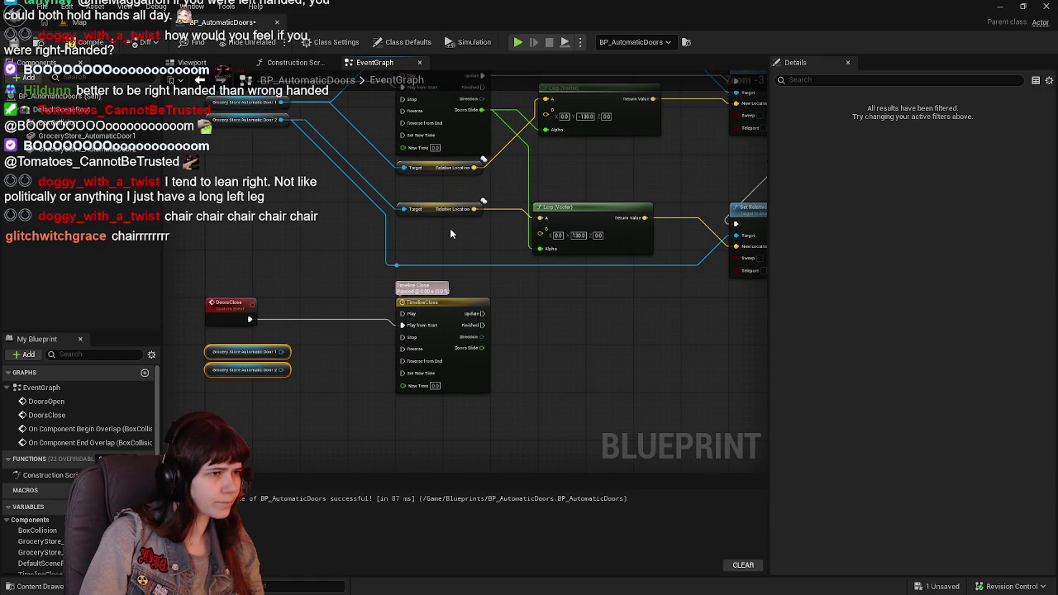
Paste copies of the Relative Location getters below TimelineClose and wire Door 1 and Door 2 into their Targets
left_click_drag(449, 228, 427, 170)
mouse_move(410, 450)
left_mouse_down()
mouse_move(405, 357)
mouse_move(428, 319)
mouse_move(338, 306)
mouse_move(331, 345)
mouse_move(367, 334)
left_mouse_up()
key("ctrl+c")
key("ctrl+v")
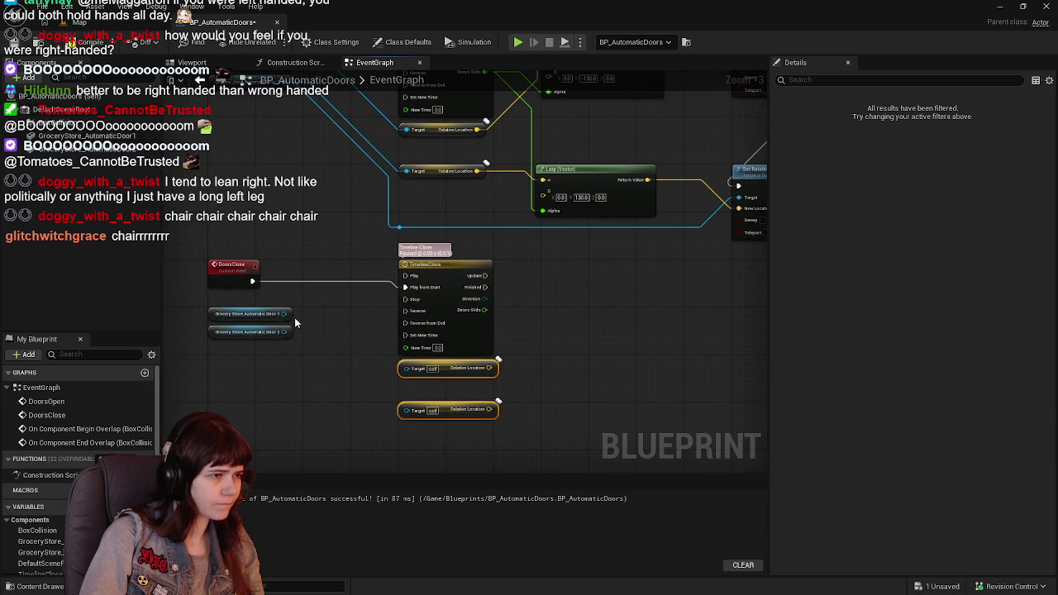
left_click_drag(284, 314, 406, 368)
left_click_drag(284, 331, 406, 409)
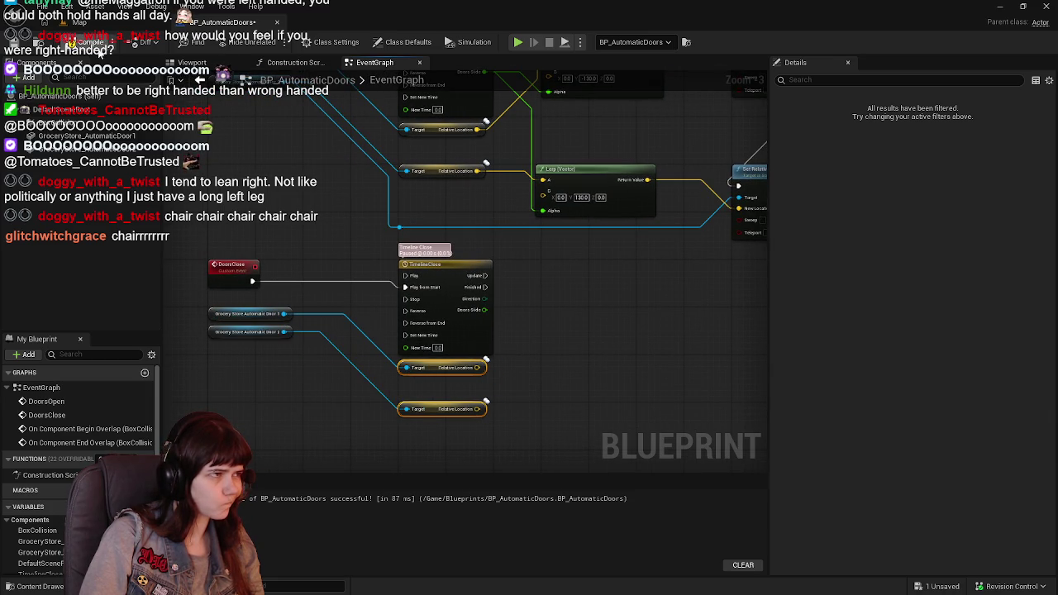
mouse_move(637, 300)
left_mouse_down()
mouse_move(589, 395)
mouse_move(568, 362)
left_mouse_up()
left_click(562, 137)
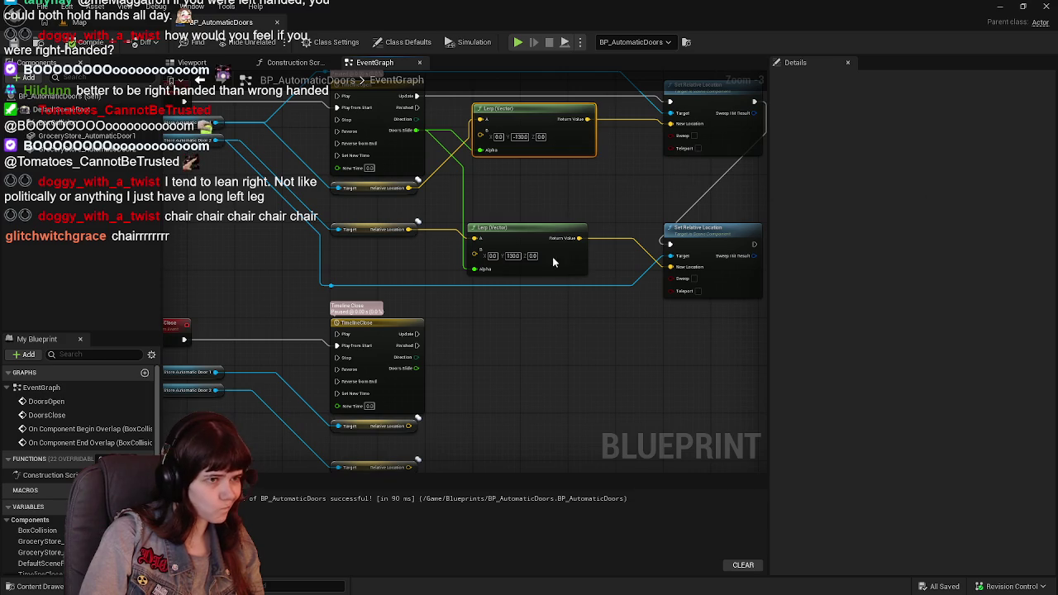
Duplicate both Lerp (Vector) nodes and arrange them in the closing section
left_click(554, 261, "ctrl")
key("ctrl+c")
key("ctrl+v")
left_click_drag(496, 273, 500, 308)
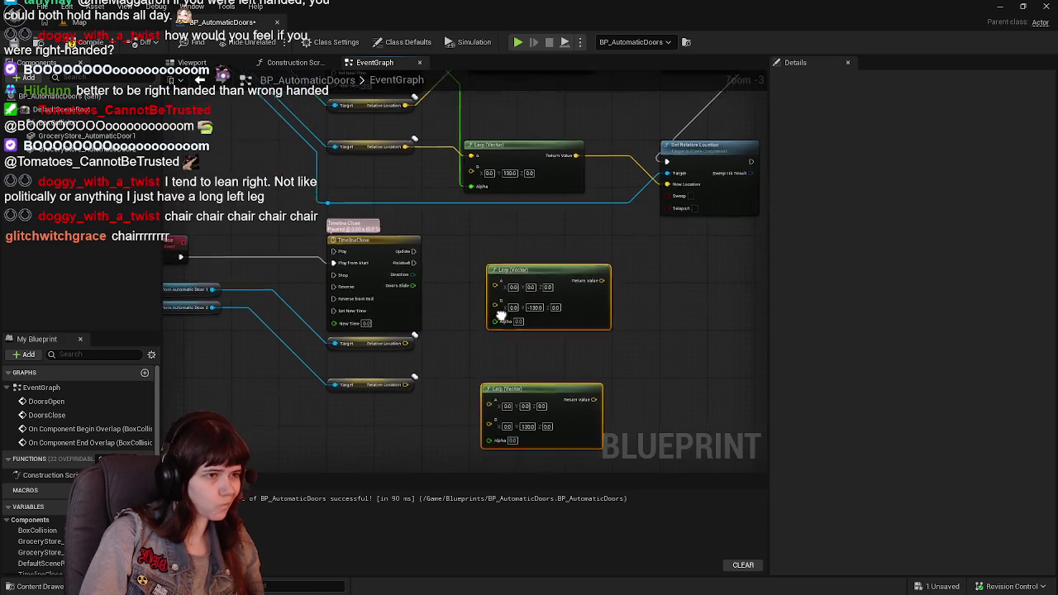
mouse_move(563, 298)
left_mouse_down()
mouse_move(539, 305)
mouse_move(499, 349)
left_mouse_up()
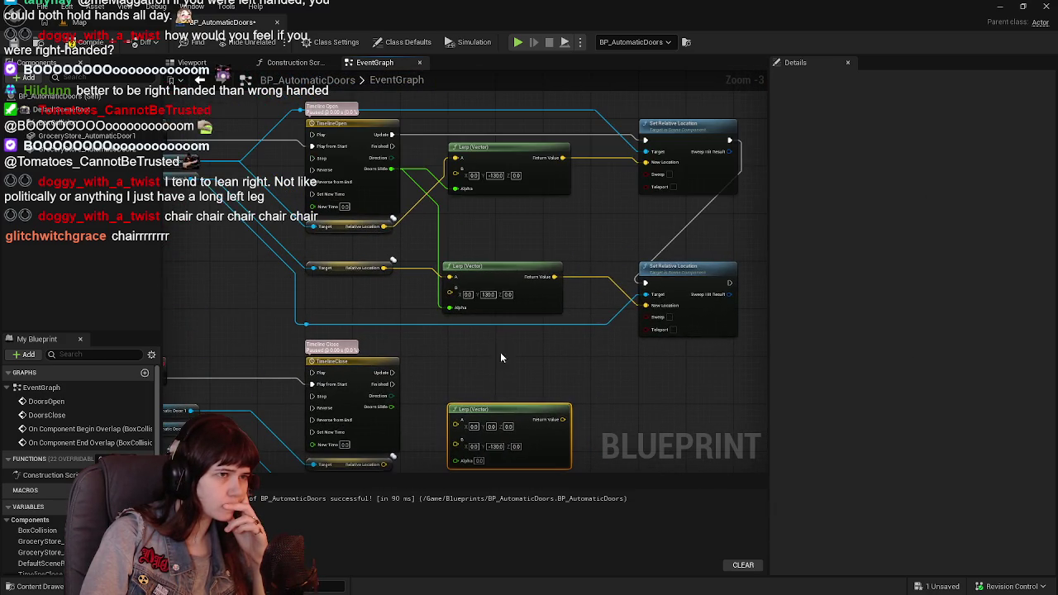
left_click(495, 281)
left_click_drag(496, 283, 478, 285)
left_click(478, 286)
left_click_drag(487, 434, 481, 226)
Feed each door's relative location into its closing Lerp's A input
left_click_drag(478, 167, 478, 337)
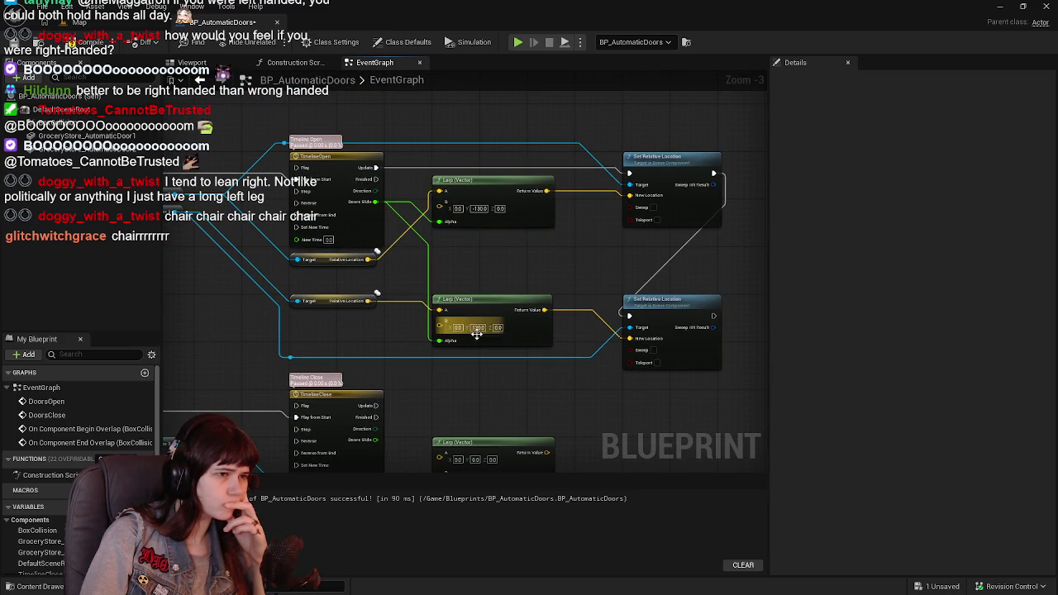
left_click_drag(464, 420, 503, 226)
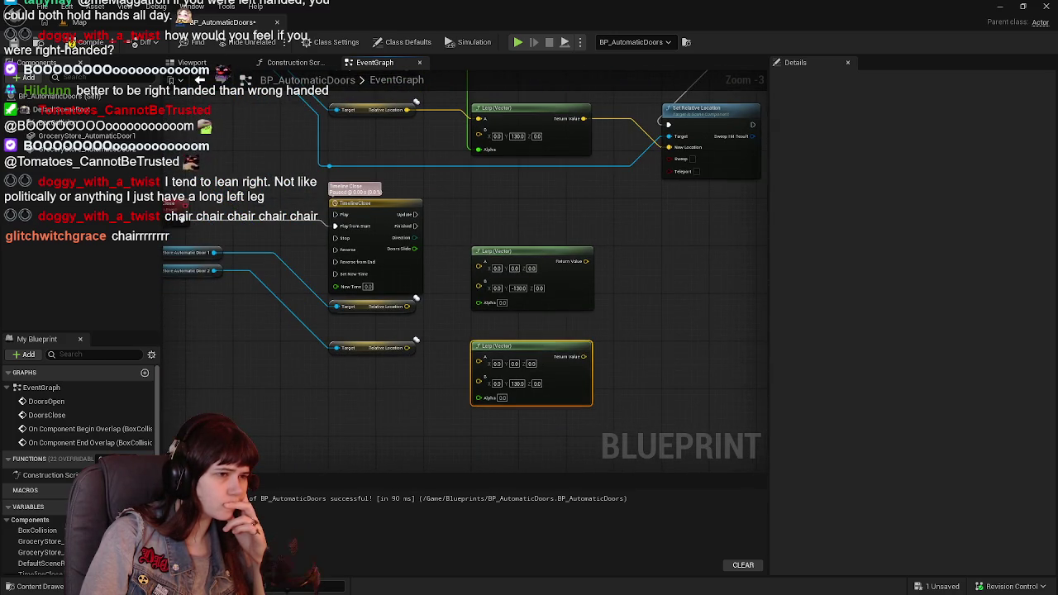
left_click_drag(456, 260, 430, 290)
left_click_drag(384, 336, 455, 294)
mouse_move(383, 377)
left_mouse_down()
mouse_move(454, 387)
mouse_move(494, 415)
mouse_move(493, 450)
mouse_move(481, 276)
mouse_move(470, 381)
mouse_move(460, 283)
mouse_move(458, 348)
left_mouse_up()
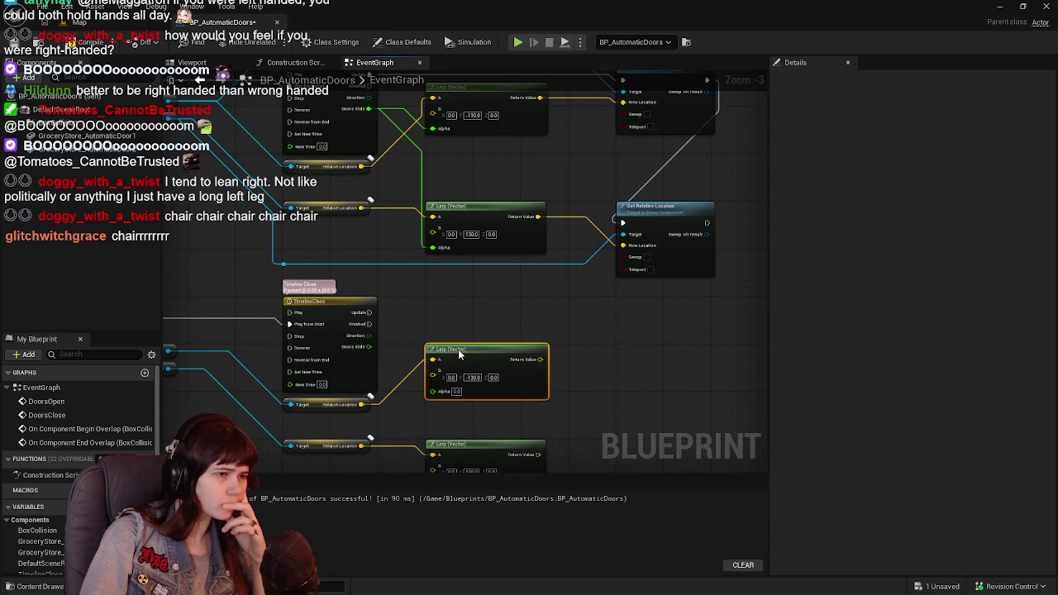
Paste two Set Relative Location nodes, driven by TimelineClose's Update
mouse_move(621, 306)
left_mouse_down()
mouse_move(538, 328)
mouse_move(560, 271)
left_mouse_up()
left_click(585, 160)
key("ctrl+c")
key("ctrl+v")
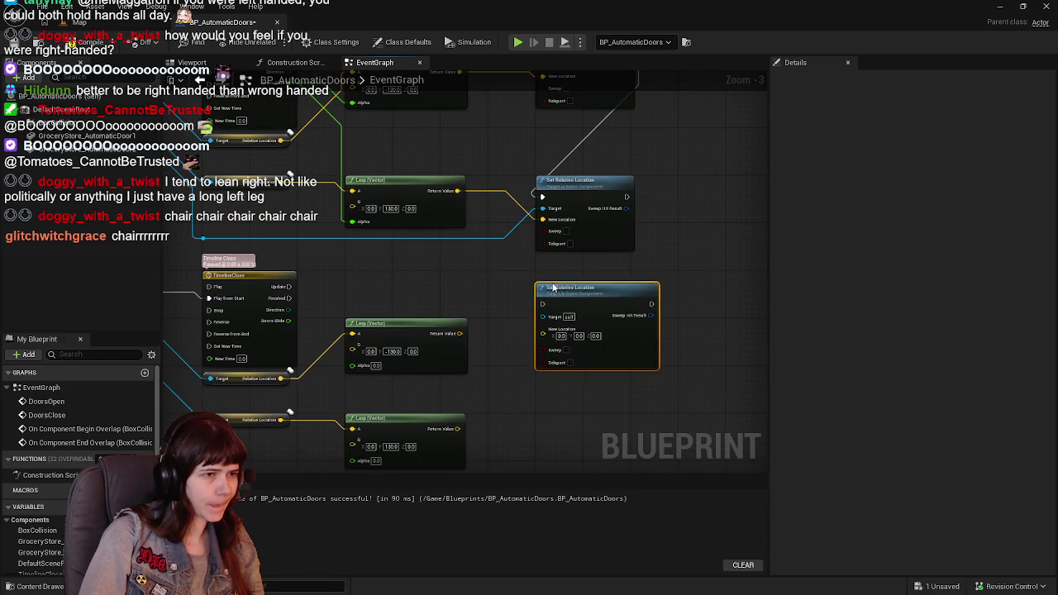
mouse_move(288, 286)
left_mouse_down()
mouse_move(504, 307)
mouse_move(542, 292)
left_mouse_up()
left_click_drag(499, 360, 507, 289)
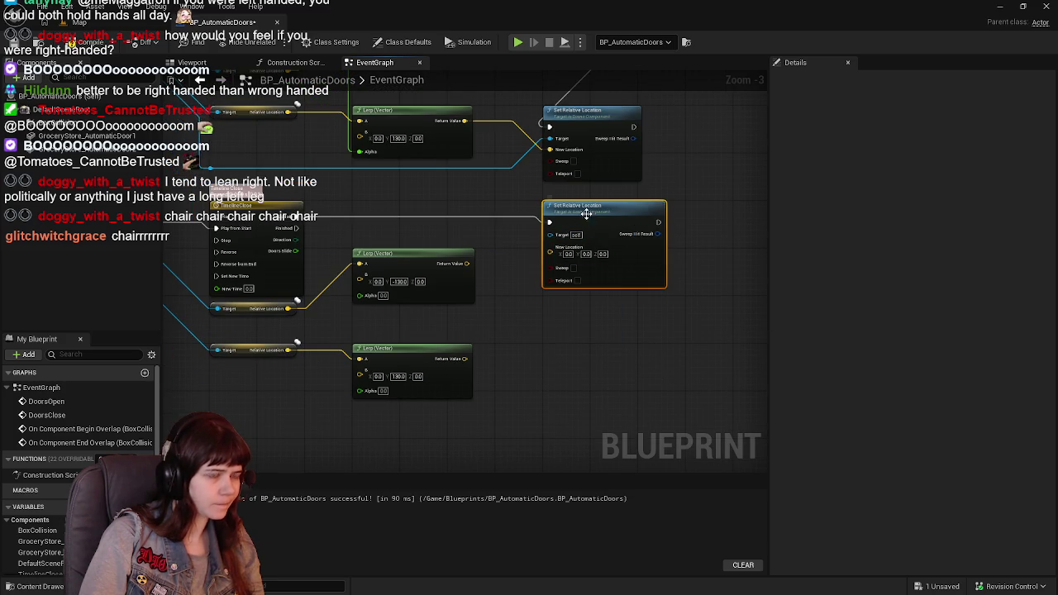
key("ctrl+v")
Wire both closing Lerp results into New Location, then wrap the opening nodes in a comment
left_click_drag(466, 358, 550, 393)
left_click_drag(467, 264, 562, 259)
scroll(558, 264, "down", 2)
mouse_move(270, 226)
left_mouse_down()
mouse_move(488, 302)
mouse_move(522, 326)
left_mouse_up()
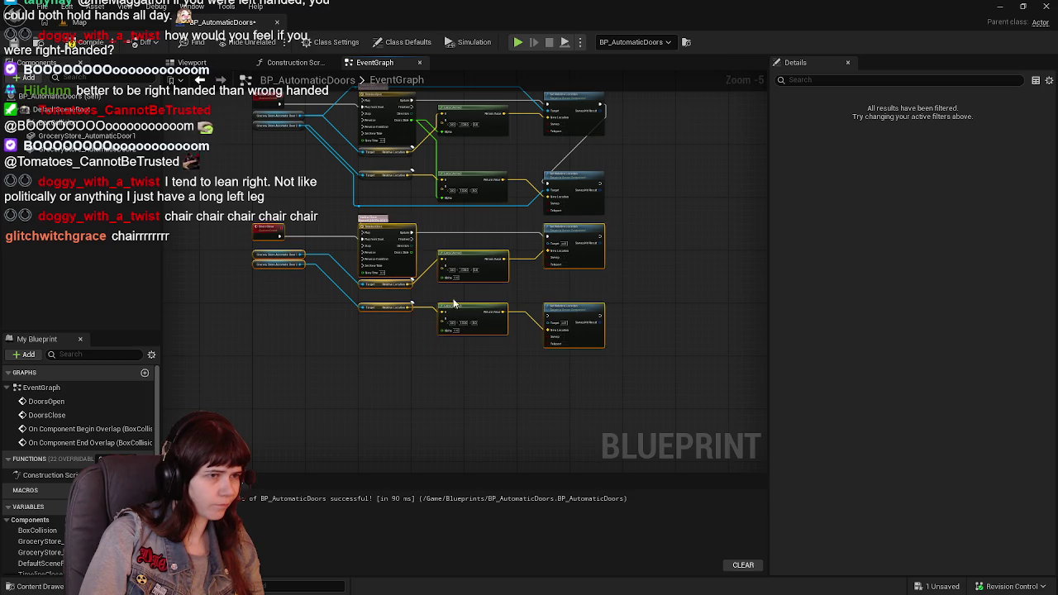
scroll(402, 260, "up", 3)
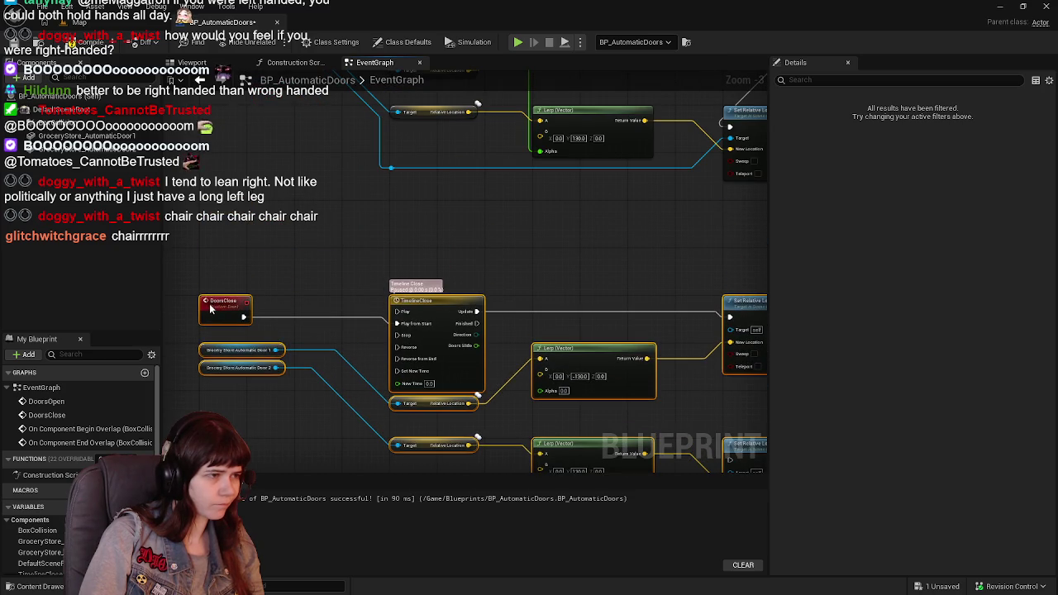
scroll(453, 180, "down", 1)
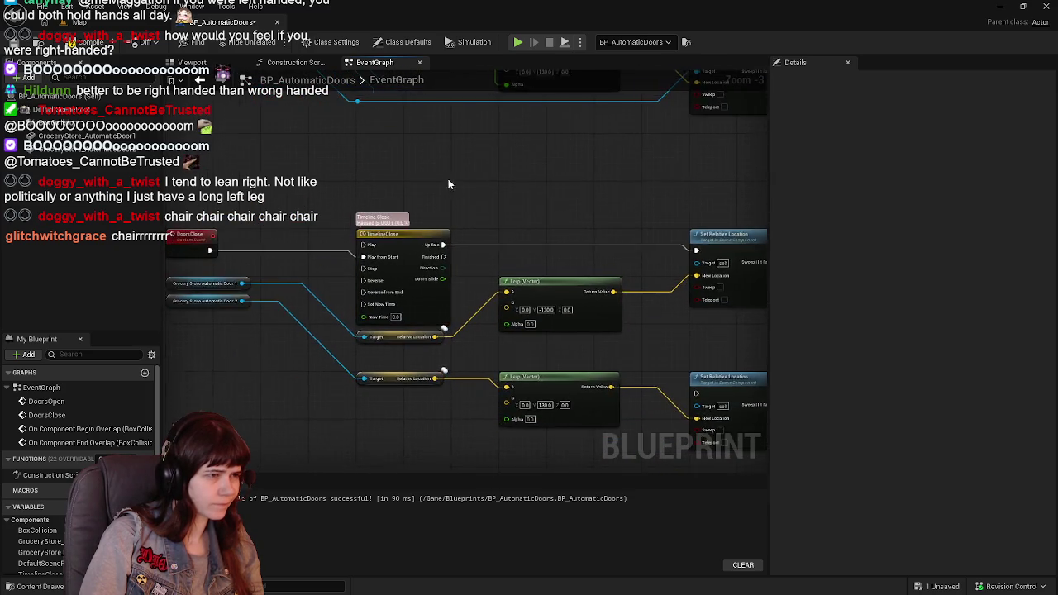
scroll(454, 185, "down", 2)
left_click_drag(263, 178, 659, 336)
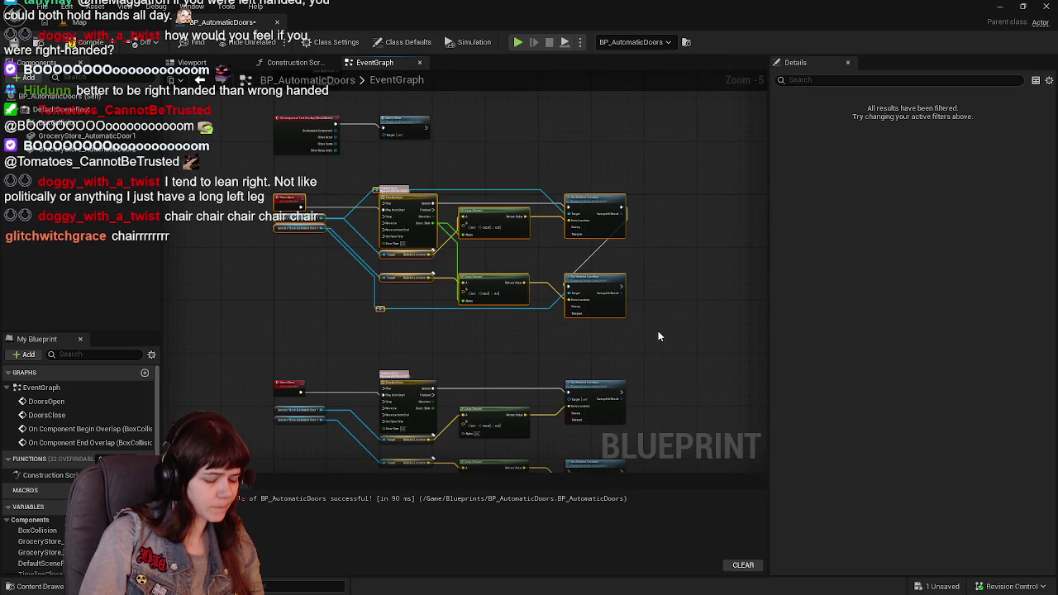
key("c")
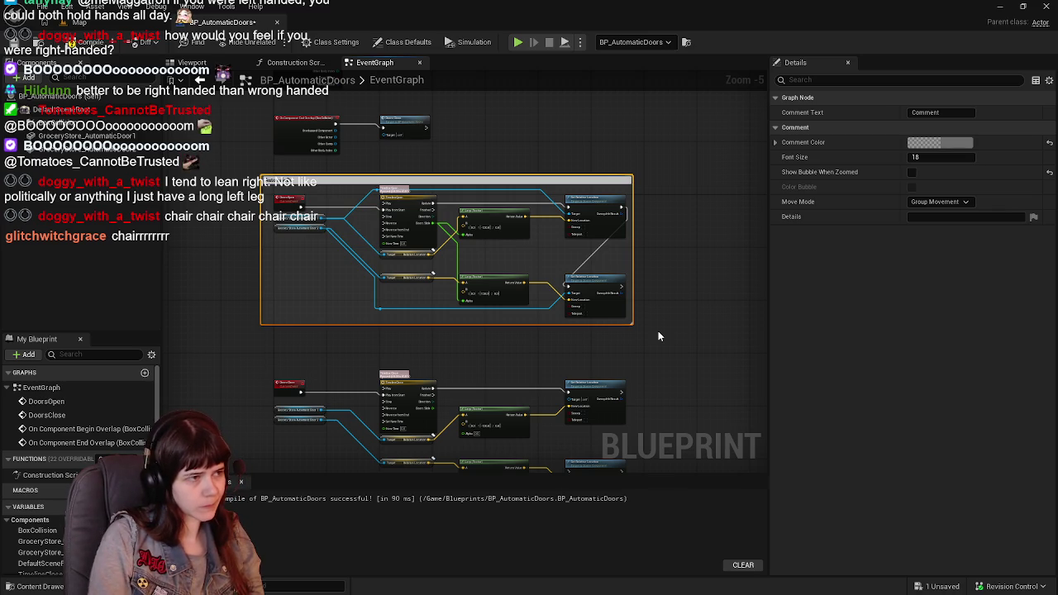
Title the opening comment and drive the lower closing Lerp's Alpha with Doors Slide
key("Return")
scroll(484, 190, "up", 2)
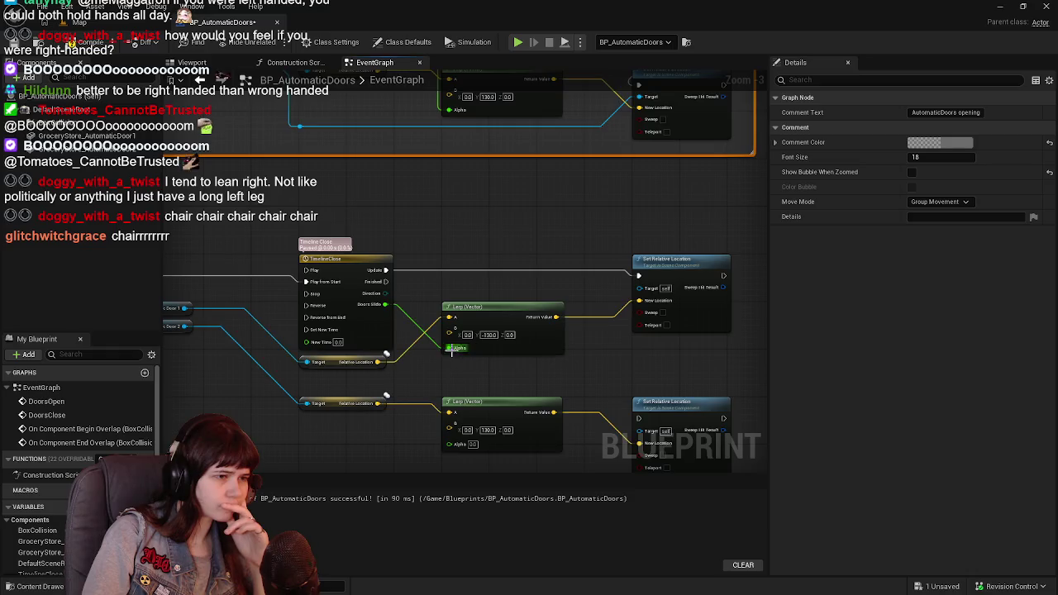
left_click_drag(387, 248, 446, 385)
Make Door 1 and Door 2 the targets of the upper and lower closing location updates
mouse_move(179, 249)
left_mouse_down()
mouse_move(632, 248)
mouse_move(637, 228)
left_mouse_up()
mouse_move(178, 263)
left_mouse_down()
mouse_move(388, 355)
mouse_move(637, 372)
left_mouse_up()
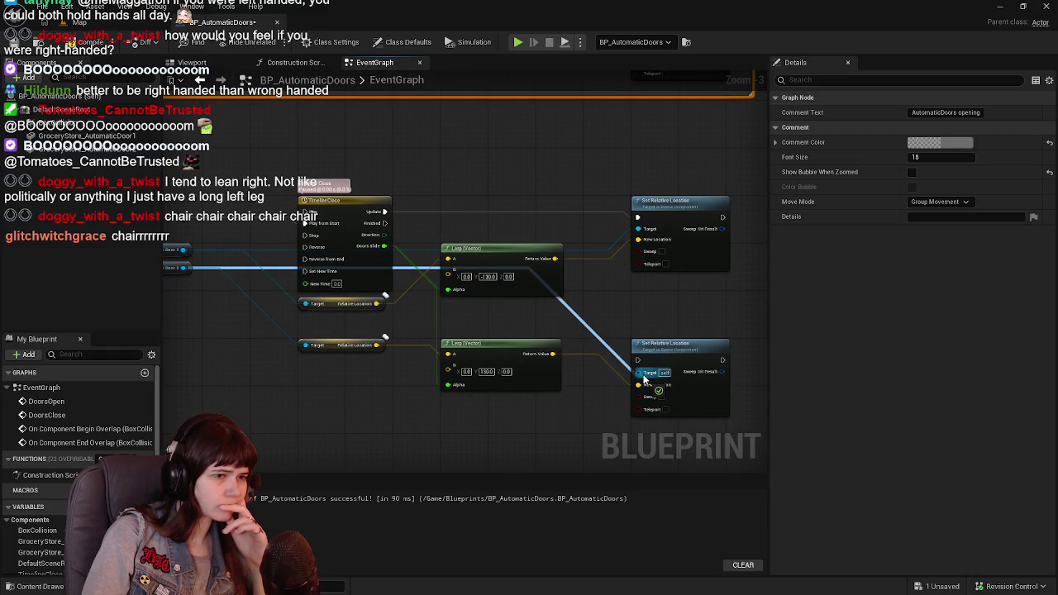
mouse_move(258, 276)
left_mouse_down()
mouse_move(313, 263)
mouse_move(347, 324)
mouse_move(360, 395)
mouse_move(403, 392)
left_mouse_up()
Tidy the Door 1 and Door 2 wires with reroute points, then compile and save
double_click(335, 255)
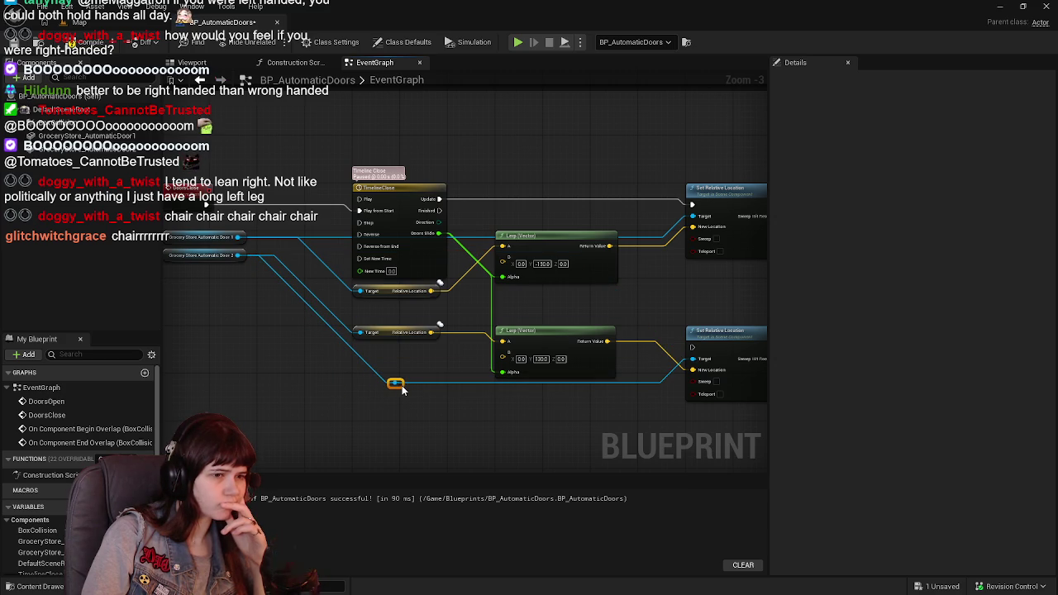
double_click(330, 237)
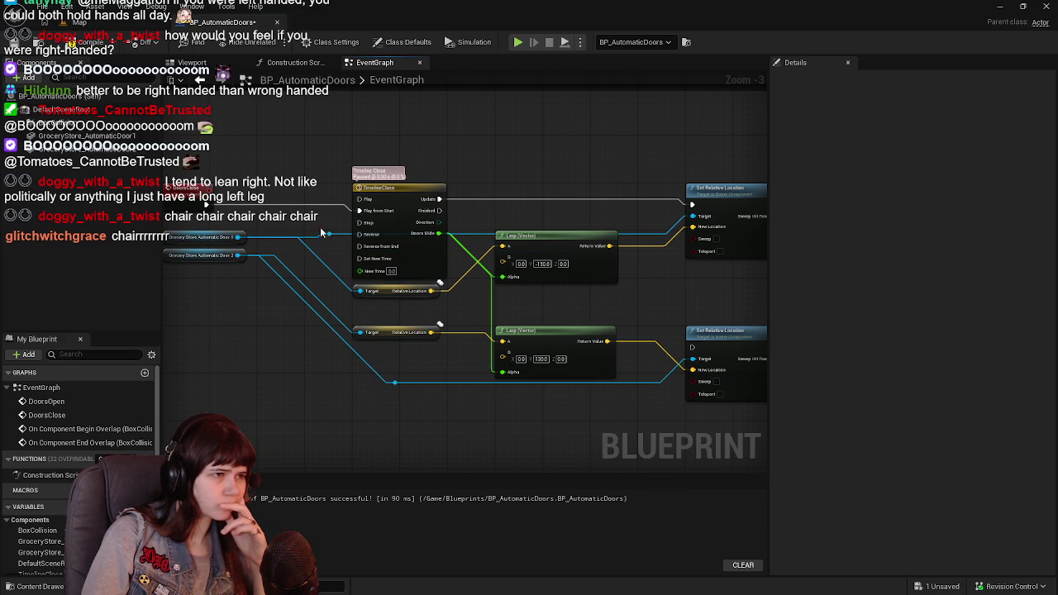
left_click_drag(338, 240, 367, 179)
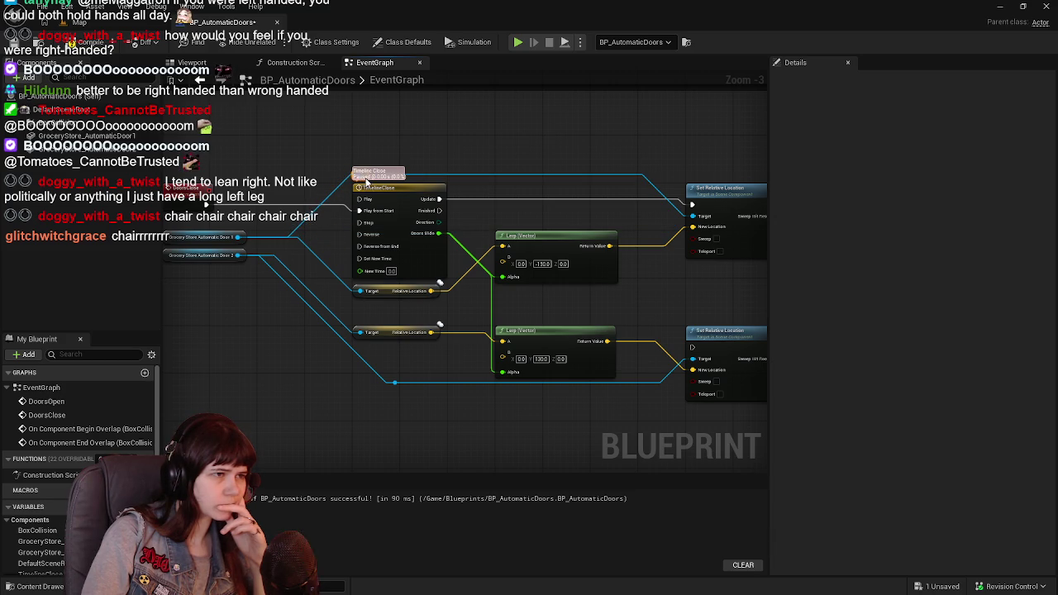
left_click(95, 42)
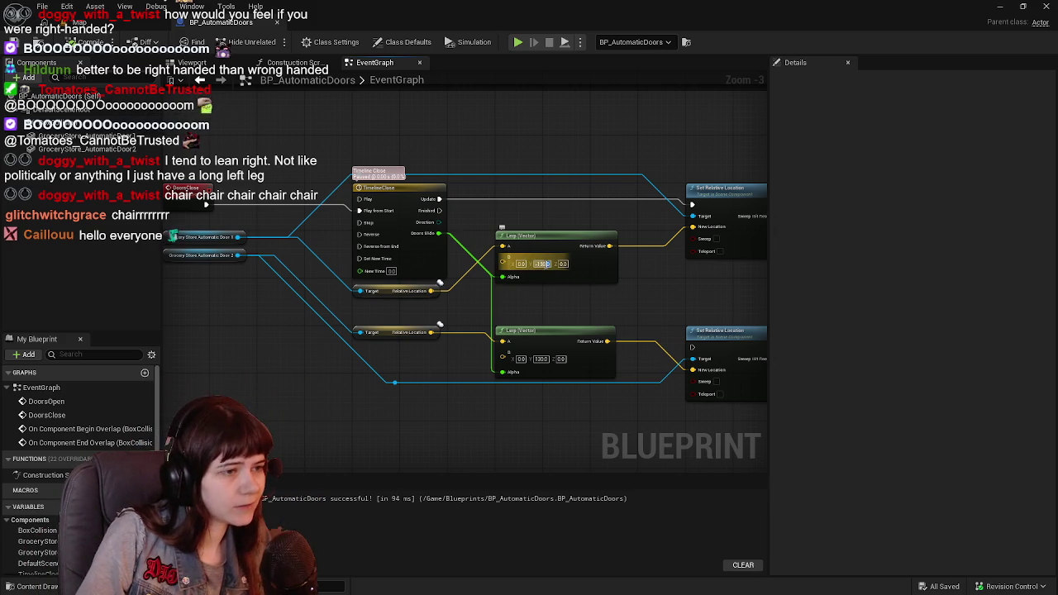
Set the closing Lerps' B Y values to 130 on top and -130 below
type("130")
key("Return")
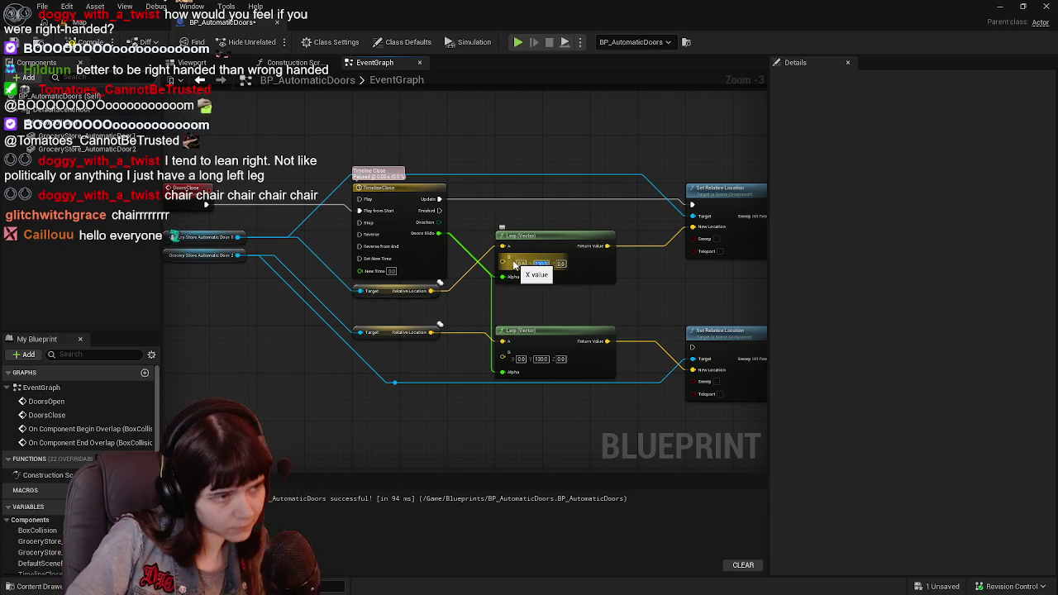
type("-130")
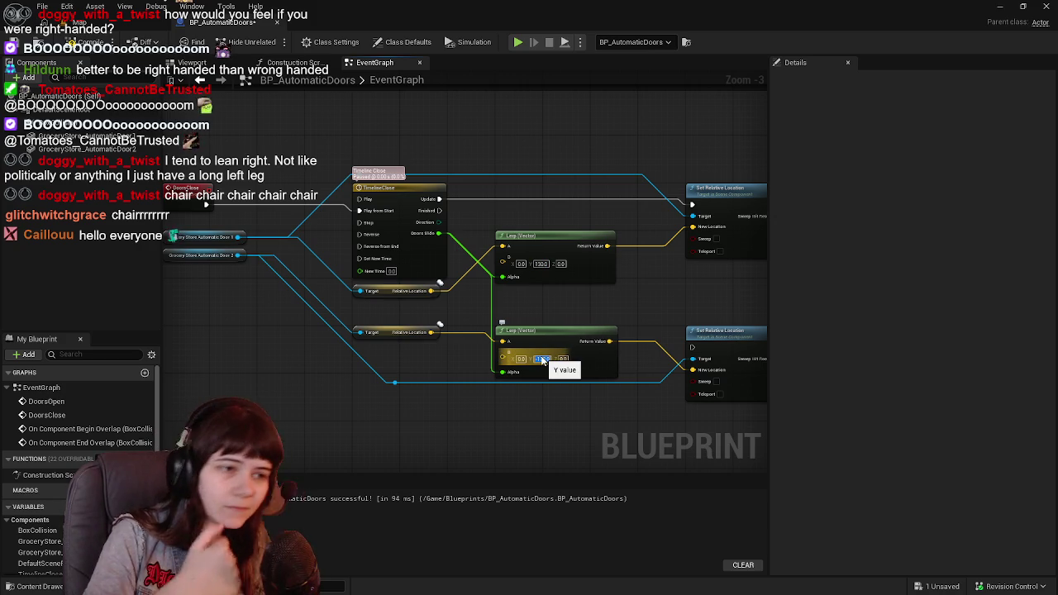
key("Return")
Chain the lower Set Relative Location after the top one, then compile and save
left_click_drag(628, 303, 489, 309)
mouse_move(639, 211)
left_mouse_down()
mouse_move(581, 337)
mouse_move(553, 353)
left_mouse_up()
left_click_drag(500, 272, 595, 299)
left_click(91, 42)
left_click(38, 41)
left_click_drag(363, 192, 469, 233)
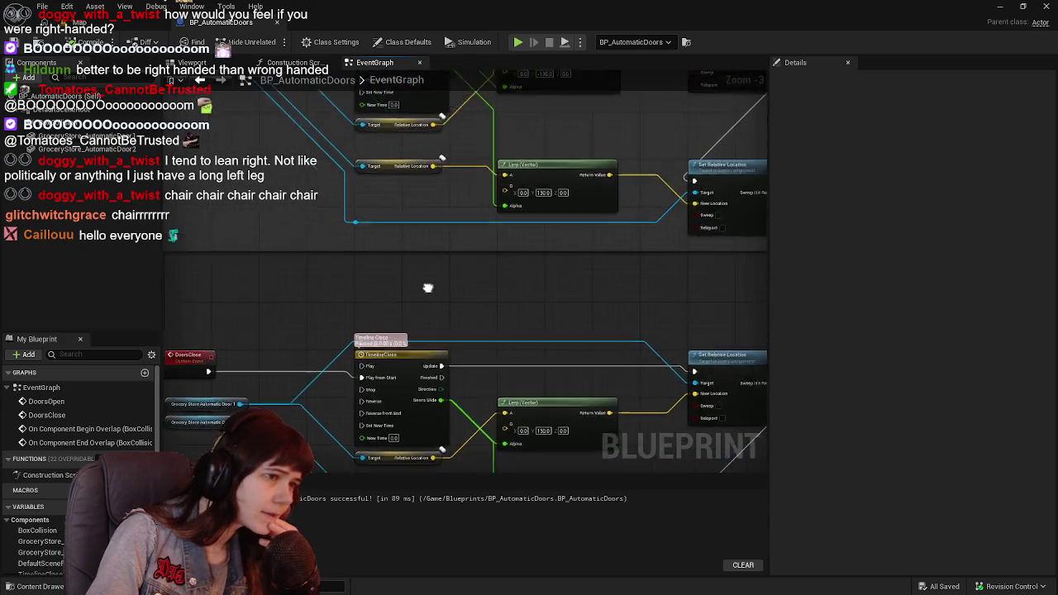
scroll(405, 240, "down", 3)
Wrap the closing node chain in a comment titled 'Doors closing'
left_click_drag(452, 334, 388, 105)
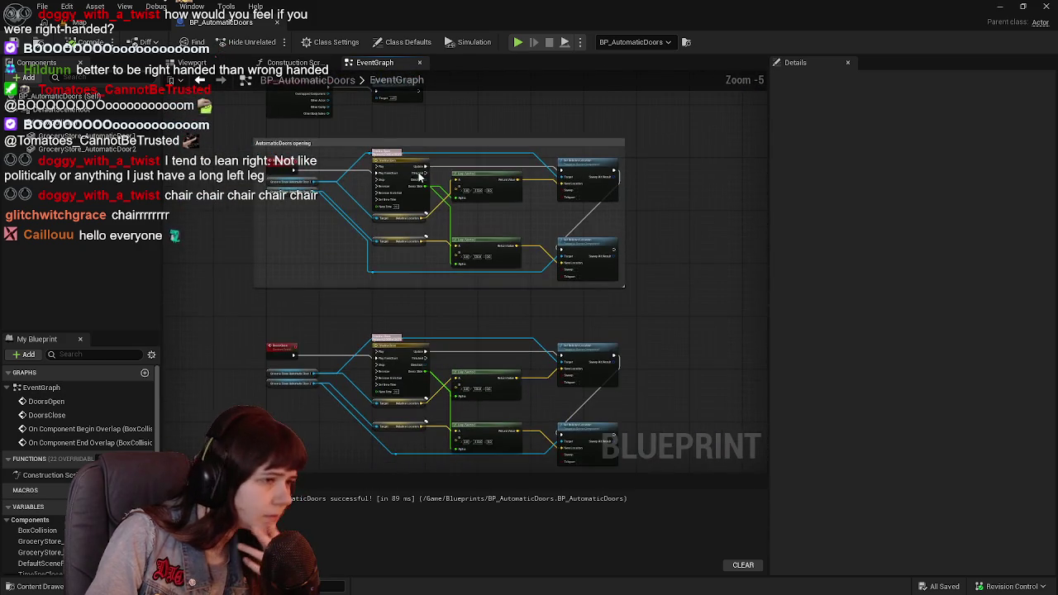
mouse_move(246, 273)
left_mouse_down()
mouse_move(347, 330)
mouse_move(639, 430)
left_mouse_up()
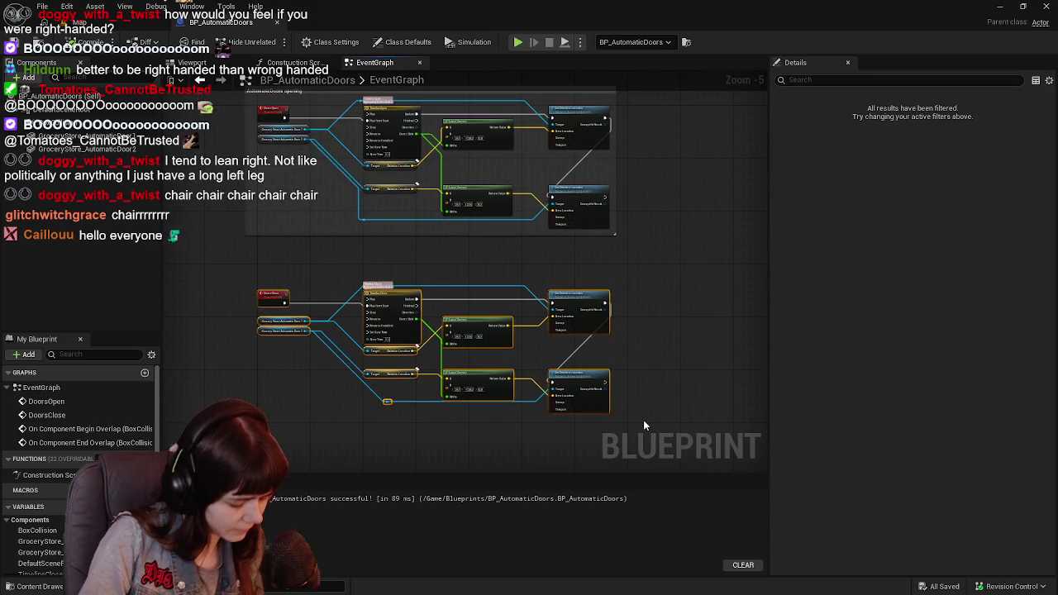
key("c")
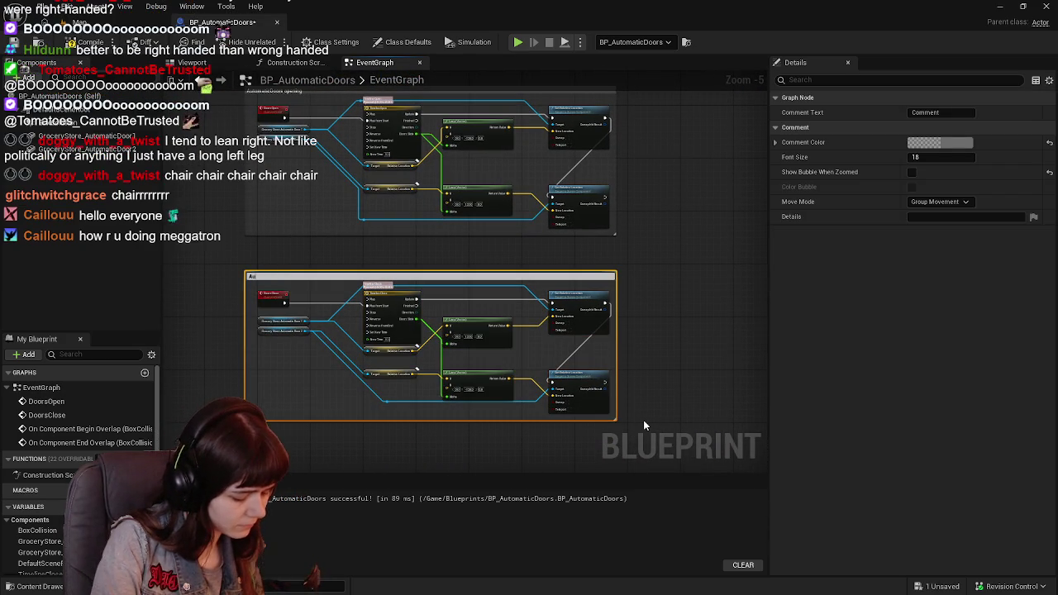
type("Doors closing")
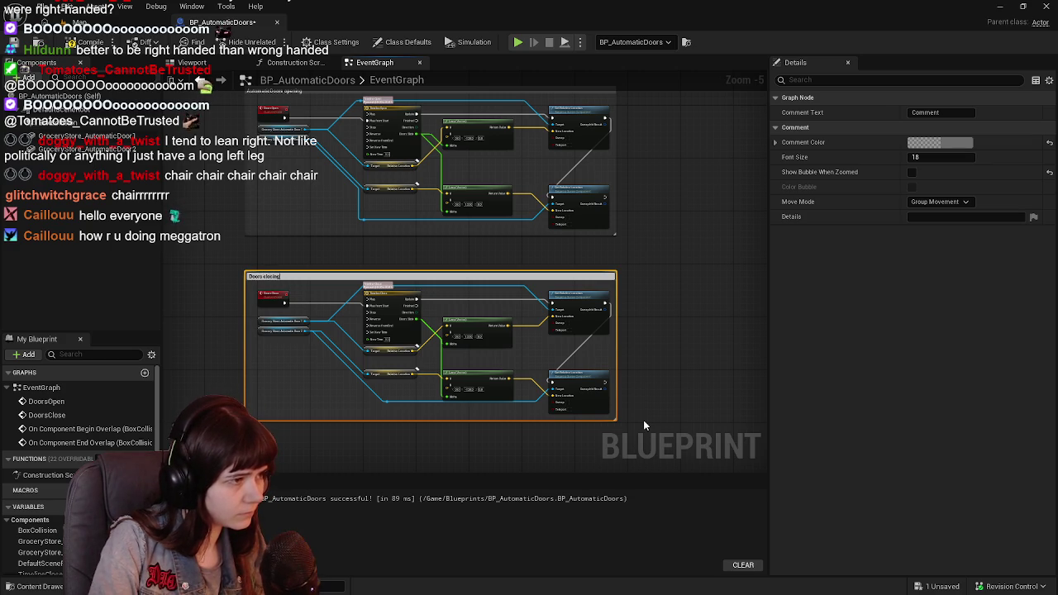
key("Return")
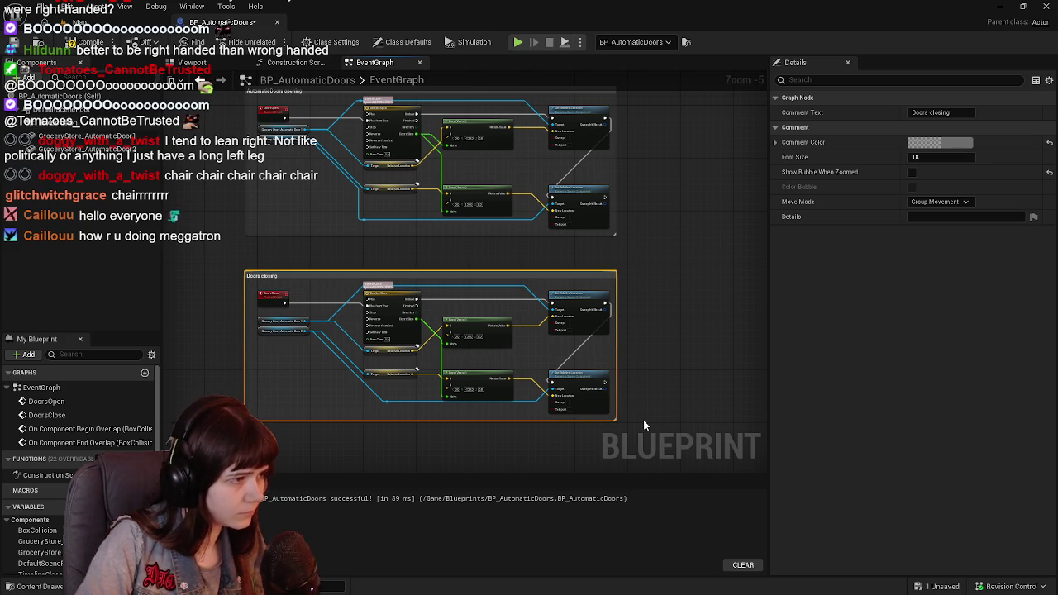
Retitle the upper comment 'Doors opening' and save the Blueprint
left_click_drag(628, 295, 628, 331)
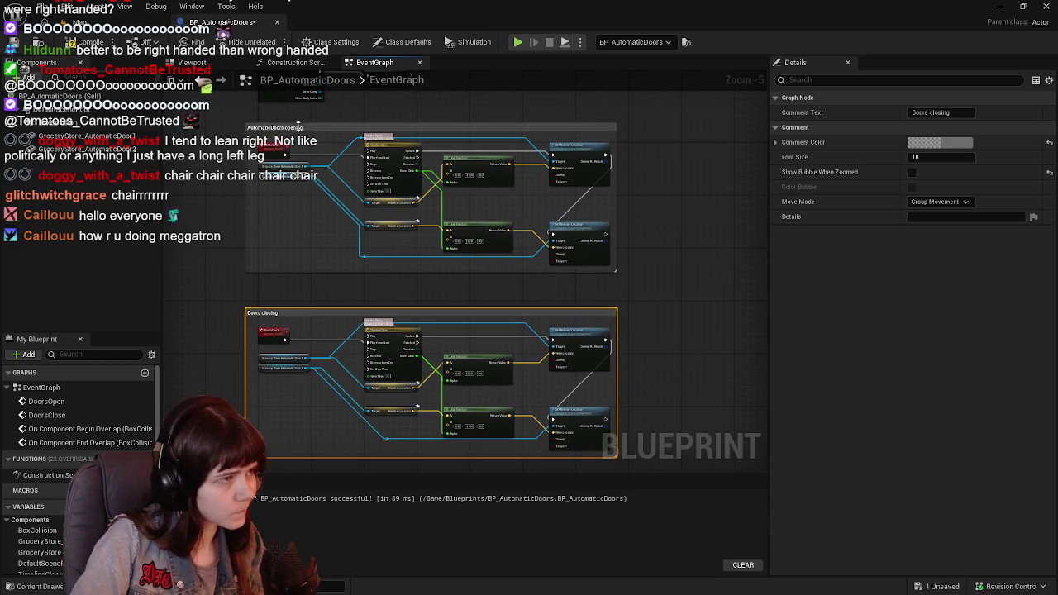
double_click(299, 128)
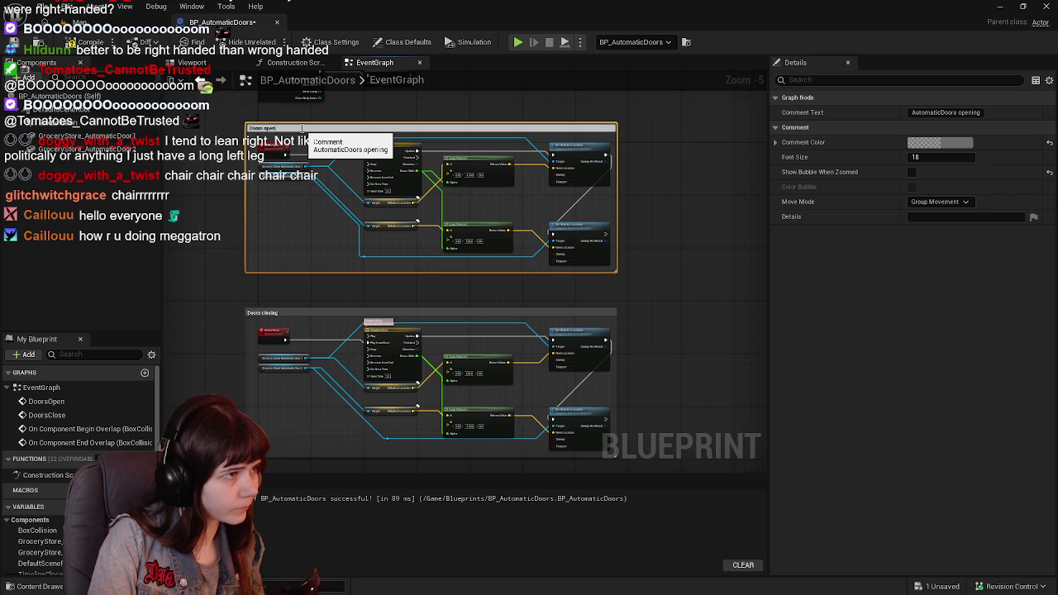
key("Return")
key("ctrl+s")
left_click(99, 22)
key("alt+p")
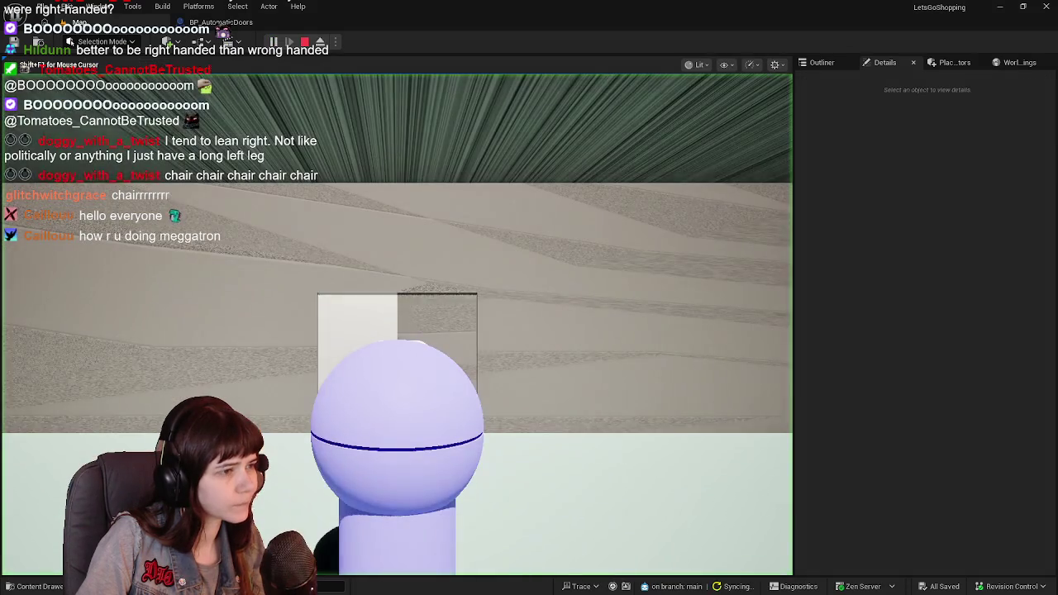
key("s")
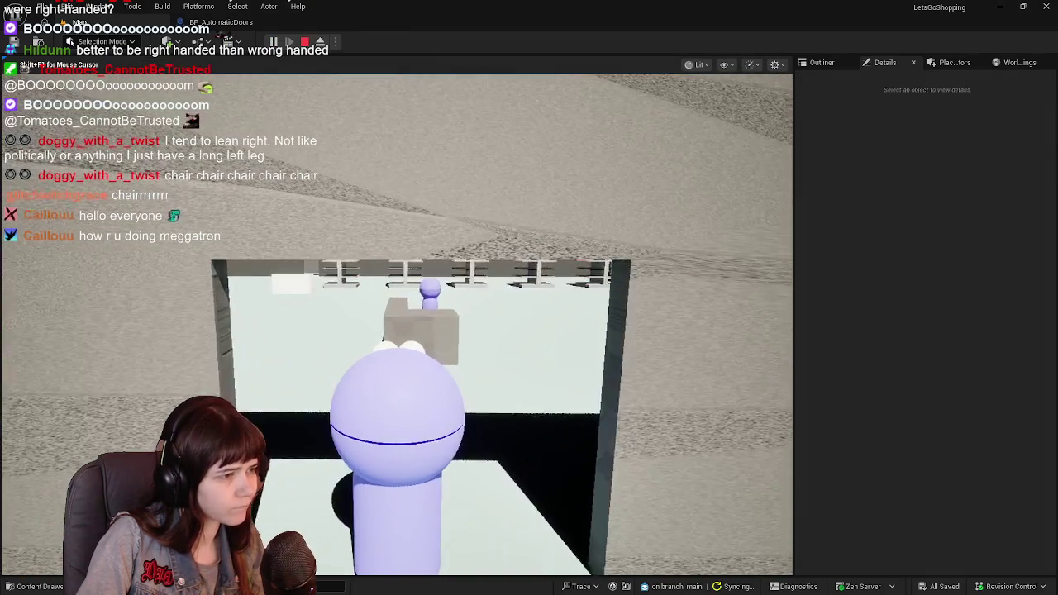
key("s")
key("w")
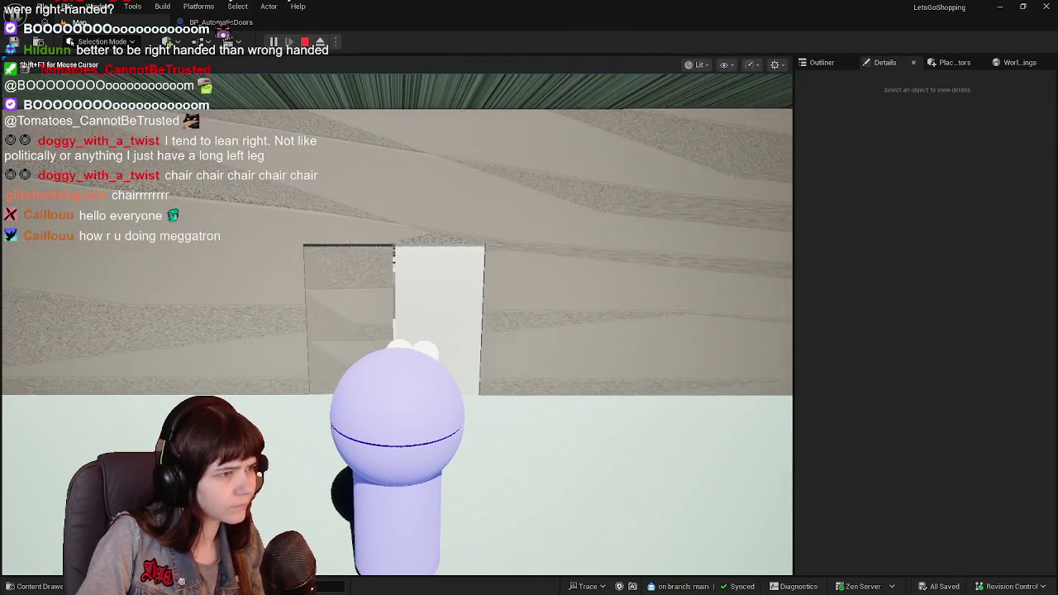
key("s")
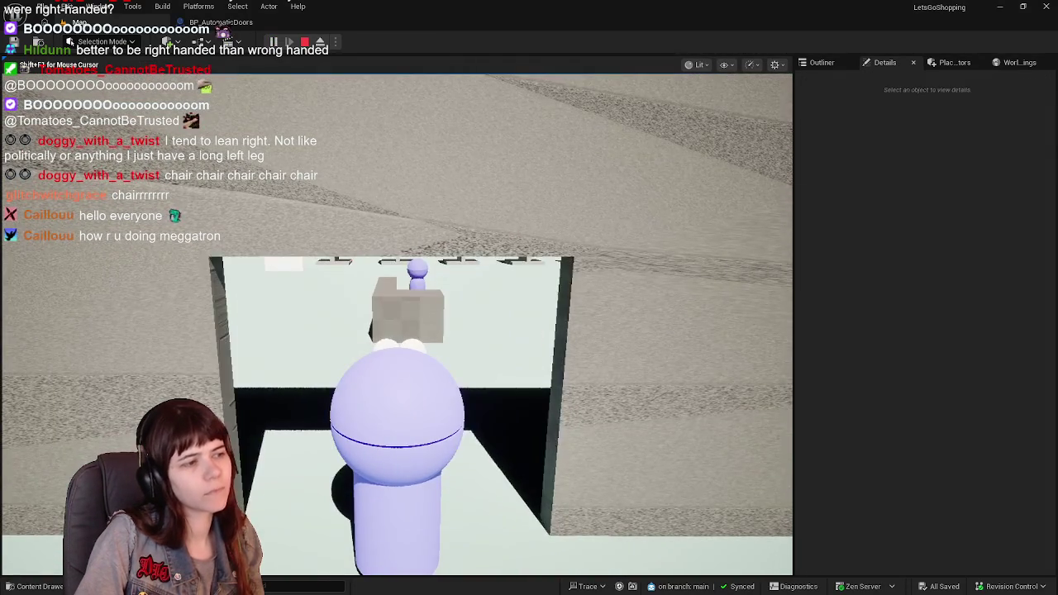
key("Escape")
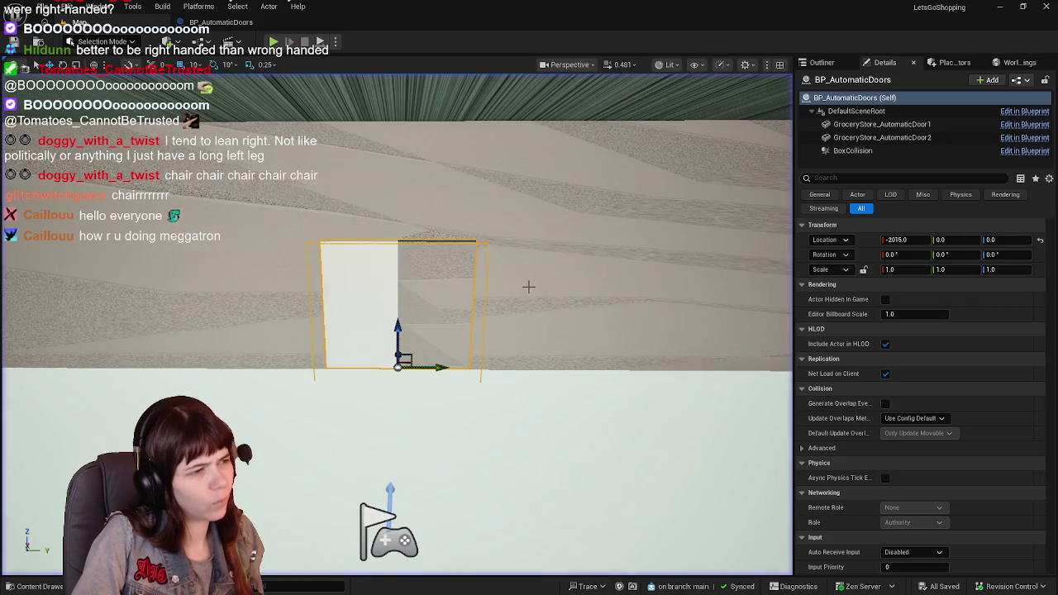
left_click(221, 22)
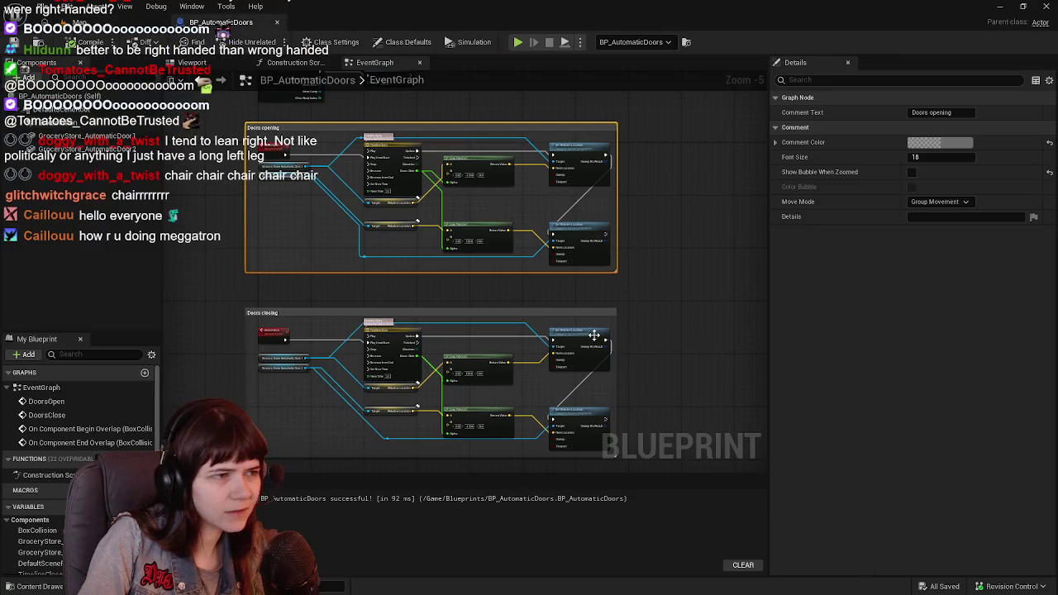
Chain a 2-second Delay after TimelineOpen's Finished output and compile and save the Blueprint
mouse_move(430, 272)
left_mouse_down()
mouse_move(494, 340)
mouse_move(464, 285)
left_mouse_up()
scroll(431, 198, "up", 2)
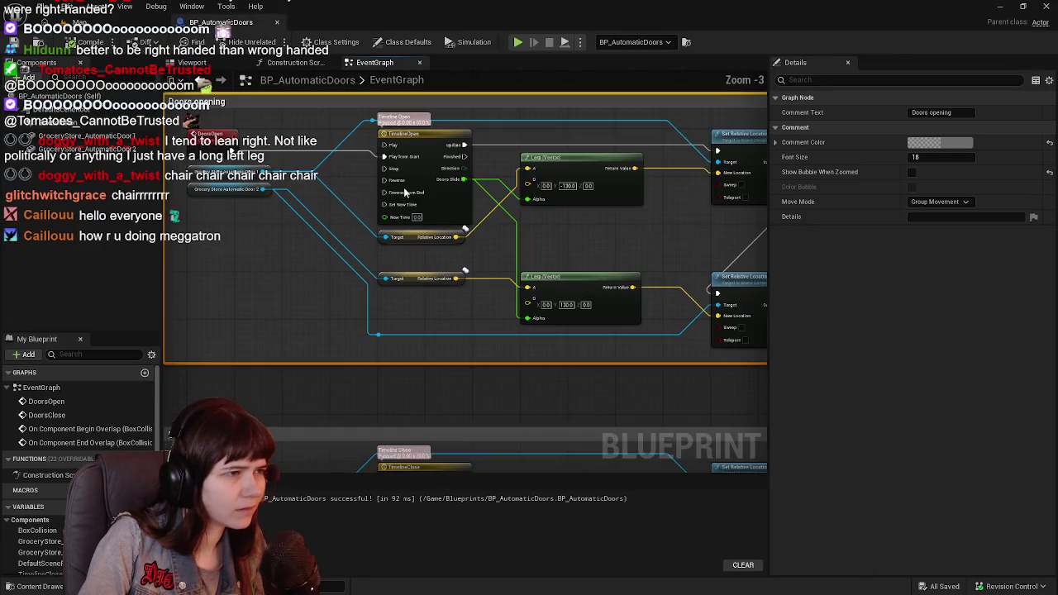
left_click_drag(400, 213, 443, 290)
scroll(447, 223, "down", 1)
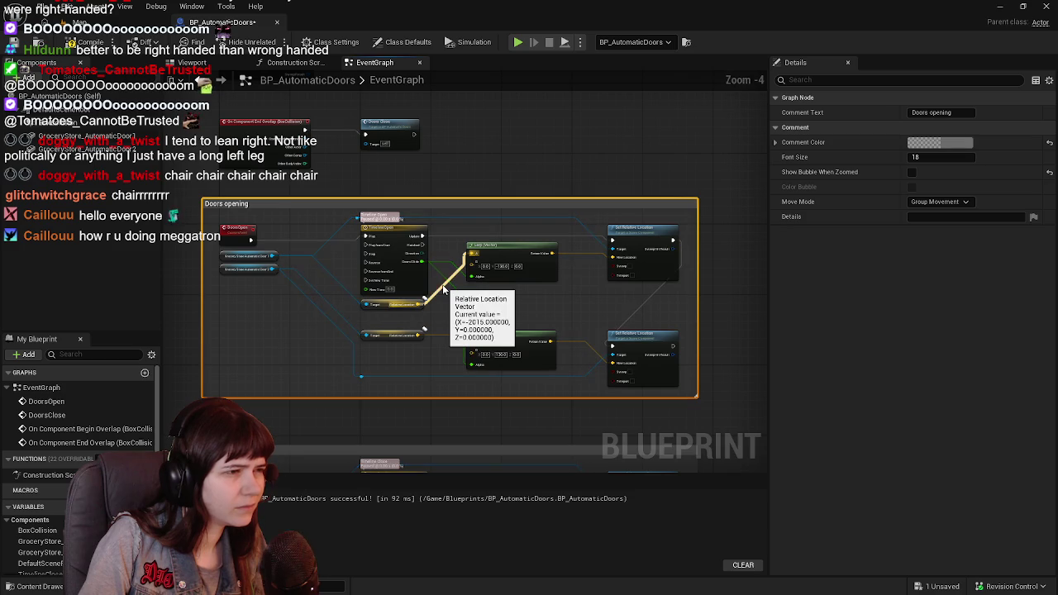
scroll(365, 237, "up", 1)
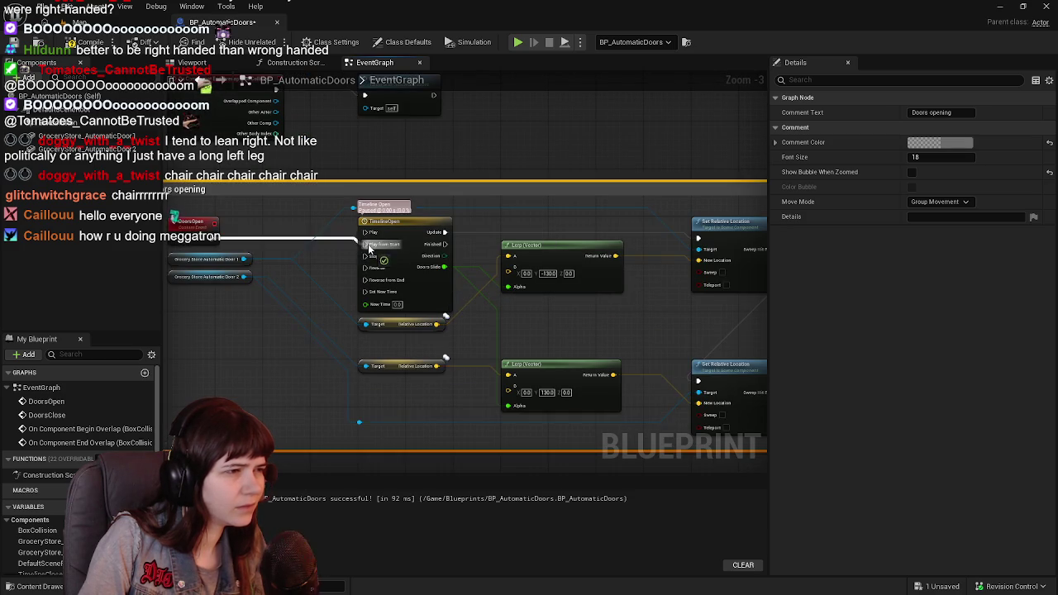
mouse_move(445, 244)
left_mouse_down()
mouse_move(414, 274)
mouse_move(641, 184)
mouse_move(576, 180)
left_mouse_up()
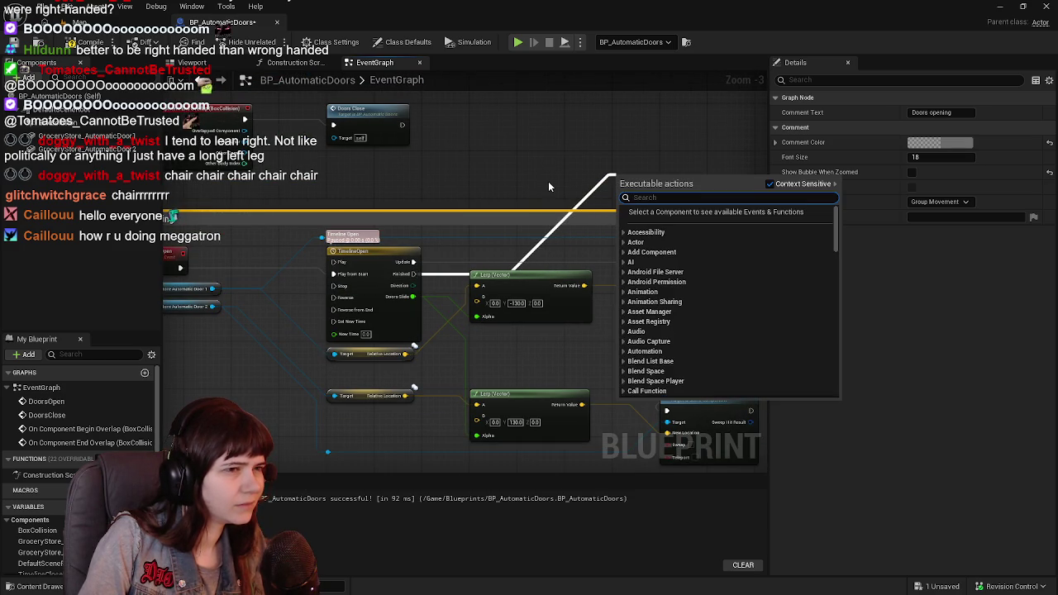
type("delay")
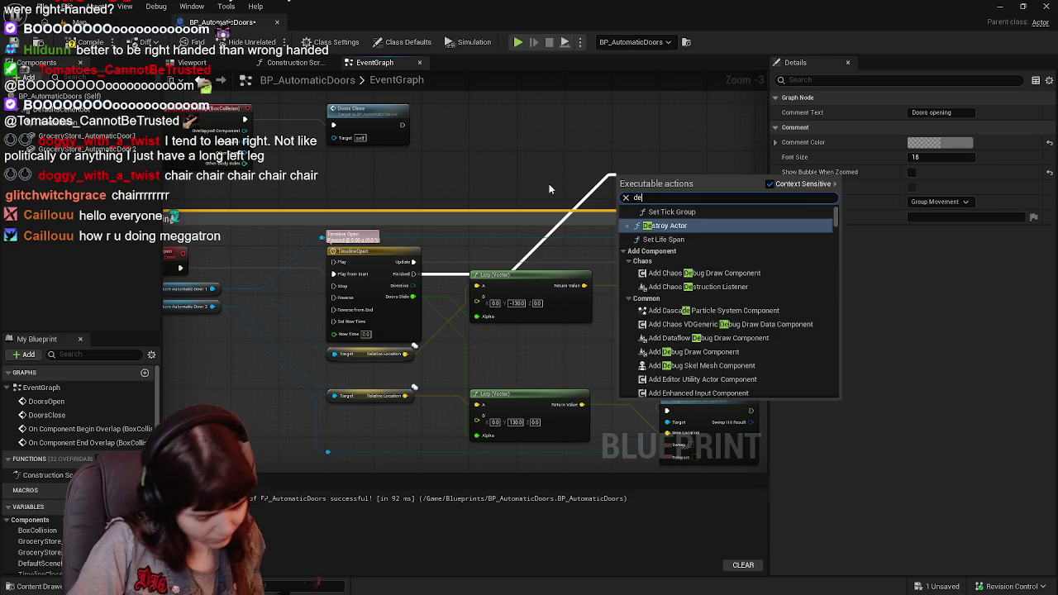
key("Return")
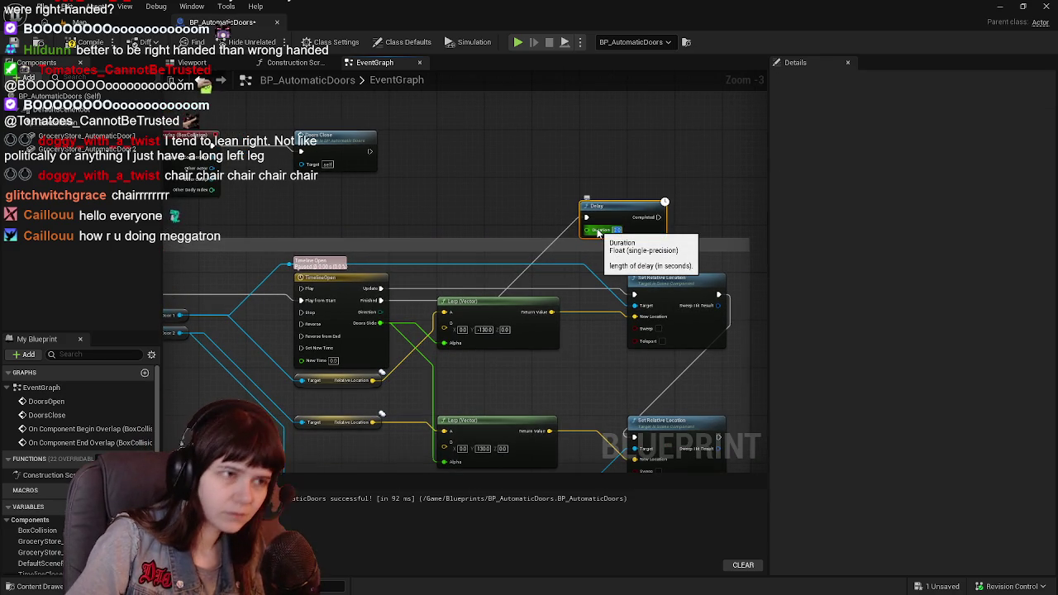
mouse_move(612, 218)
left_mouse_down()
mouse_move(518, 218)
mouse_move(469, 206)
mouse_move(469, 194)
left_mouse_up()
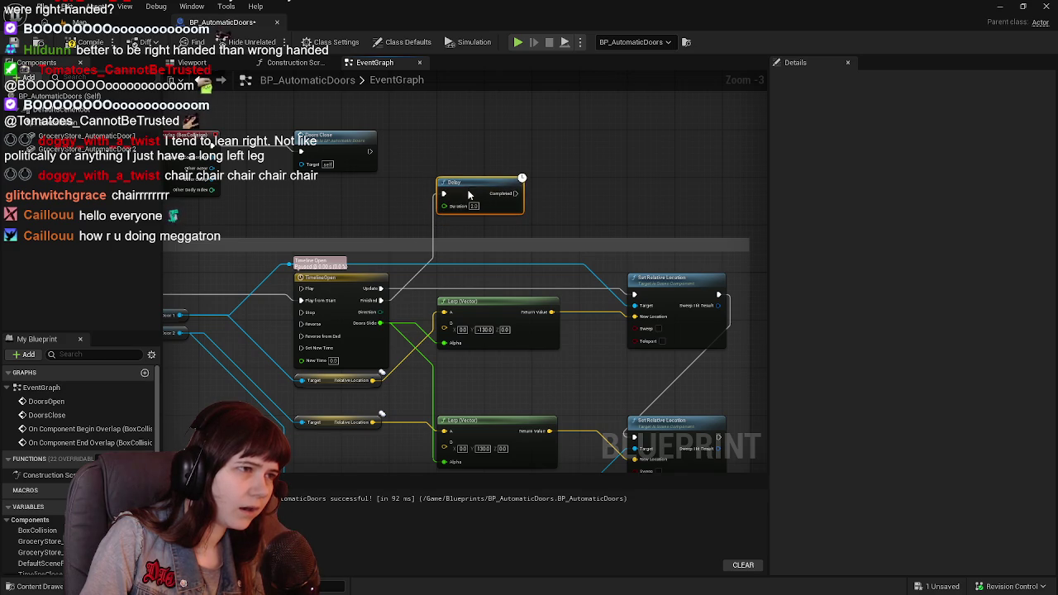
key("ctrl+s")
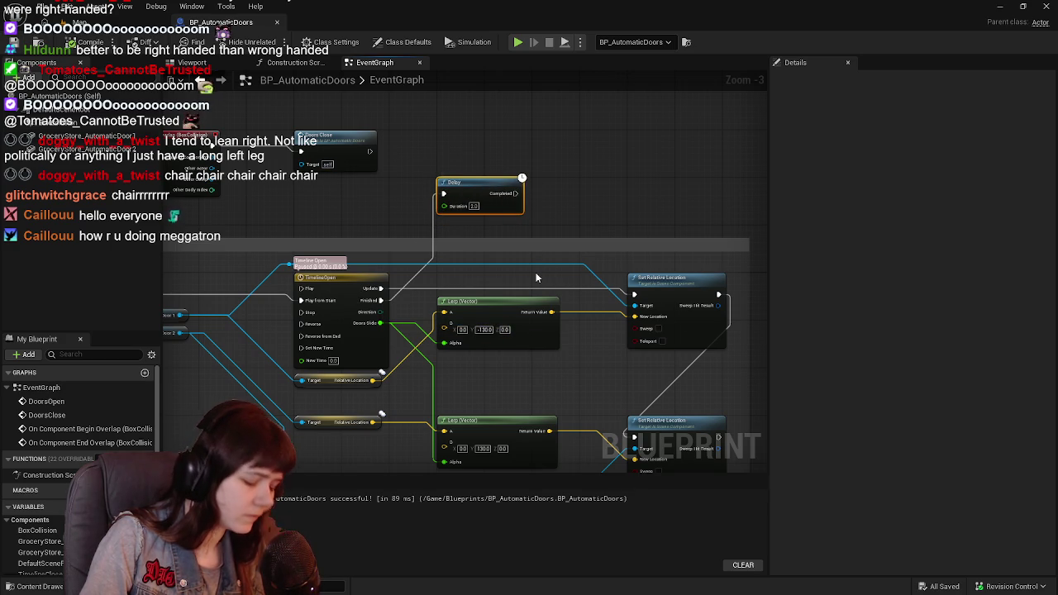
Place a Delay above TimelineClose, connect its Finished output to it, and save
scroll(509, 262, "down", 1)
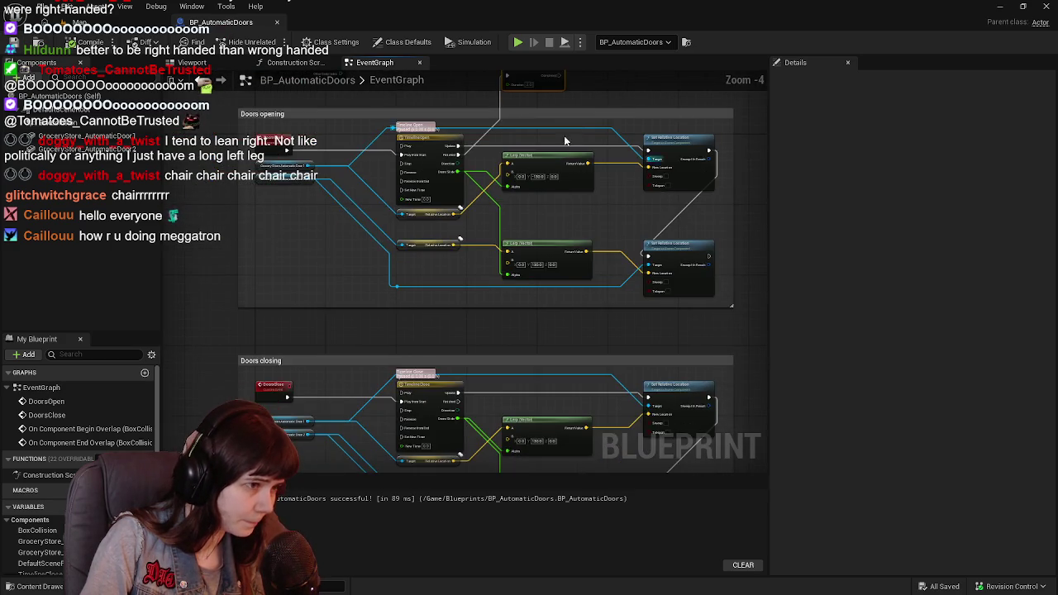
left_click_drag(480, 351, 507, 229)
scroll(494, 253, "up", 2)
scroll(504, 240, "down", 2)
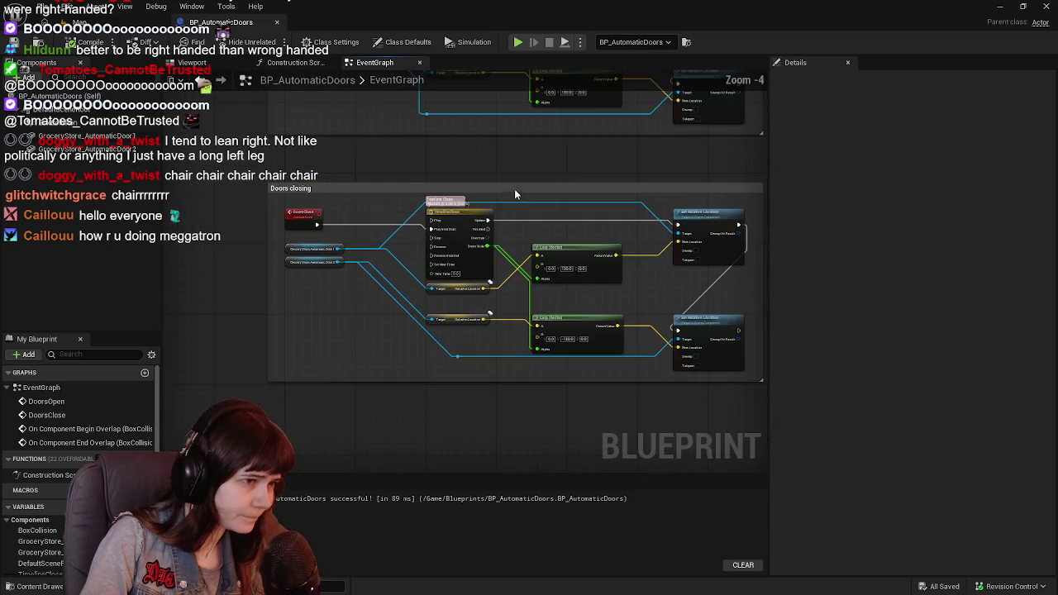
scroll(522, 211, "up", 2)
left_click(495, 266)
mouse_move(517, 270)
left_mouse_down()
mouse_move(518, 441)
mouse_move(519, 160)
left_mouse_up()
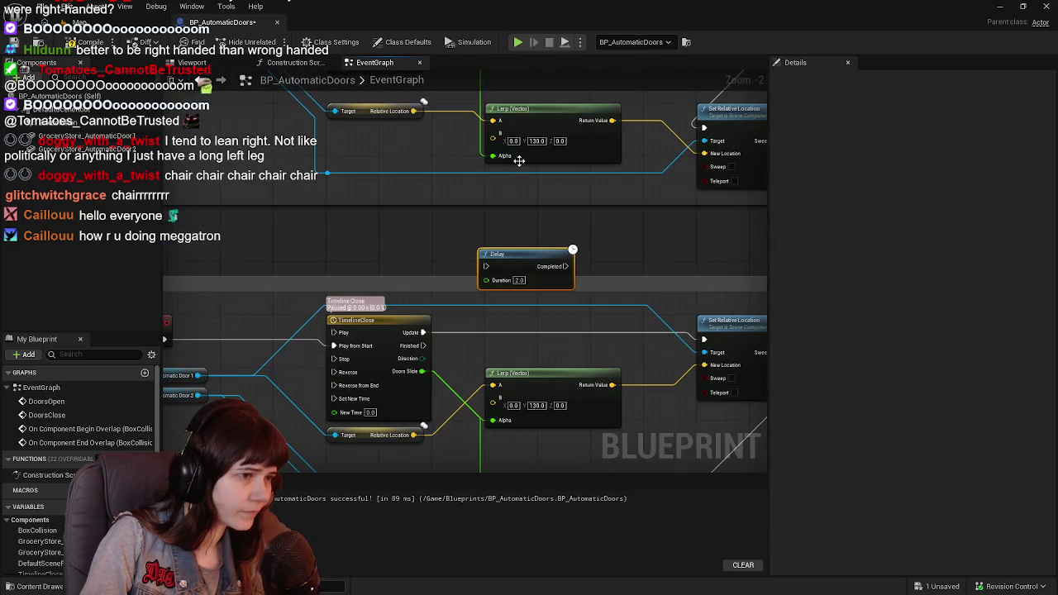
left_click_drag(513, 253, 519, 229)
left_click_drag(545, 372, 515, 166)
mouse_move(418, 367)
left_mouse_down()
mouse_move(494, 274)
mouse_move(490, 263)
left_mouse_up()
key("ctrl+s")
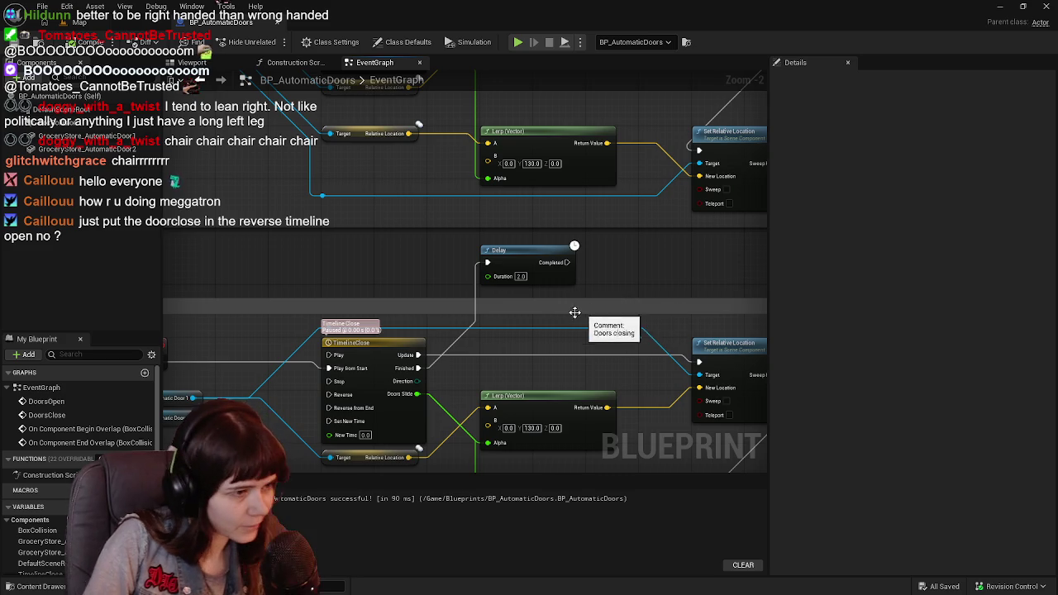
Confirm the Lerp B Y value of 130, save, and start playing the level
scroll(586, 309, "down", 1)
mouse_move(586, 309)
left_mouse_down()
mouse_move(562, 332)
mouse_move(496, 217)
left_mouse_up()
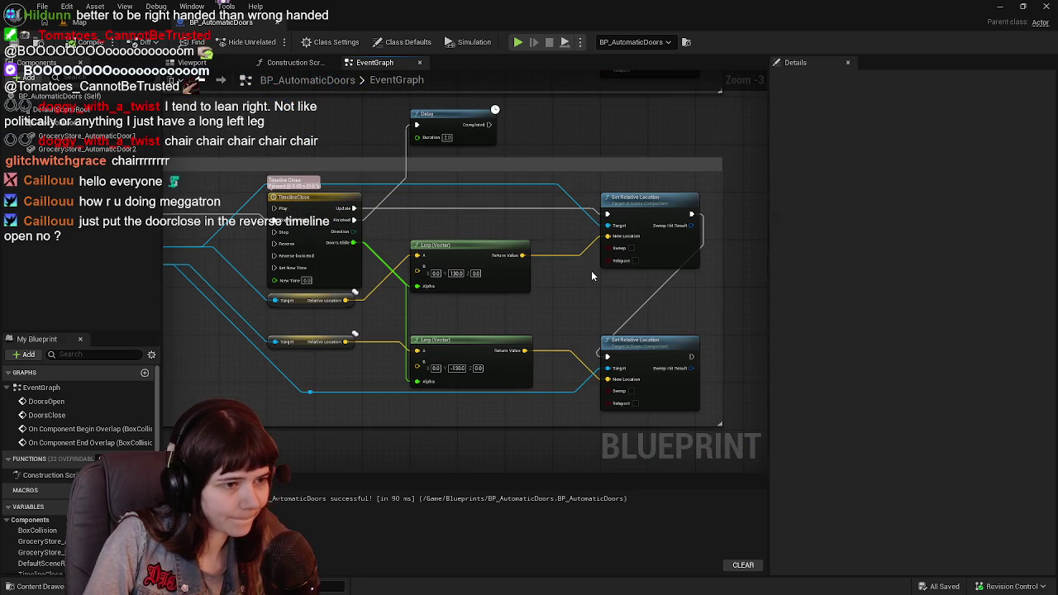
scroll(521, 328, "up", 1)
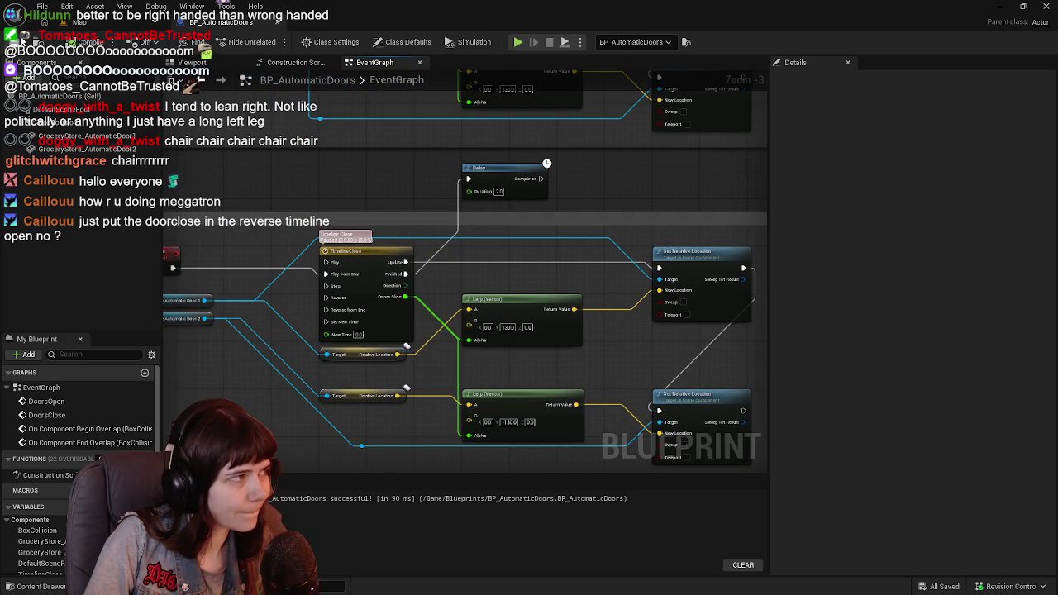
key("ctrl+s")
key("Return")
mouse_move(514, 230)
left_mouse_down()
mouse_move(504, 418)
mouse_move(499, 238)
left_mouse_up()
scroll(496, 329, "down", 1)
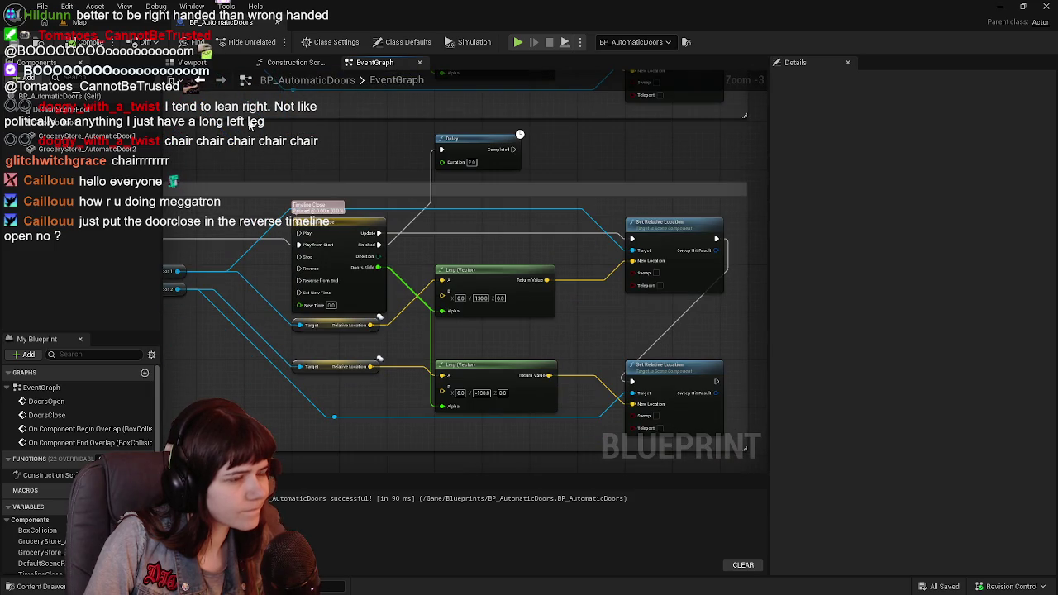
left_click(117, 29)
key("alt+p")
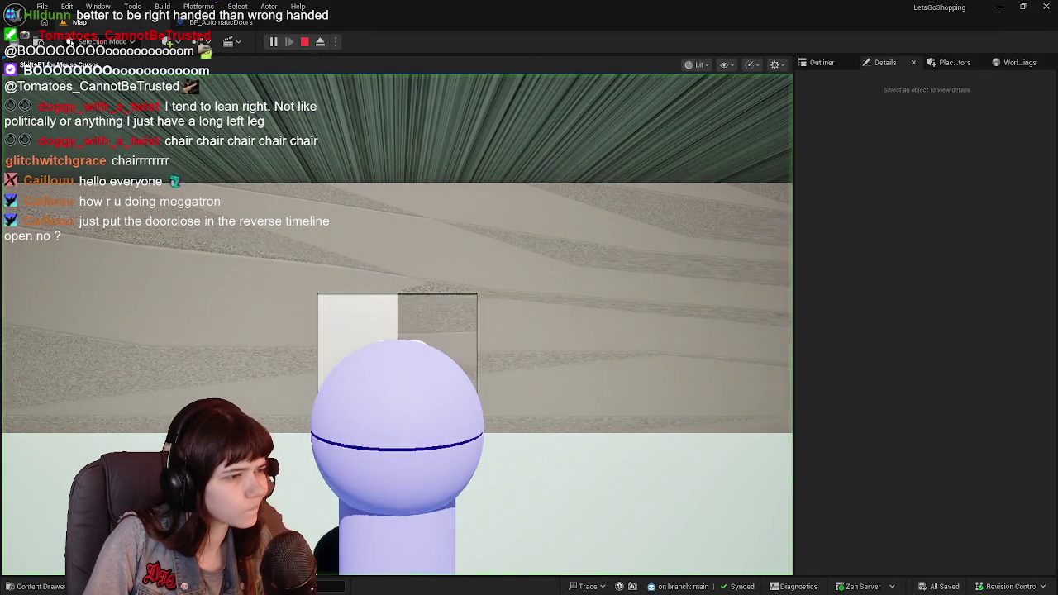
Walk the character to the doorway and back, then stop the play session
key("w")
key("s")
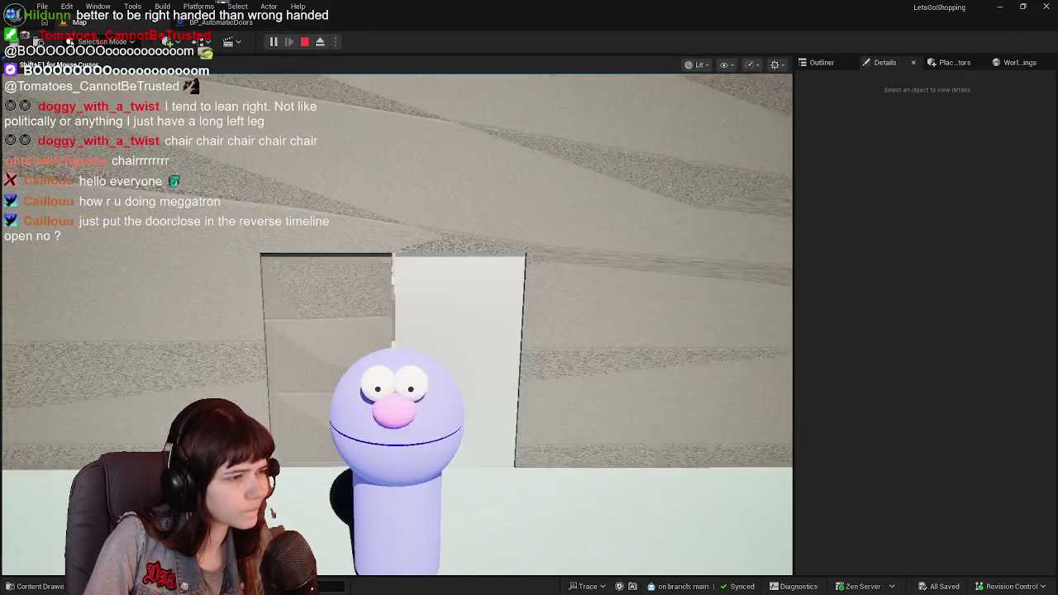
key("w")
key("w")
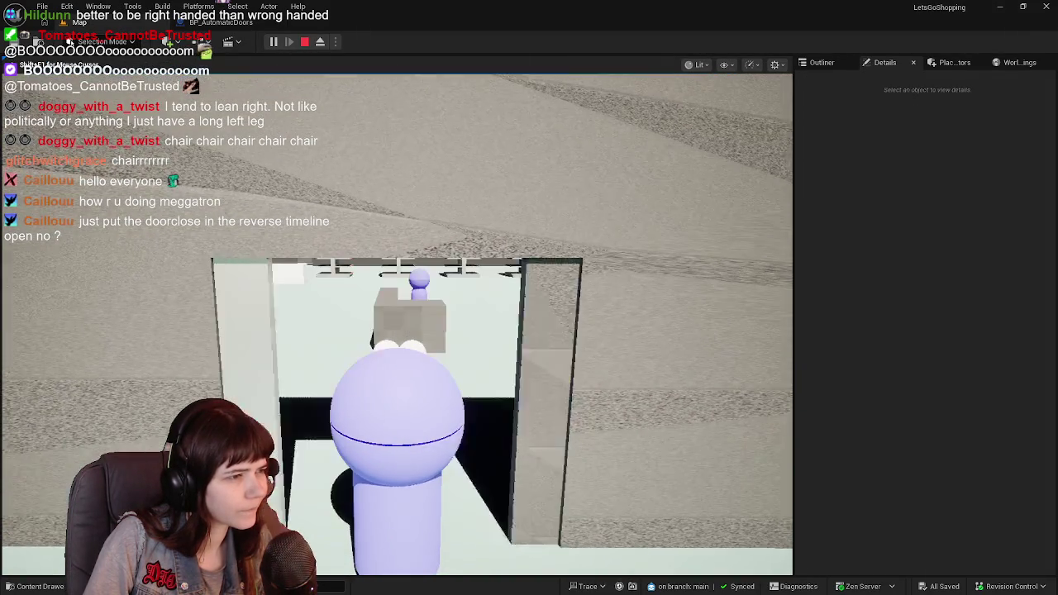
key("s")
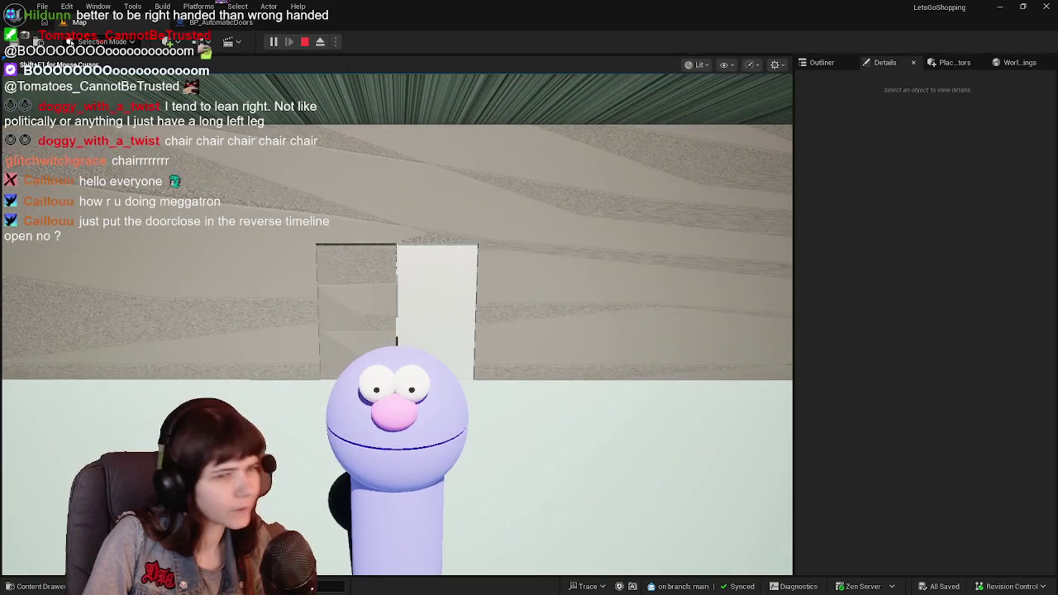
key("Escape")
Return to the BP_AutomaticDoors event graph centred on the TimelineClose chain and its Delay
left_click(458, 297)
left_click(216, 22)
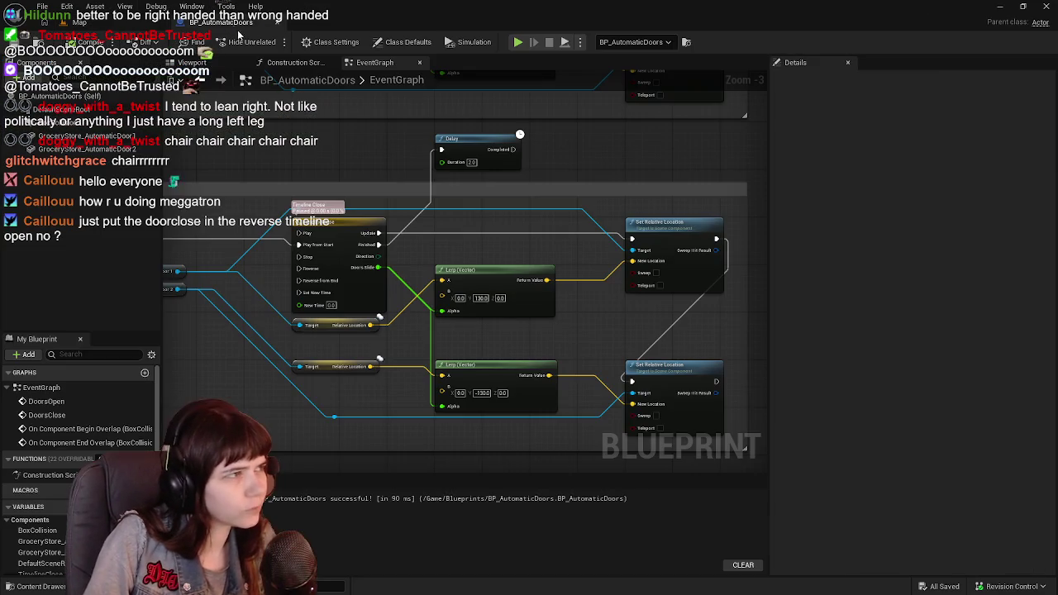
scroll(591, 330, "up", 2)
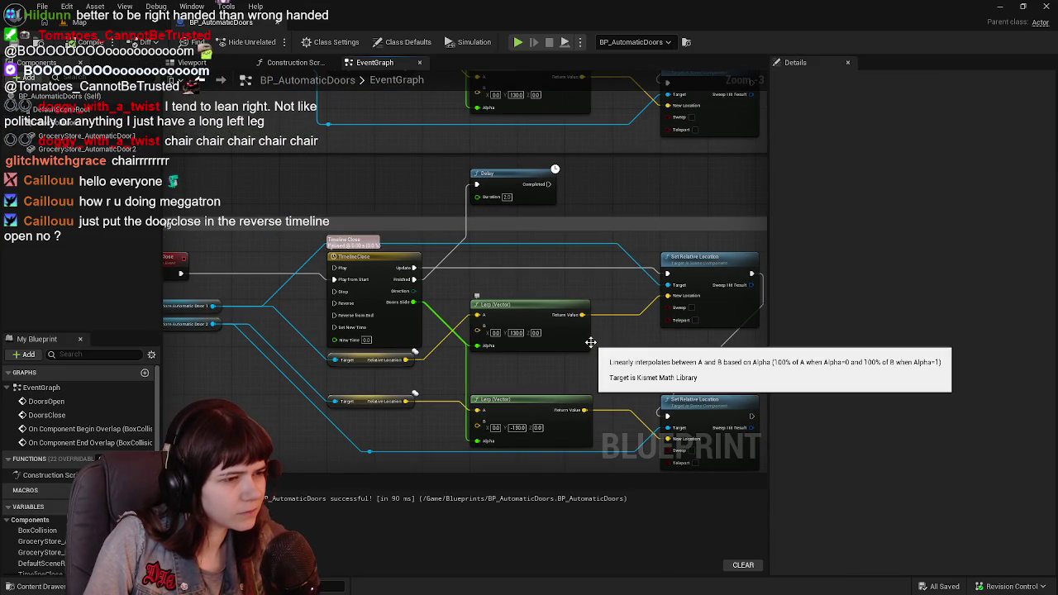
left_click(116, 25)
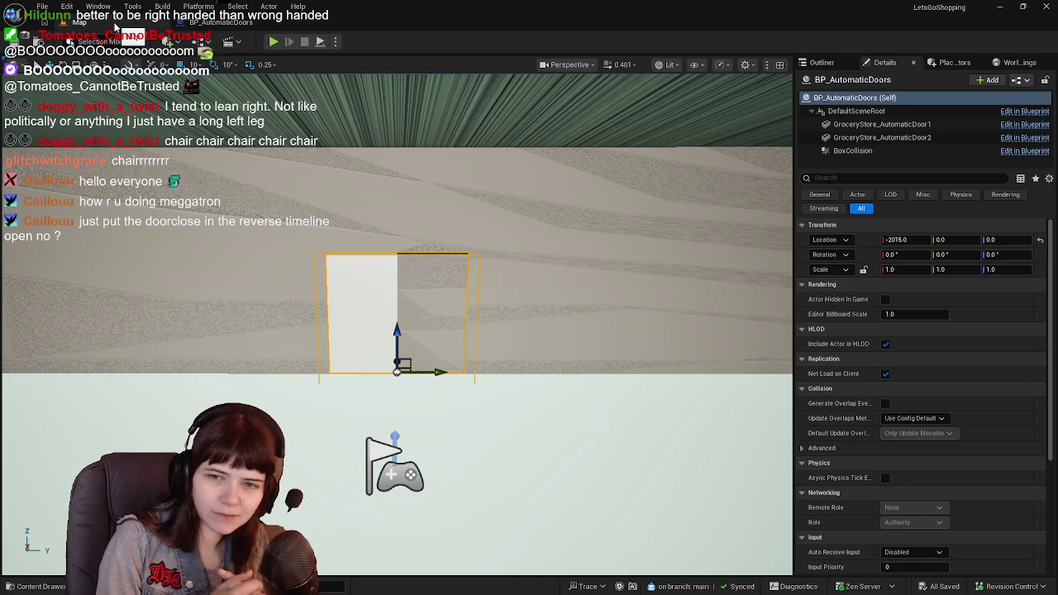
left_click(217, 22)
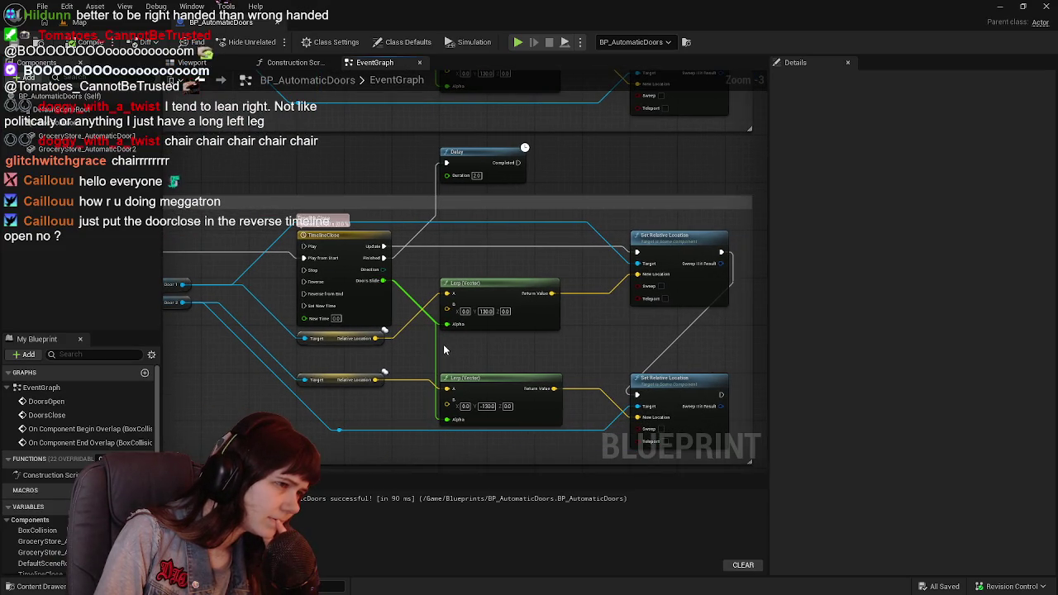
Wire the DoorsClose event into TimelineOpen's Reverse from End input
left_click_drag(531, 358, 406, 332)
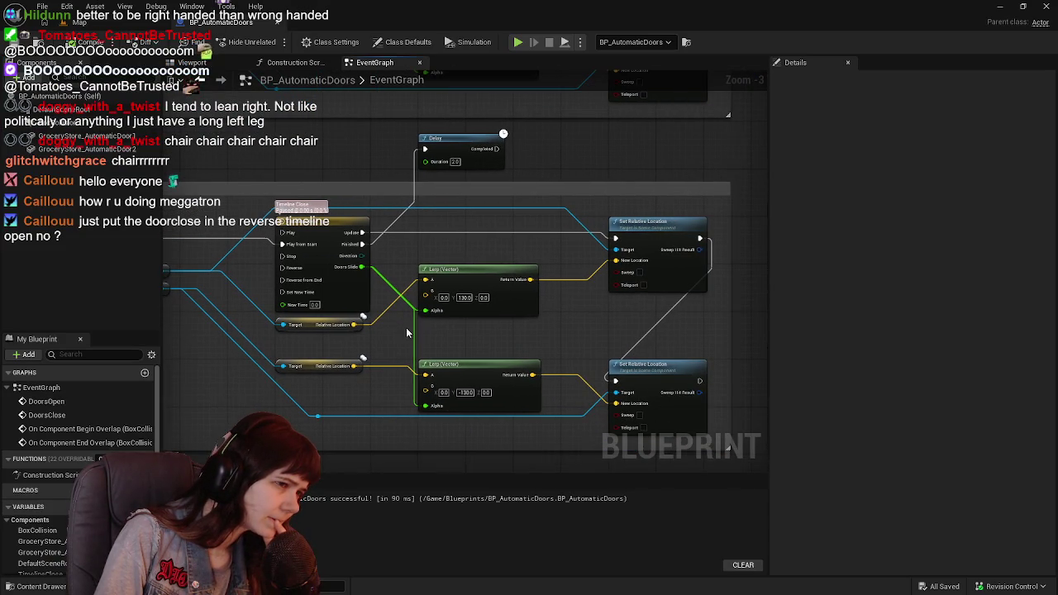
left_click_drag(437, 230, 526, 286)
left_click_drag(616, 304, 471, 265)
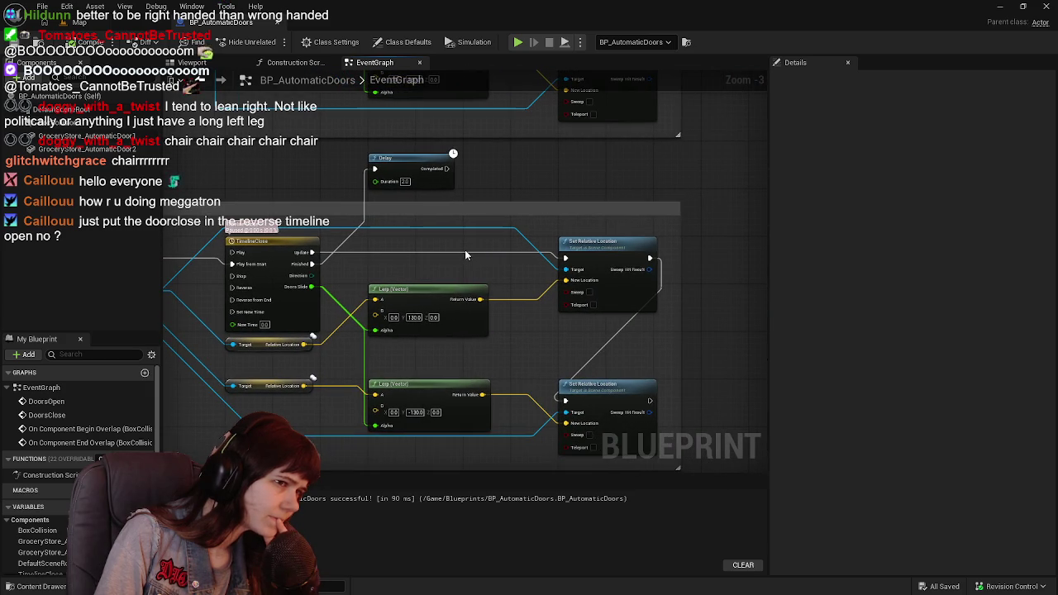
left_click_drag(392, 270, 449, 246)
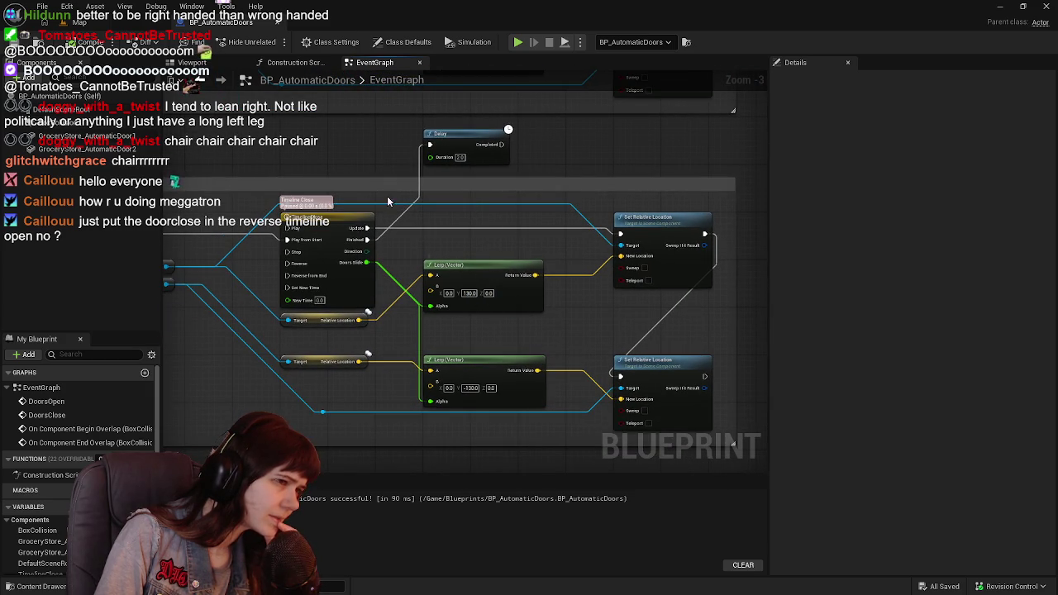
left_click_drag(387, 201, 543, 380)
scroll(370, 294, "down", 1)
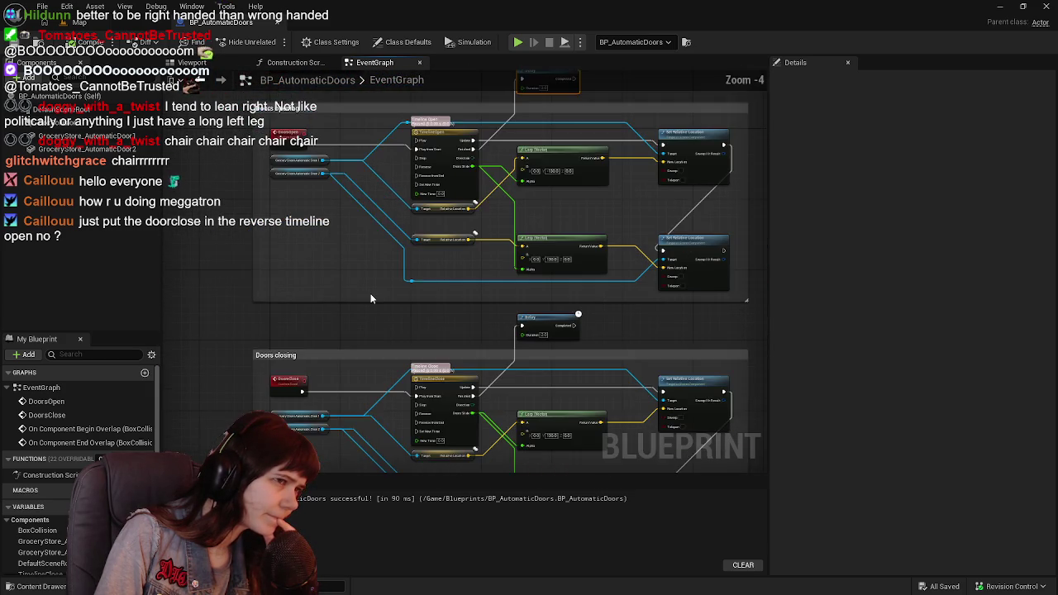
scroll(360, 307, "up", 1)
left_click_drag(357, 300, 363, 294)
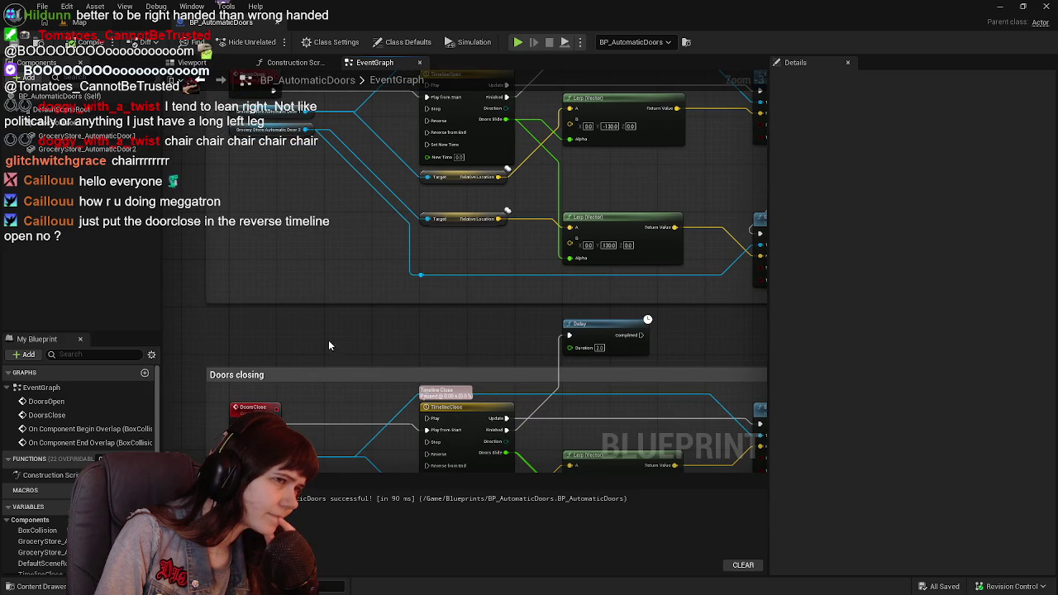
mouse_move(277, 407)
left_mouse_down()
mouse_move(354, 330)
mouse_move(426, 133)
left_mouse_up()
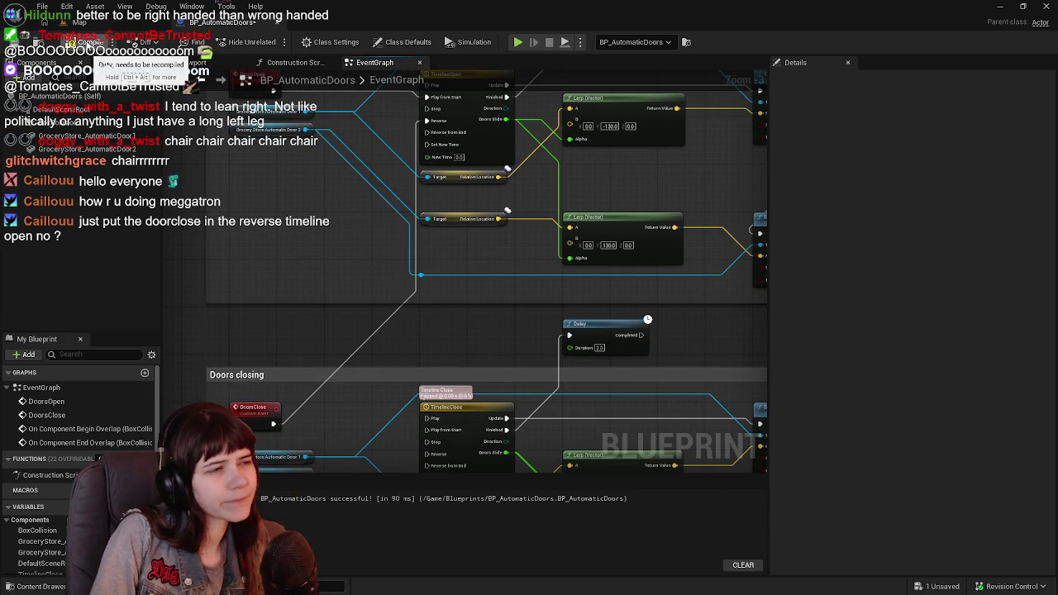
Look over the TimelineOpen section, then start a play test of the level
scroll(423, 151, "up", 2)
scroll(424, 244, "down", 2)
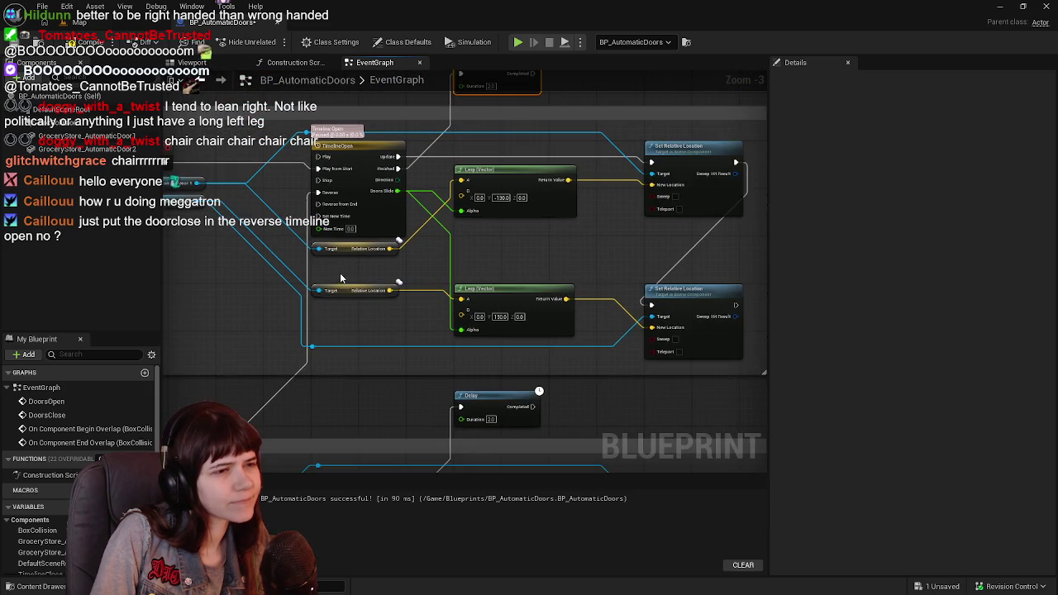
left_click_drag(386, 277, 450, 304)
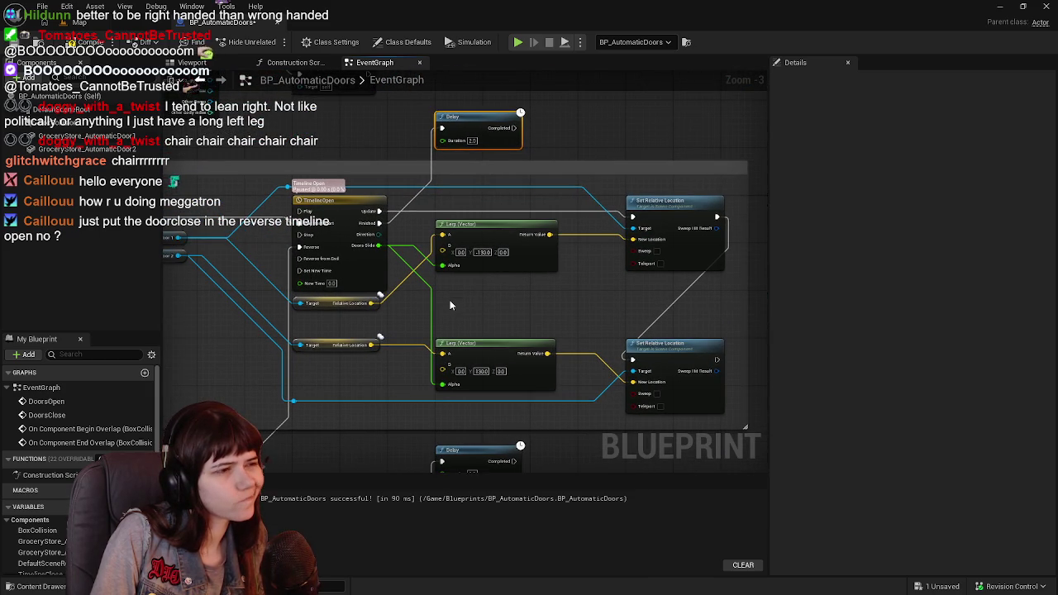
left_click_drag(547, 319, 511, 317)
left_click_drag(356, 230, 381, 237)
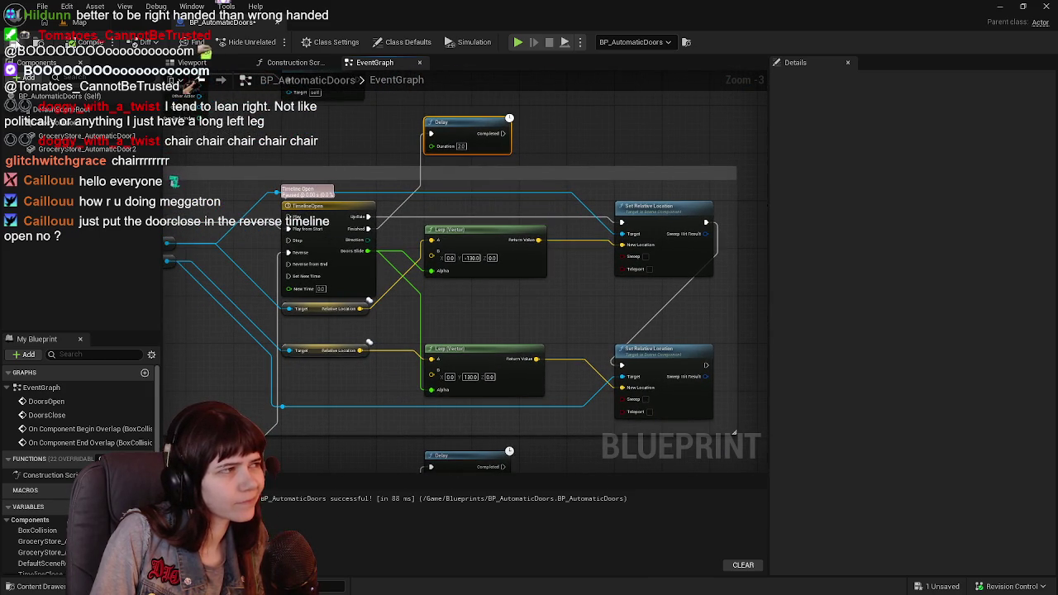
left_click(105, 23)
left_click(273, 42)
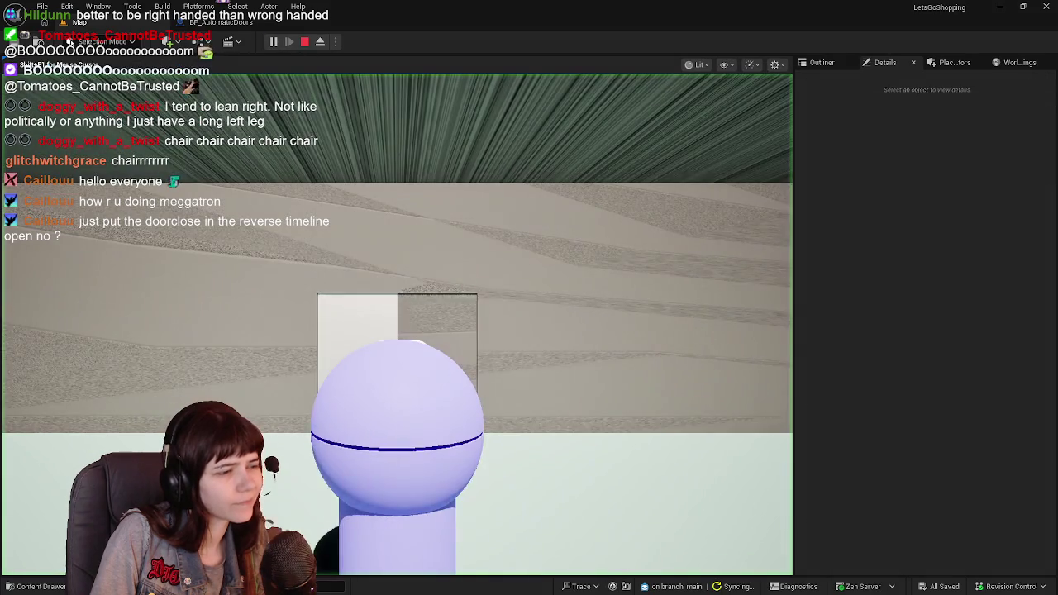
Walk the character away from and toward the doorway, then stop the play test
key("s")
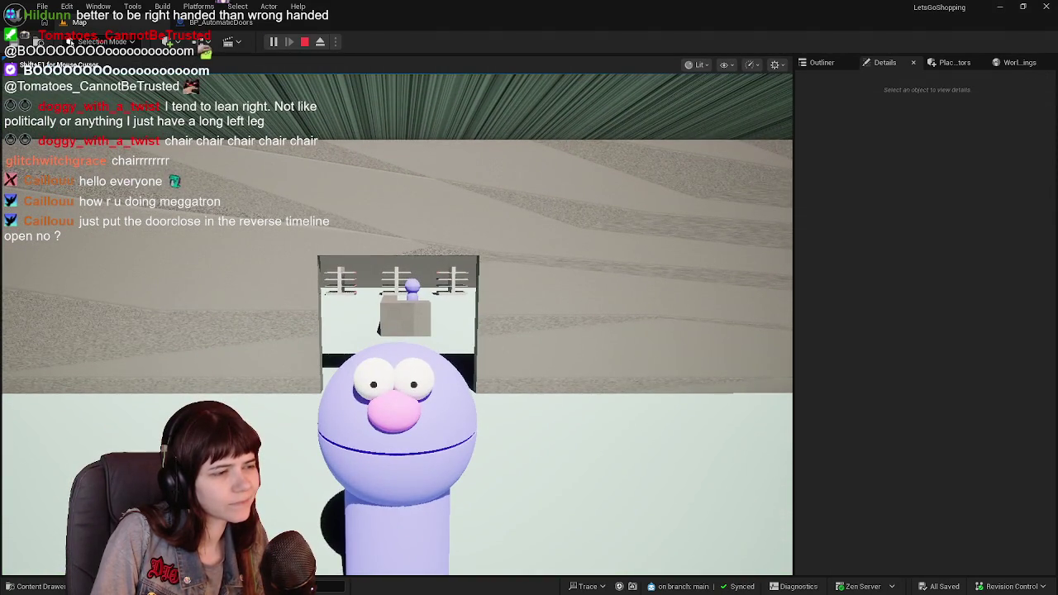
key("w")
key("Escape")
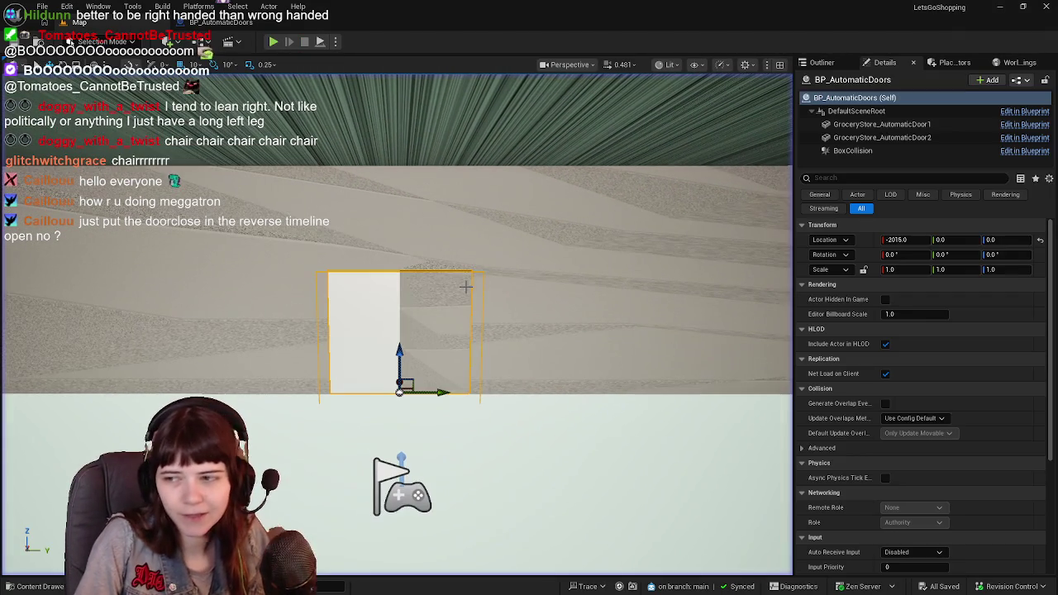
Pan the Blueprint graph to TimelineClose and open its curve editor
left_click(253, 27)
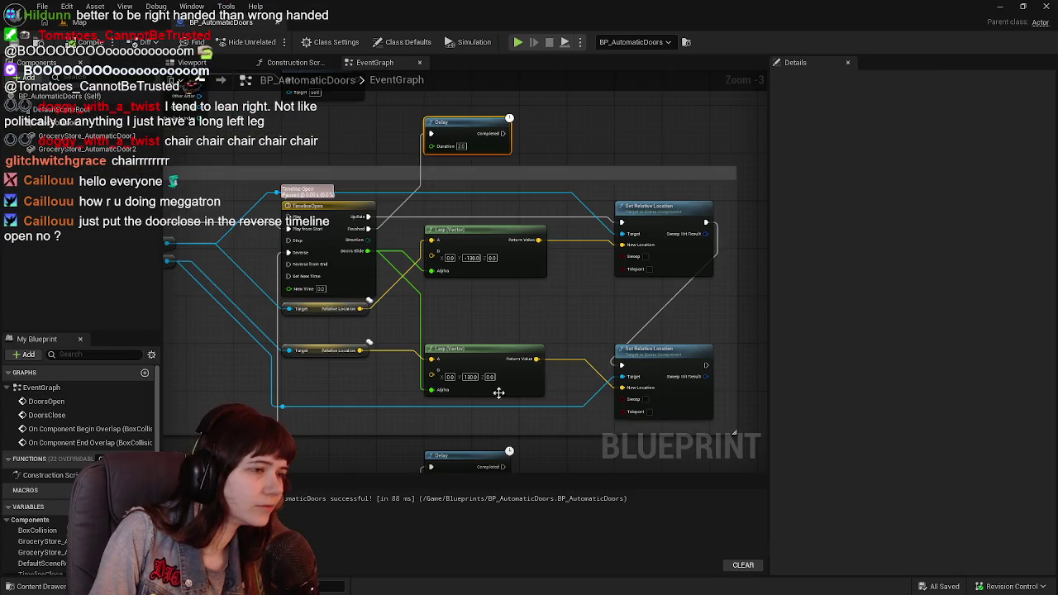
mouse_move(320, 277)
left_mouse_down()
mouse_move(397, 322)
mouse_move(440, 169)
mouse_move(470, 265)
mouse_move(421, 142)
mouse_move(423, 114)
left_mouse_up()
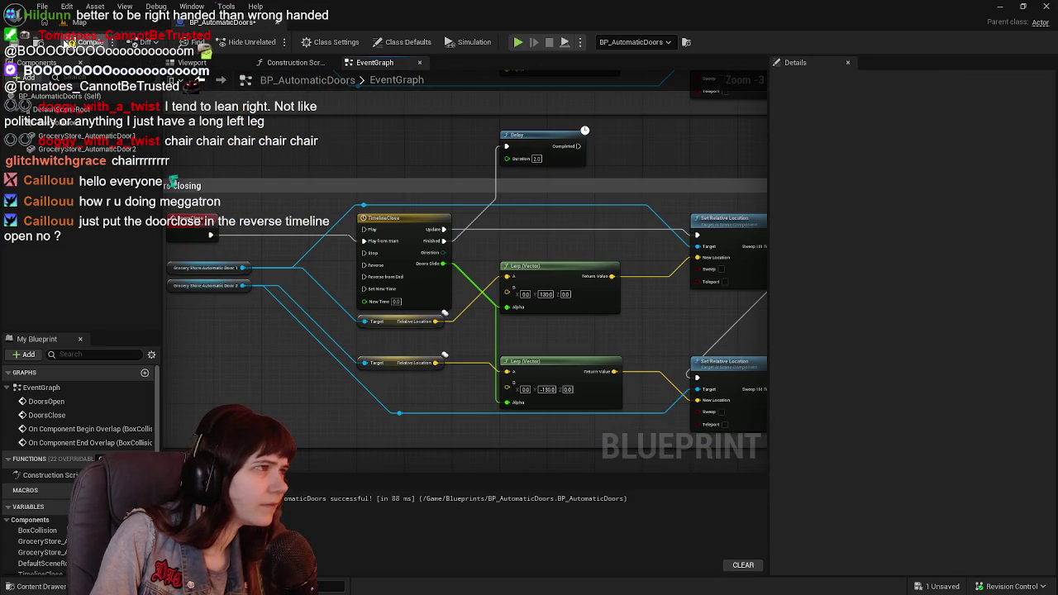
left_click_drag(408, 204, 425, 247)
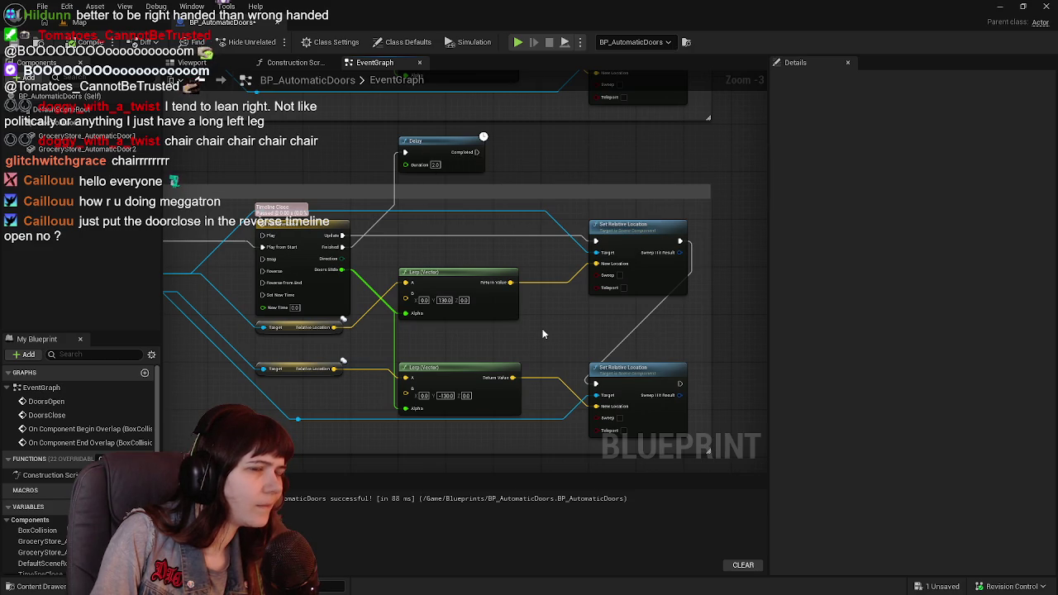
left_click_drag(524, 328, 653, 307)
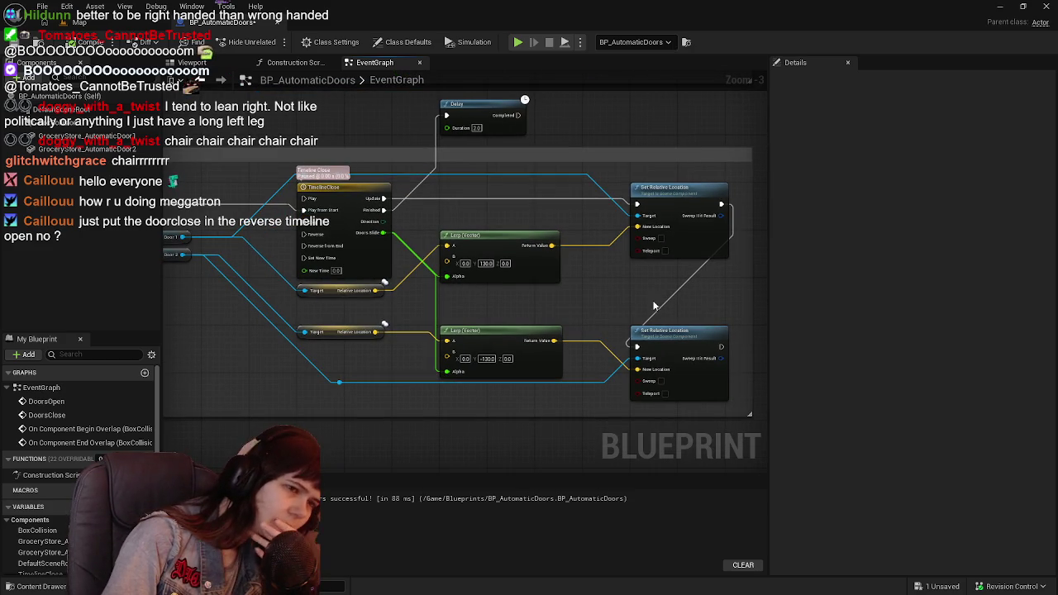
left_click_drag(497, 324, 469, 326)
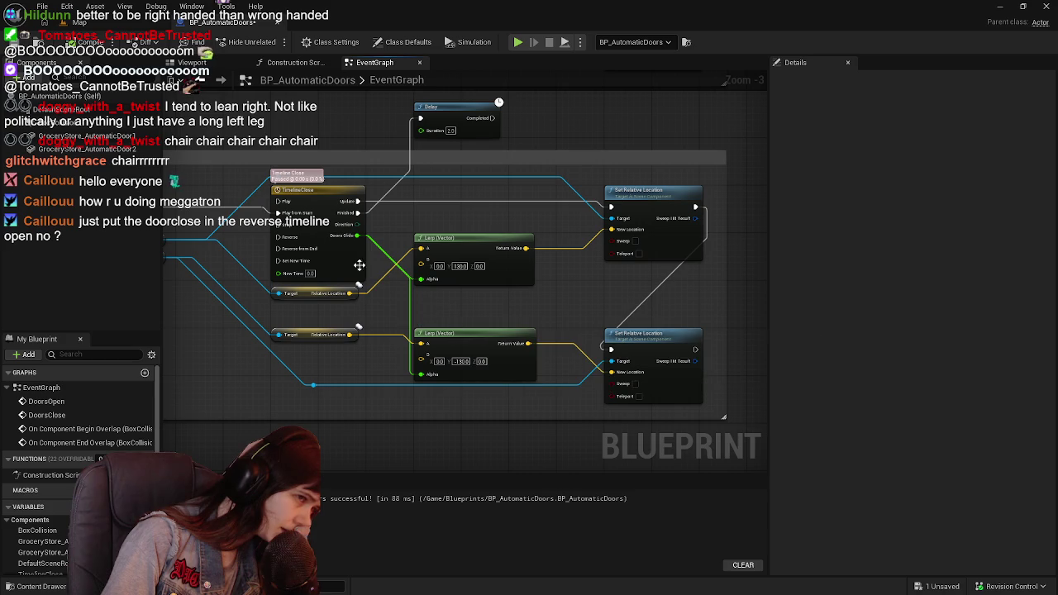
double_click(334, 268)
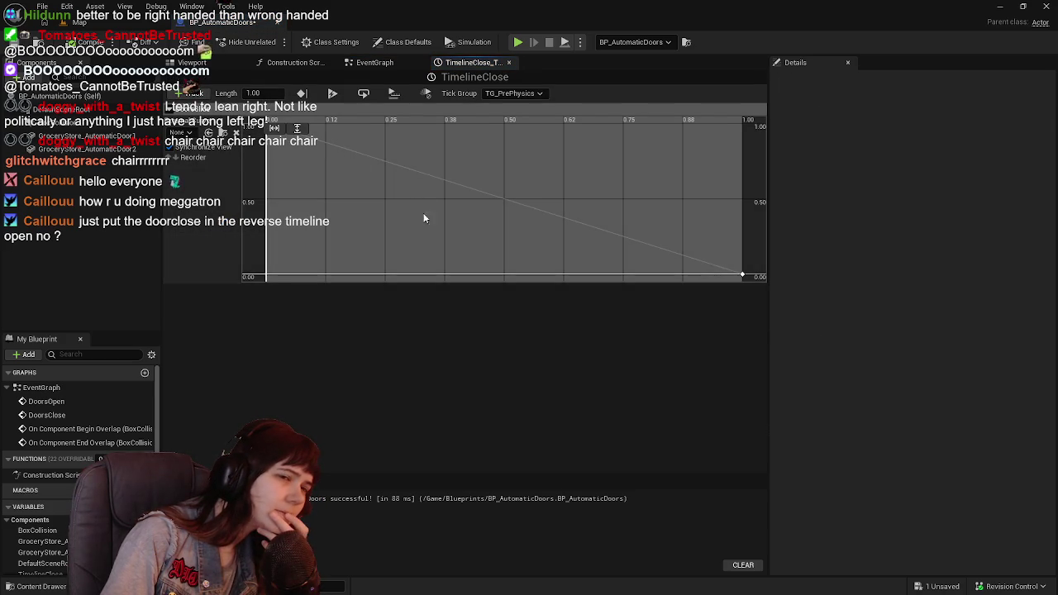
Extend TimelineClose to 2.00 and shift its final key from 1.0 to 2.0
left_click_drag(429, 242, 423, 214)
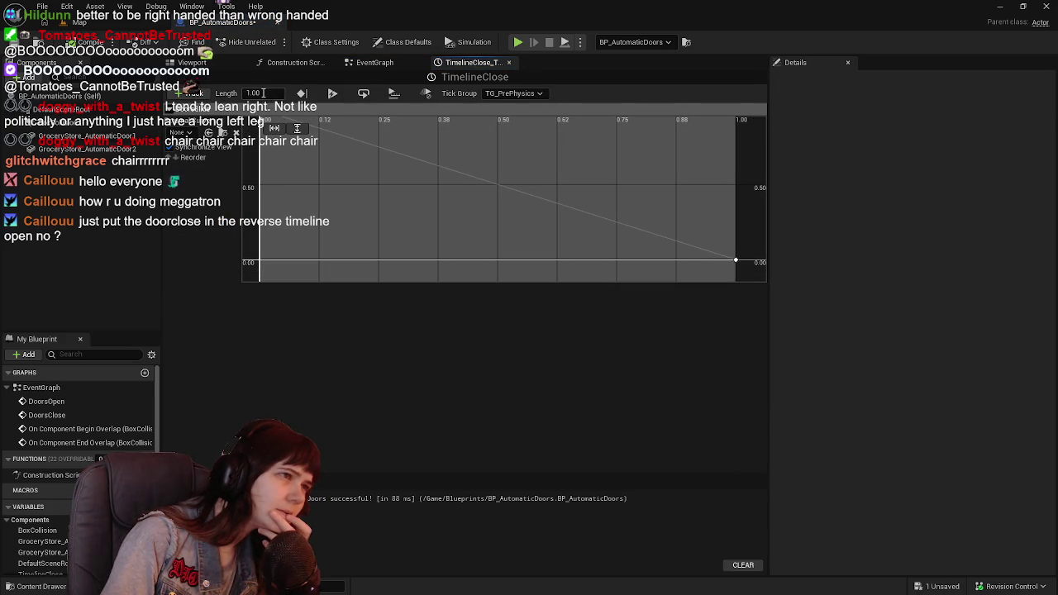
type("2")
key("Return")
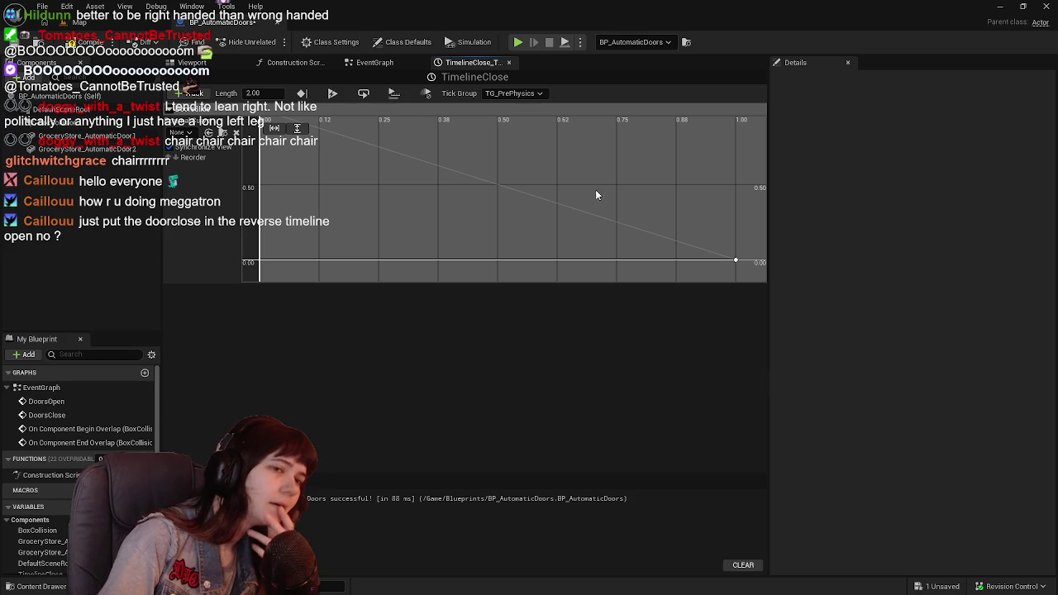
left_click(736, 262)
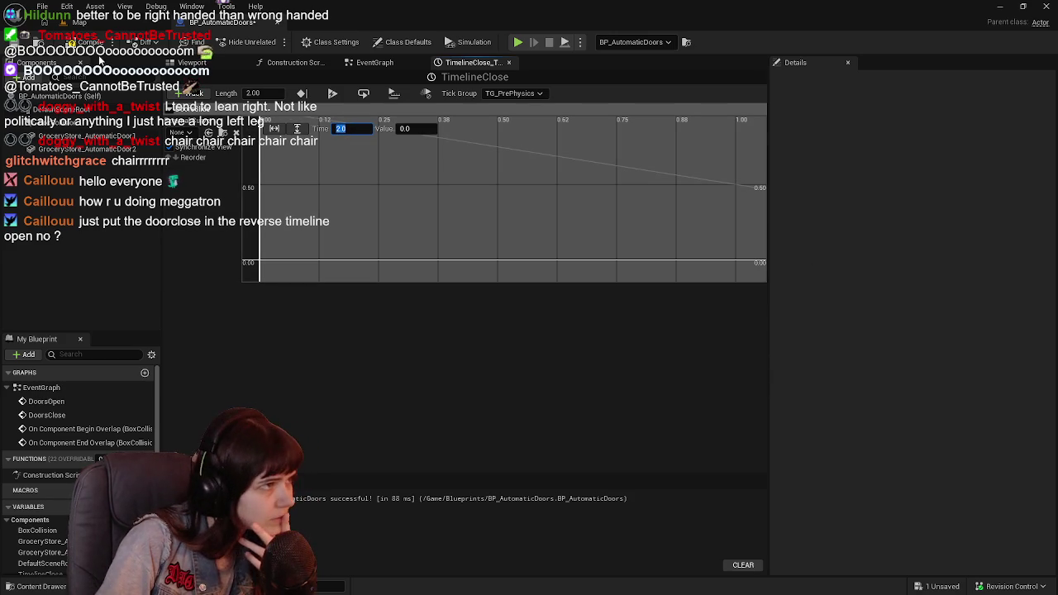
key("Return")
left_click(120, 28)
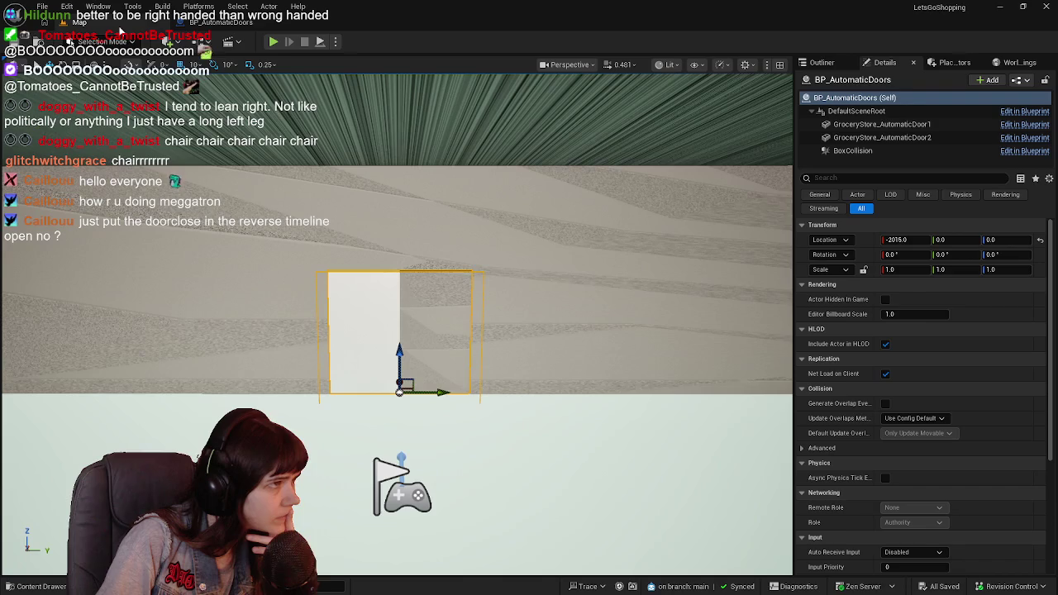
Play the level, walk to the door and back several times, then stop and return to the Blueprint
left_click(274, 42)
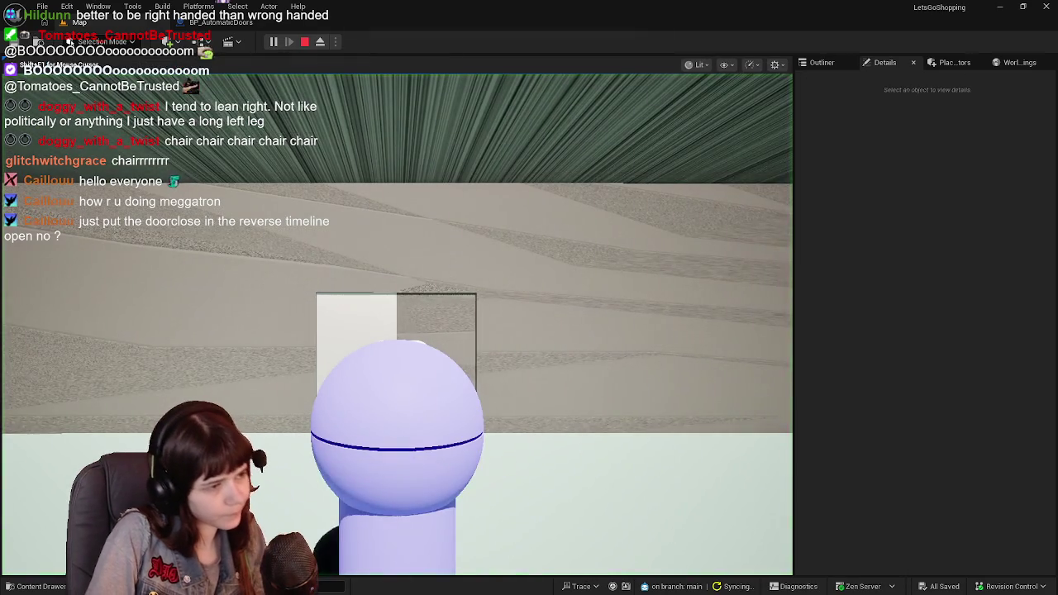
key("w")
key("s")
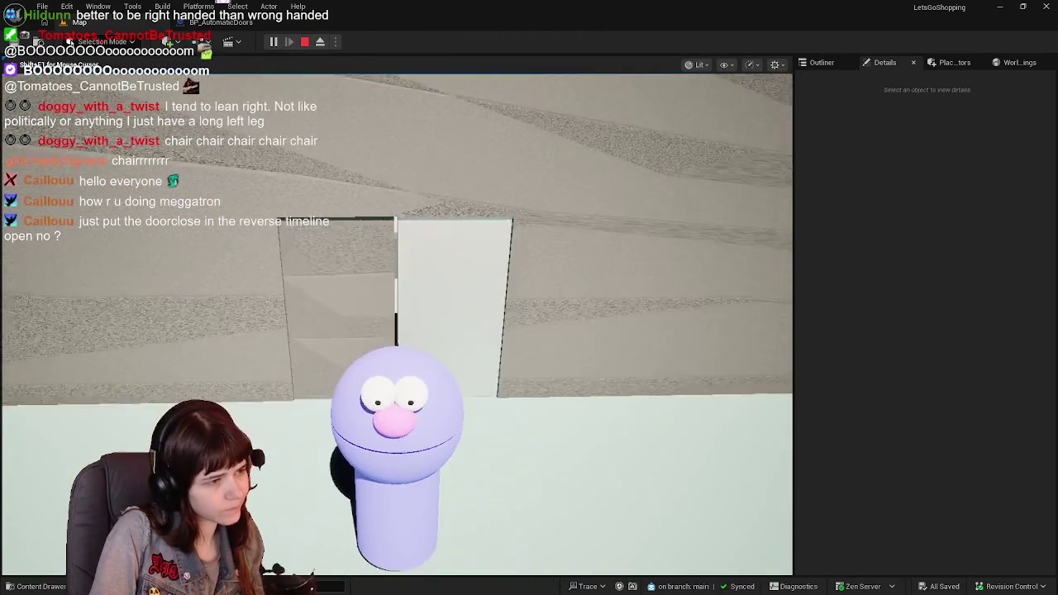
key("w")
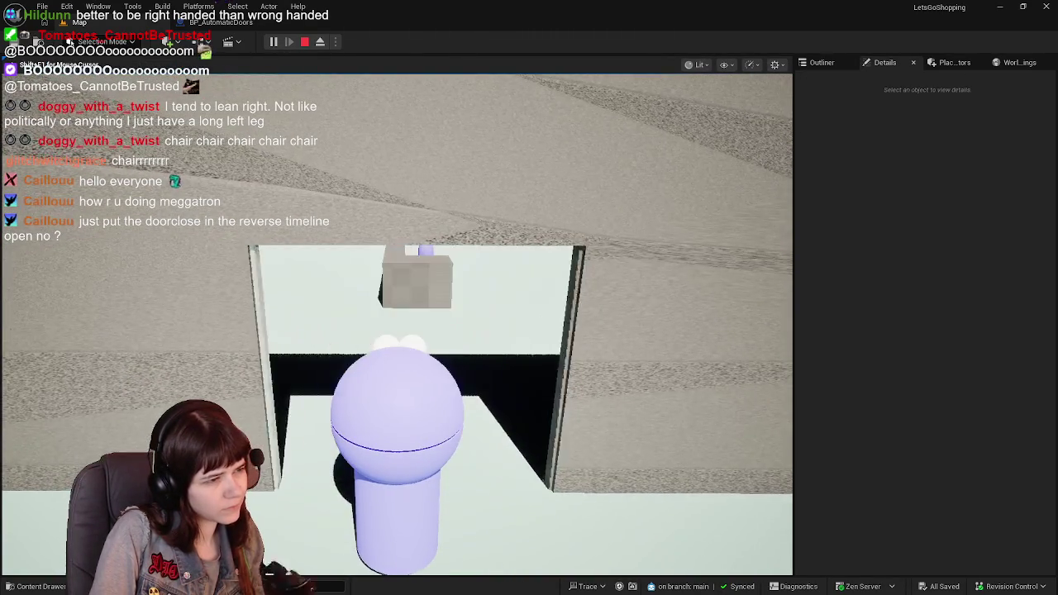
key("s")
key("w")
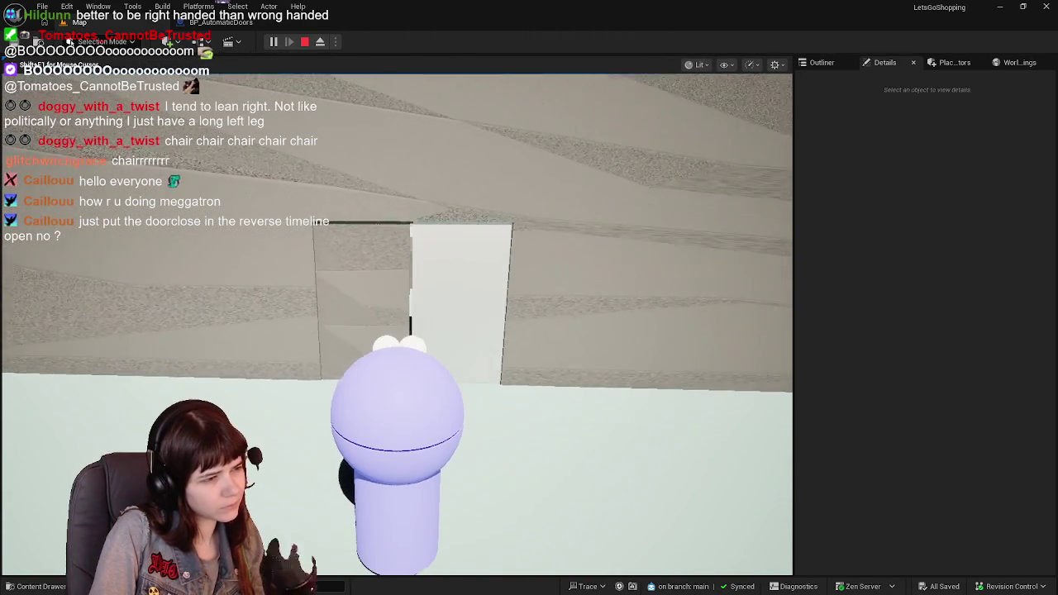
key("w")
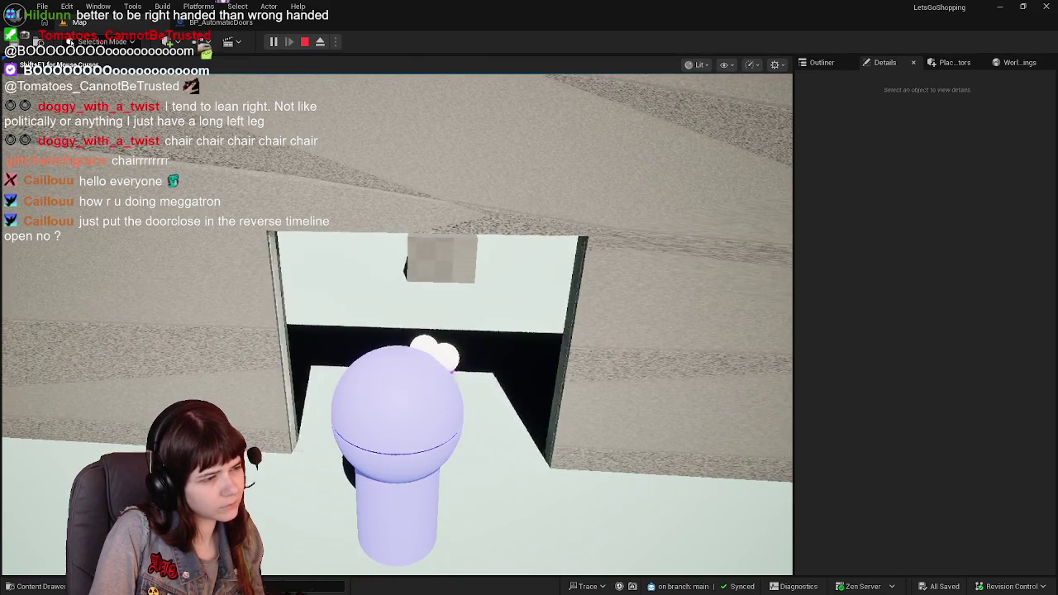
key("s")
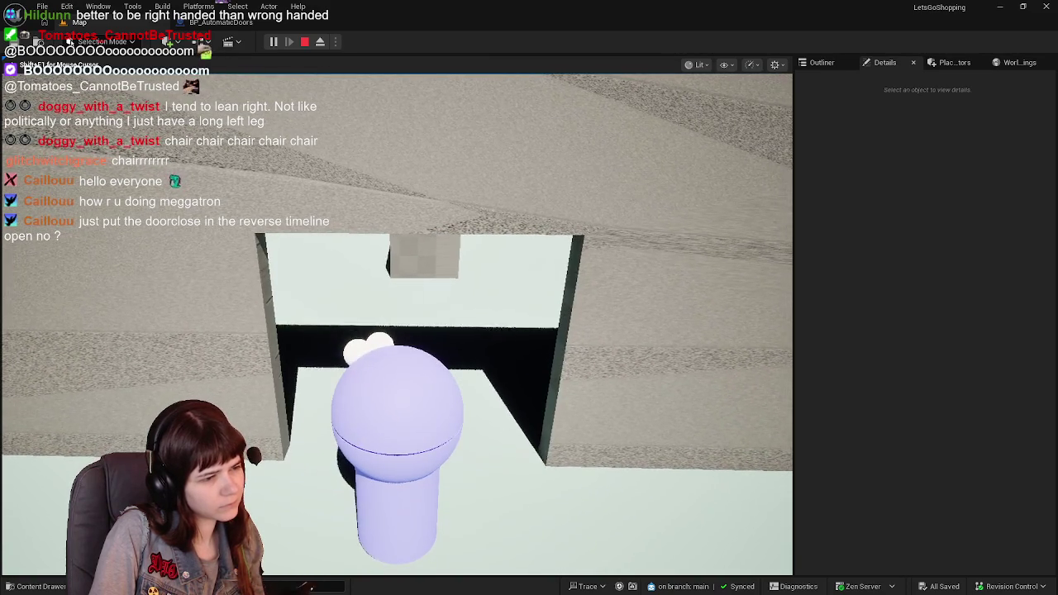
key("w")
key("w")
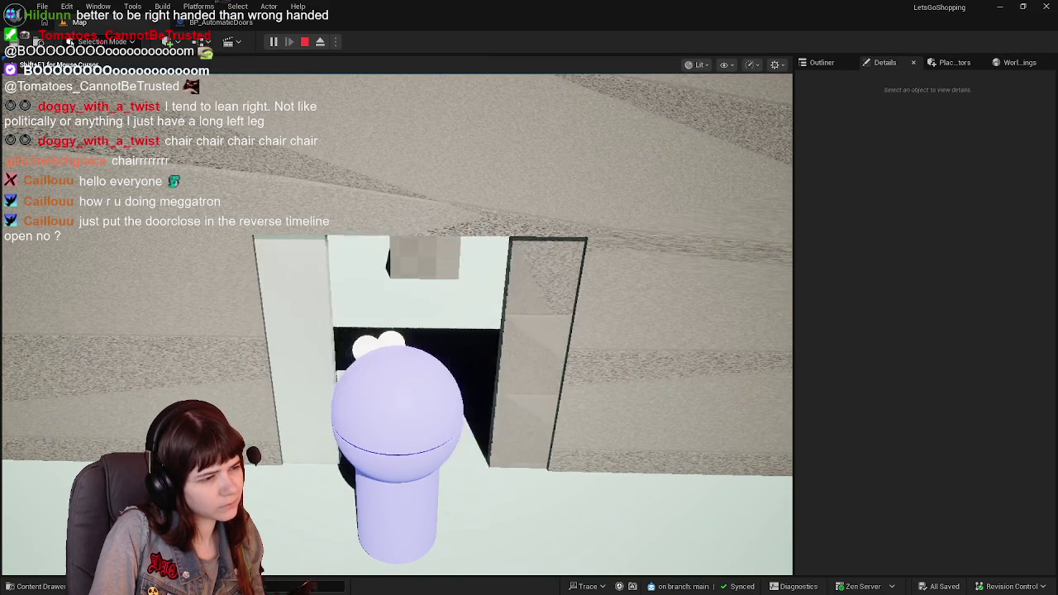
key("Escape")
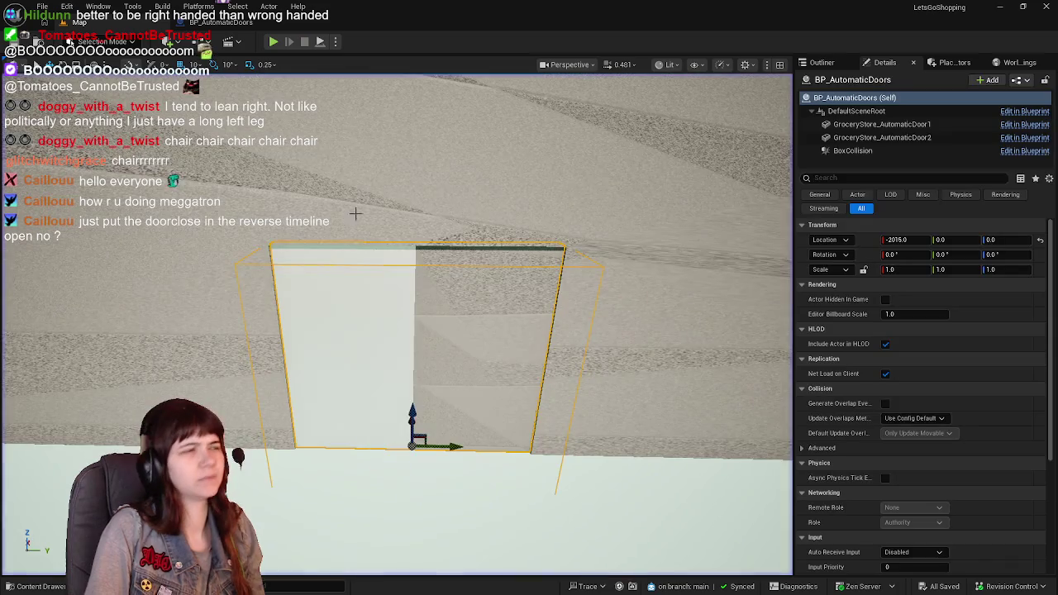
key("alt+Tab")
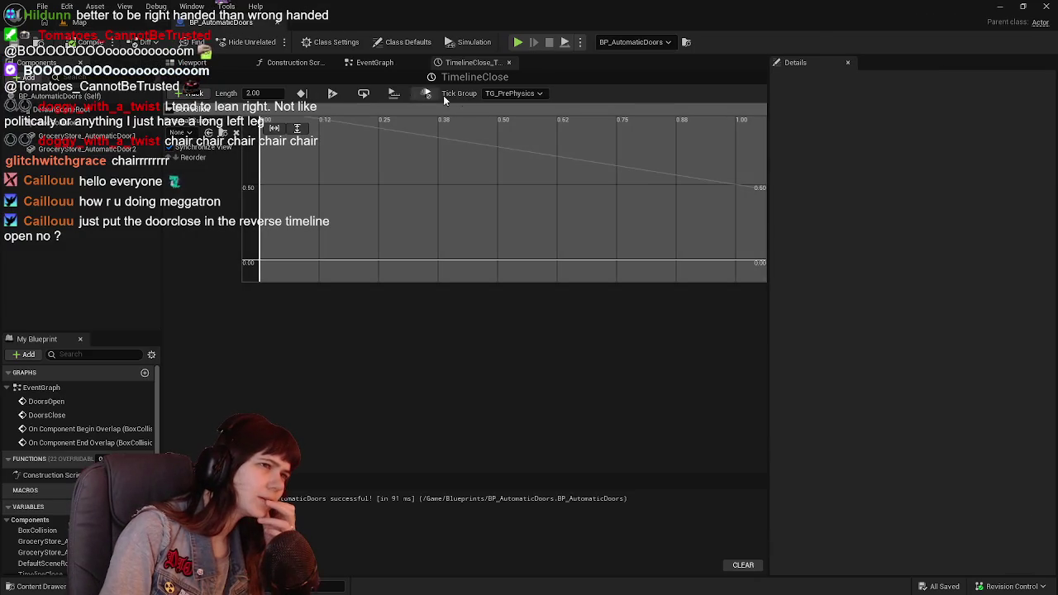
Set TimelineClose length to 1.00, move its end key from 2.0 to 1.0, save, and fit the curve view
left_click(258, 92)
type("1")
key("Return")
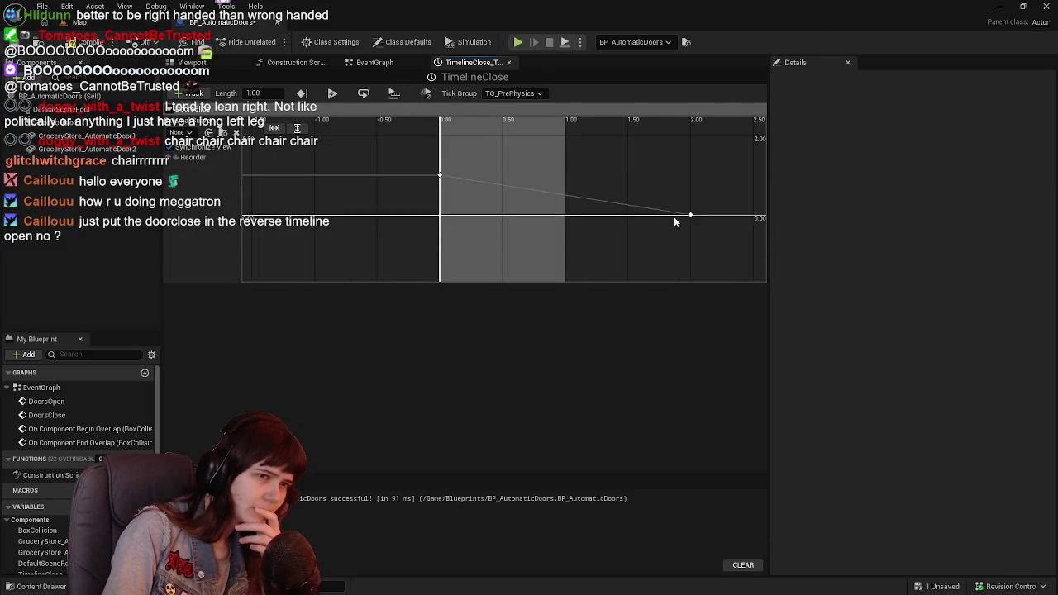
left_click(691, 216)
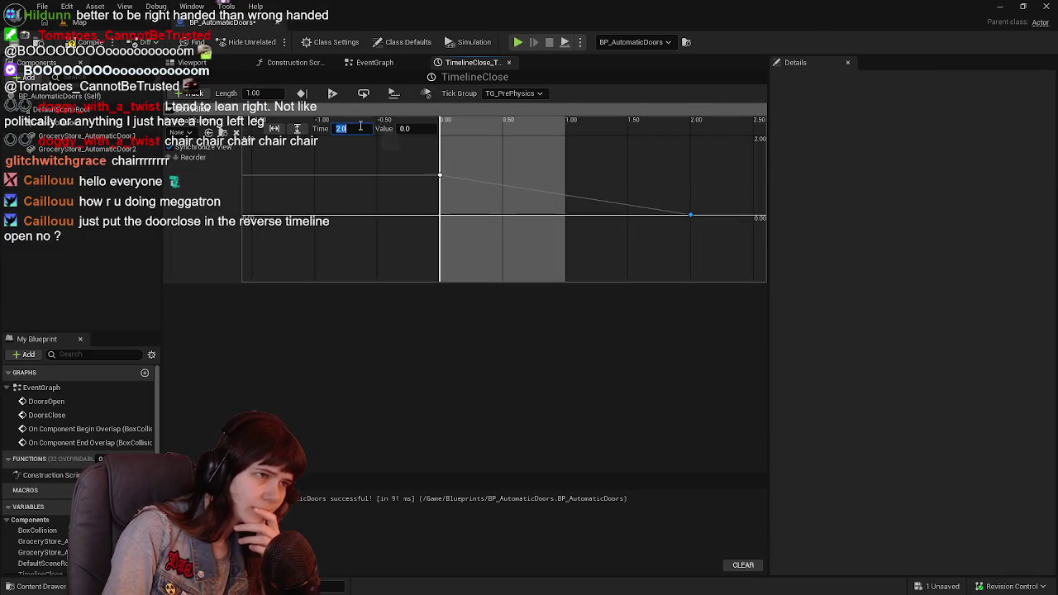
key("Return")
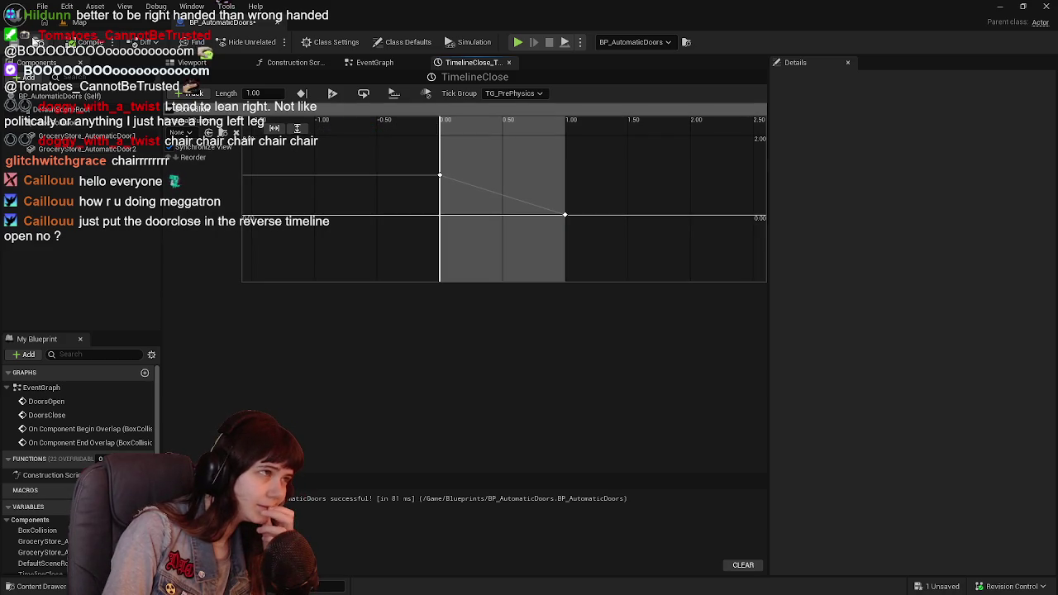
key("ctrl+s")
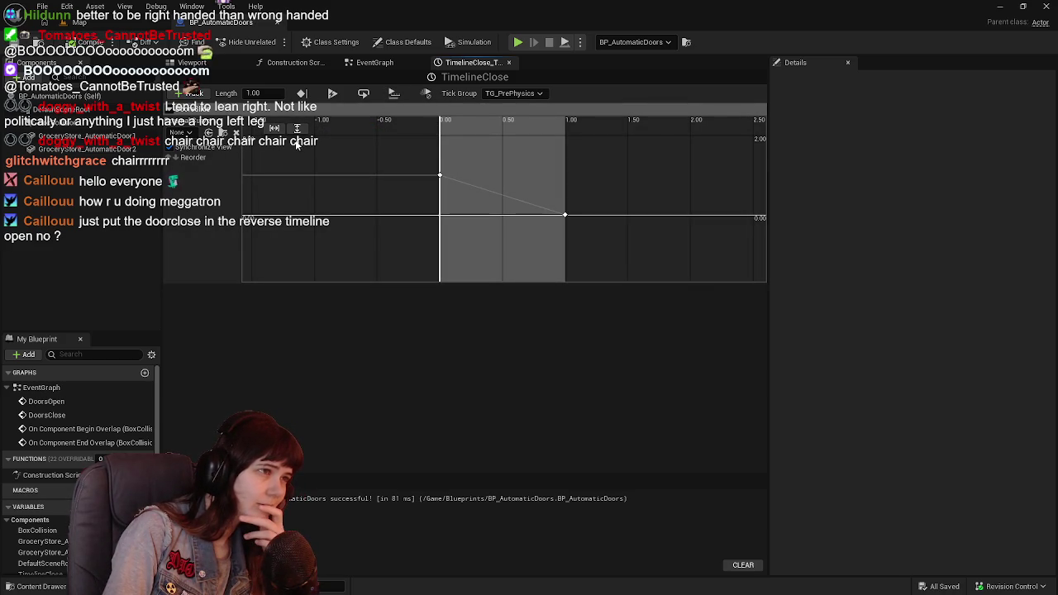
left_click(394, 94)
left_click(425, 94)
left_click(401, 65)
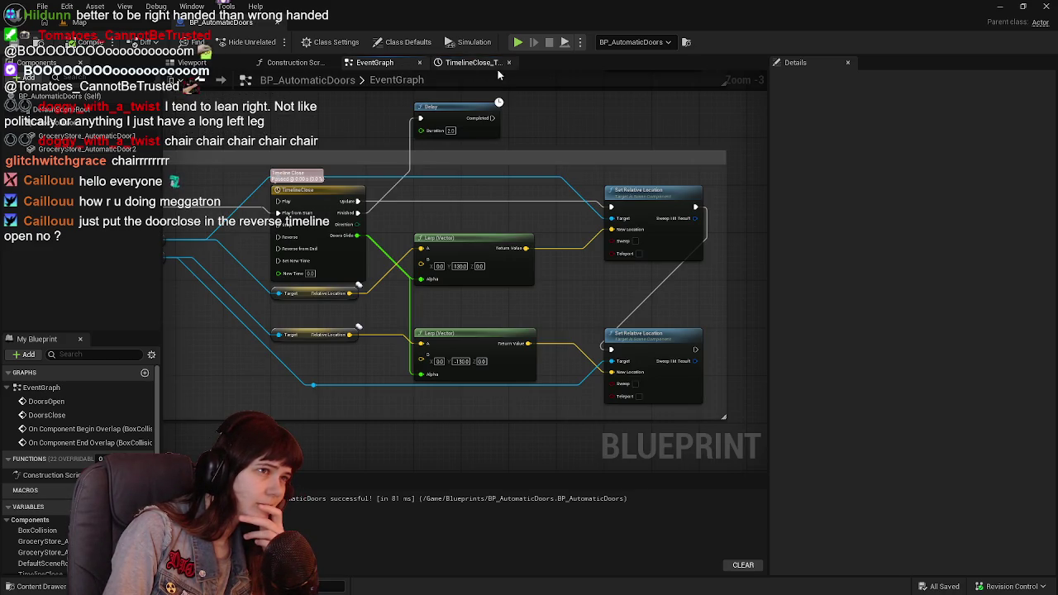
Inspect the Relative Location getter and compare GroceryStore_AutomaticDoor1 and GroceryStore_AutomaticDoor2 transforms in Details
scroll(349, 334, "up", 1)
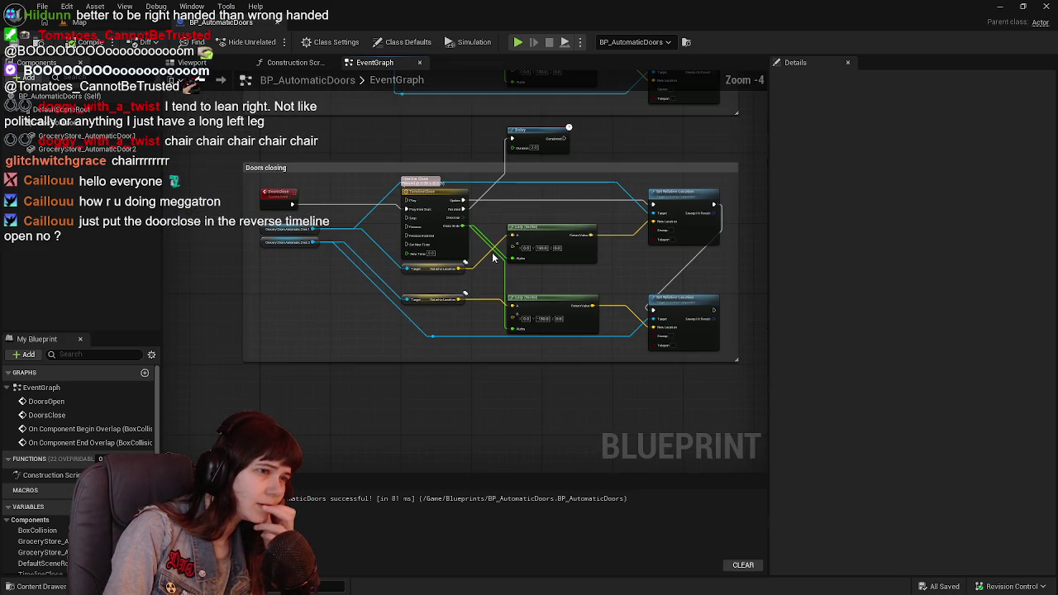
left_click(361, 322)
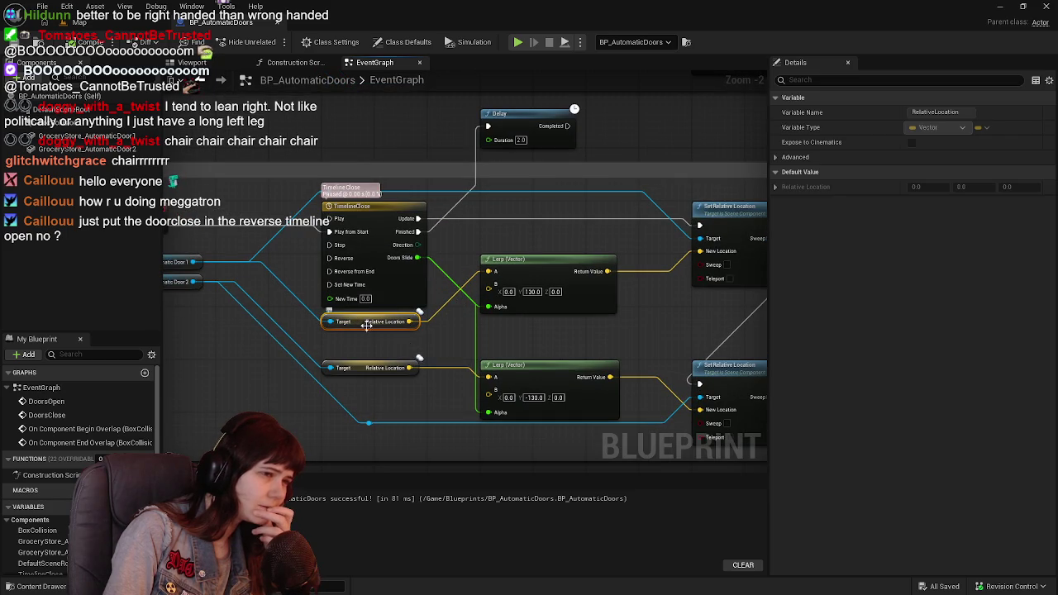
left_click_drag(463, 344, 418, 336)
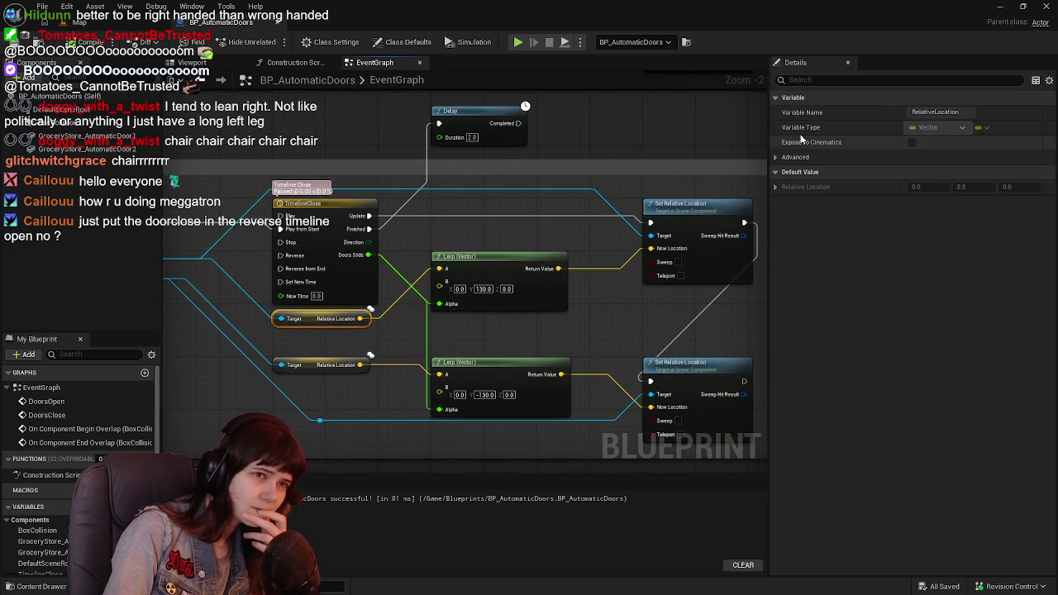
left_click(86, 136)
left_click(87, 148)
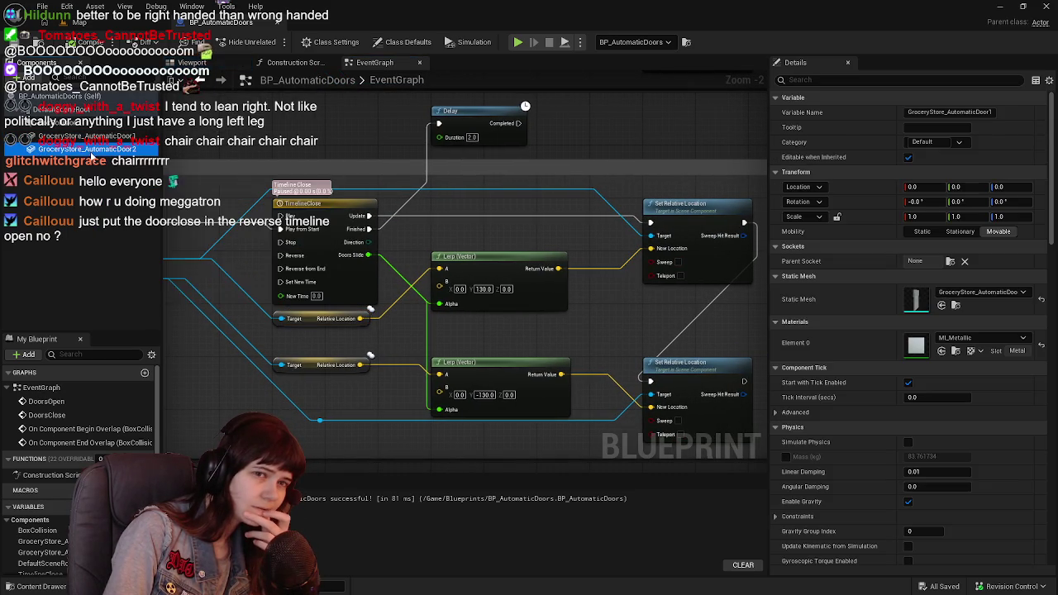
left_click(108, 136)
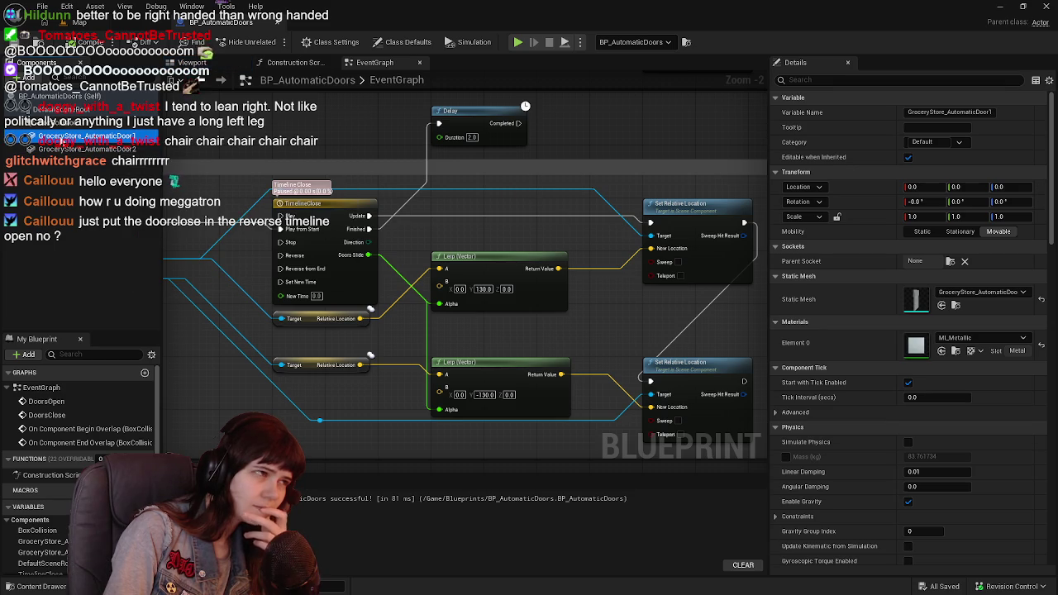
left_click(83, 149)
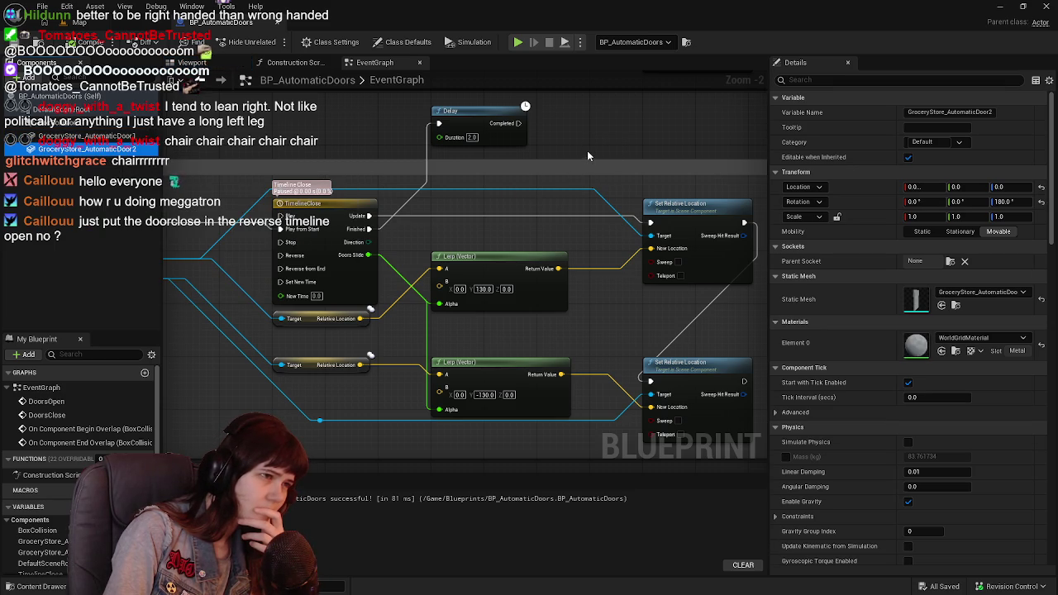
left_click(110, 28)
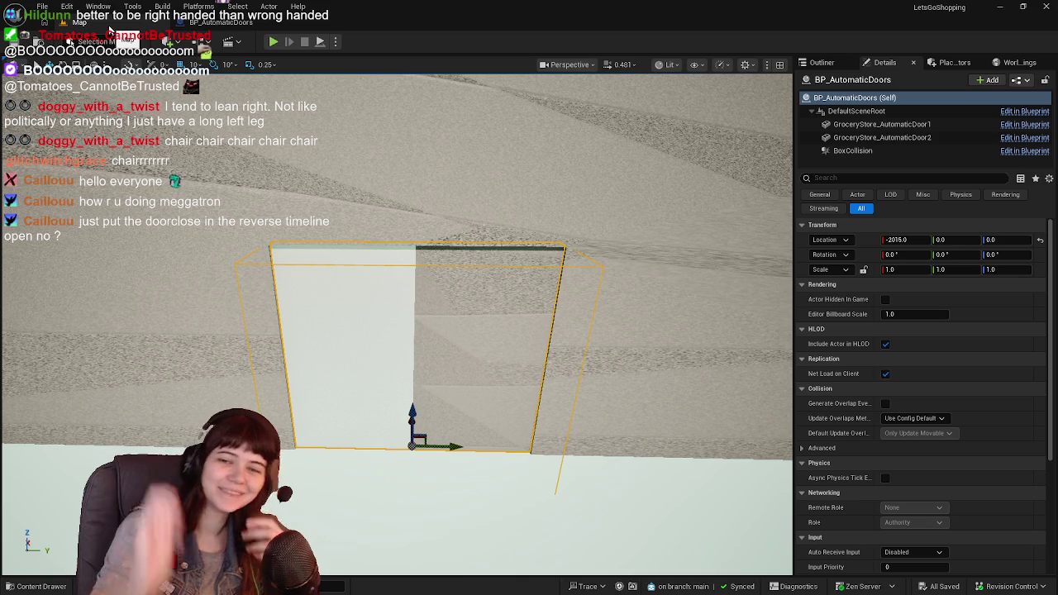
Wire both Relative Location getters into the closing Lerp (Vector) A inputs
left_click(237, 24)
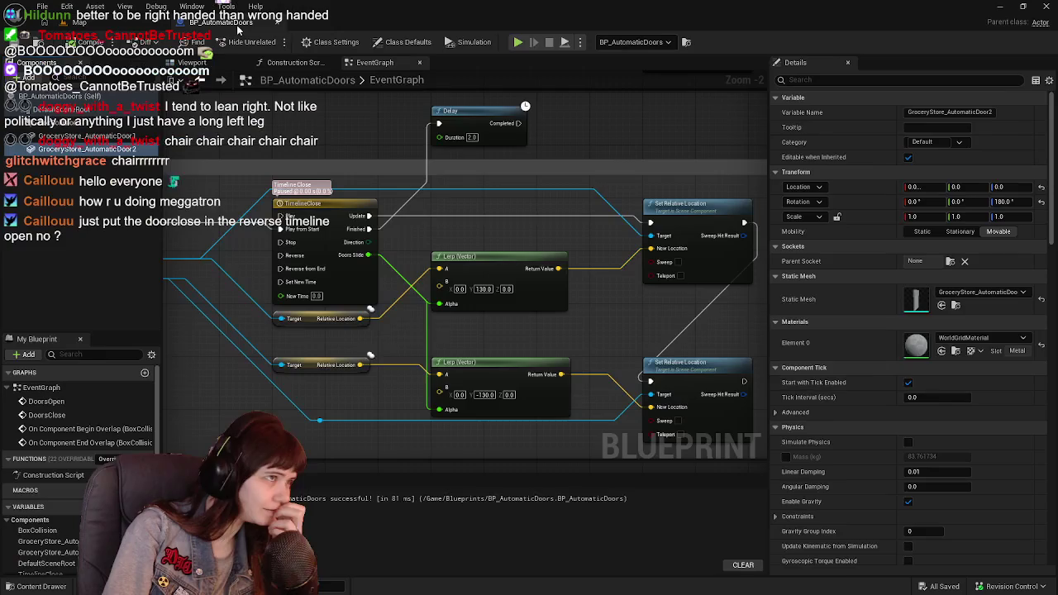
mouse_move(432, 226)
left_mouse_down()
mouse_move(420, 228)
mouse_move(514, 222)
mouse_move(432, 230)
left_mouse_up()
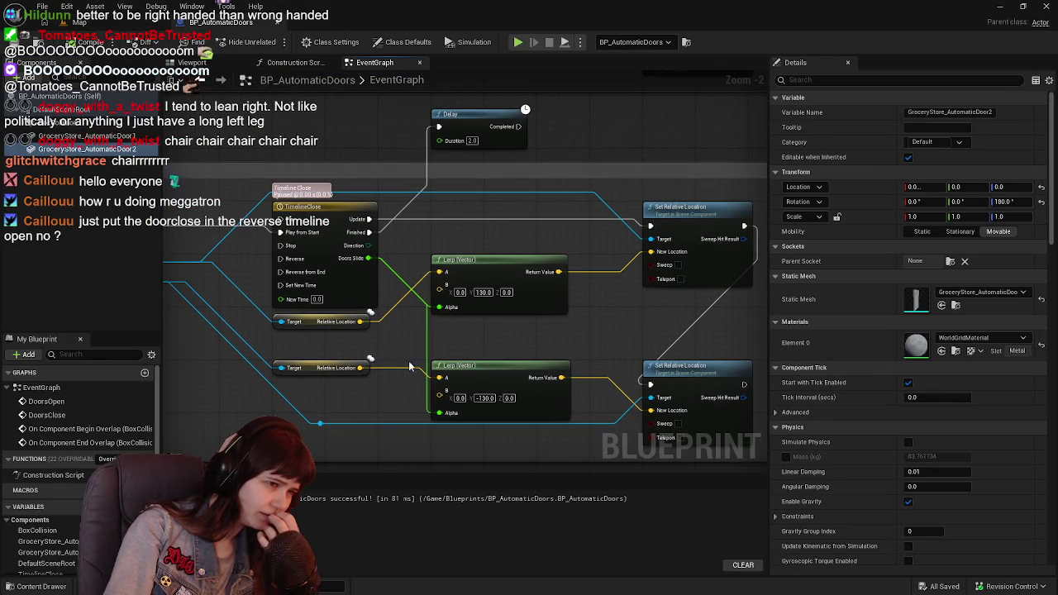
mouse_move(369, 371)
left_mouse_down()
mouse_move(398, 362)
mouse_move(439, 272)
left_mouse_up()
mouse_move(370, 321)
left_mouse_down()
mouse_move(407, 308)
mouse_move(439, 271)
left_mouse_up()
mouse_move(364, 160)
left_mouse_down()
mouse_move(418, 192)
mouse_move(480, 256)
left_mouse_up()
Pan to the door-opening nodes and select their Relative Location getter
scroll(417, 192, "down", 1)
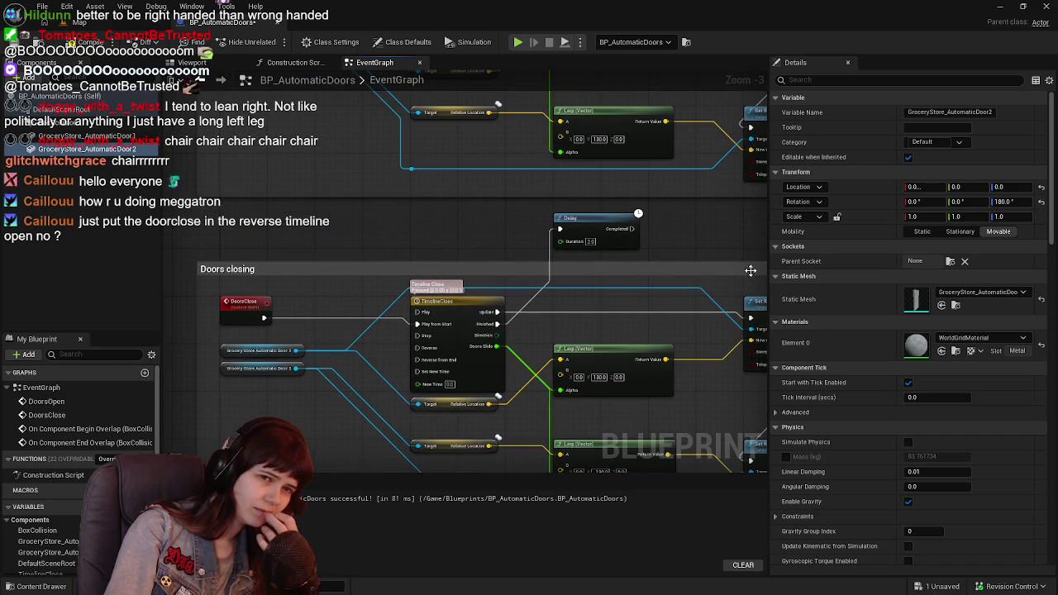
mouse_move(706, 271)
left_mouse_down()
mouse_move(557, 375)
mouse_move(616, 498)
left_mouse_up()
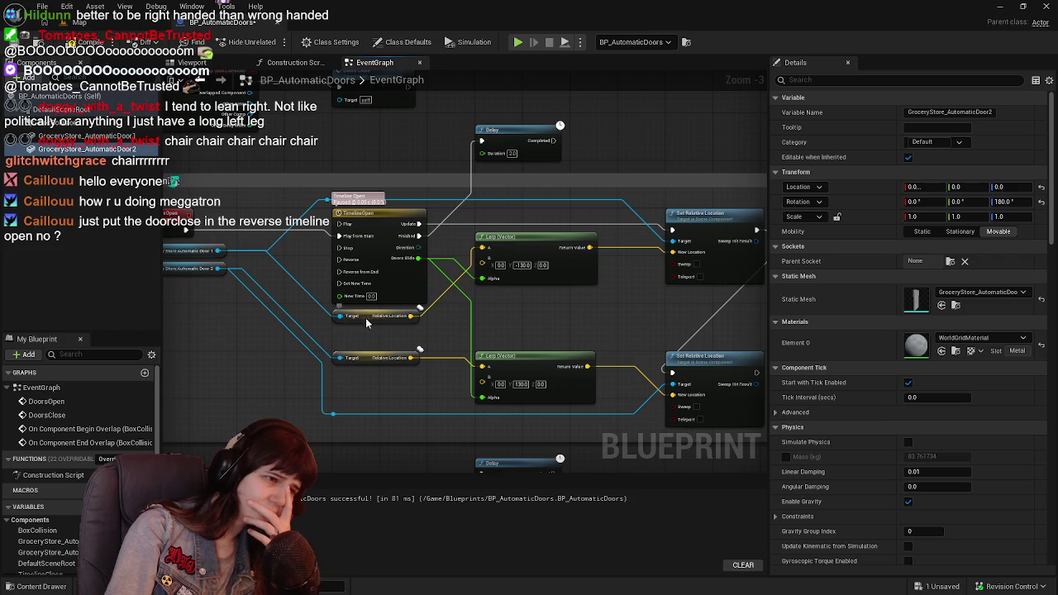
left_click(366, 322)
mouse_move(554, 325)
left_mouse_down()
mouse_move(599, 334)
mouse_move(472, 322)
mouse_move(498, 335)
left_mouse_up()
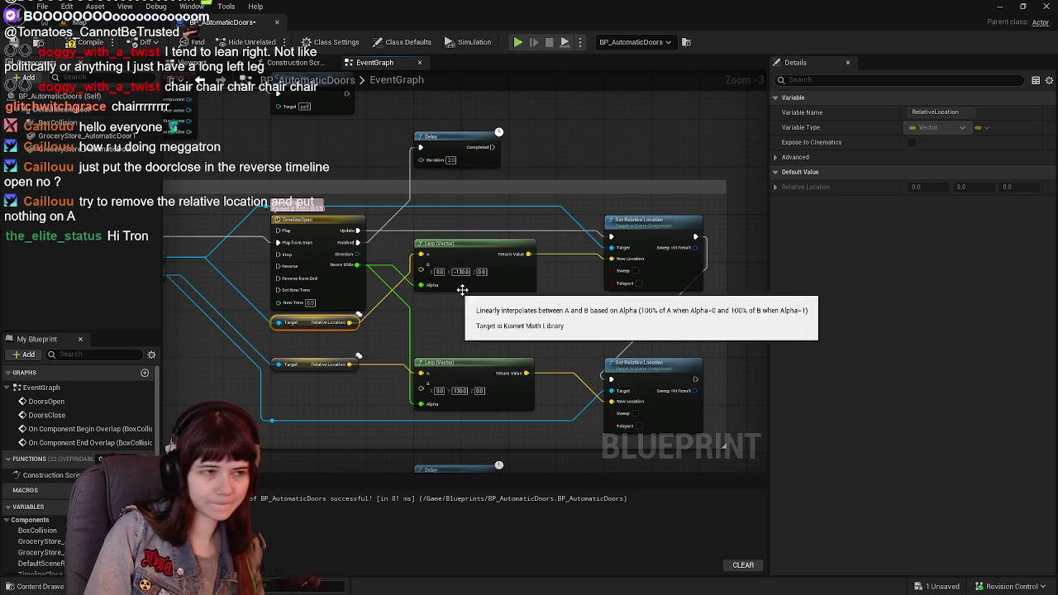
Break the upper Lerp A wire, play-test walking to the door and back, then pull a new Relative Location wire
mouse_move(451, 264)
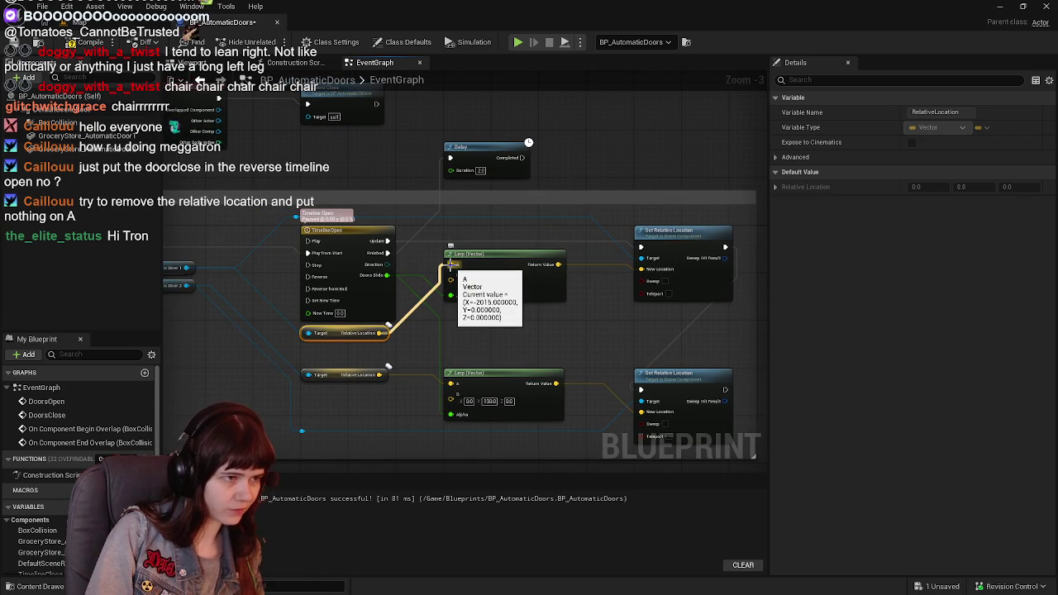
left_click(450, 264, "alt")
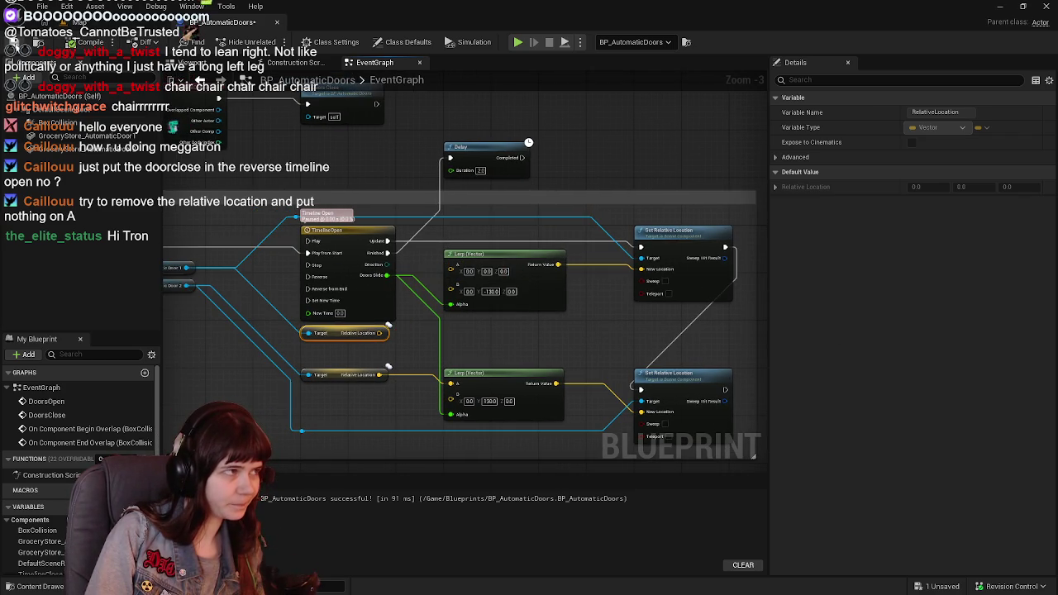
key("alt+p")
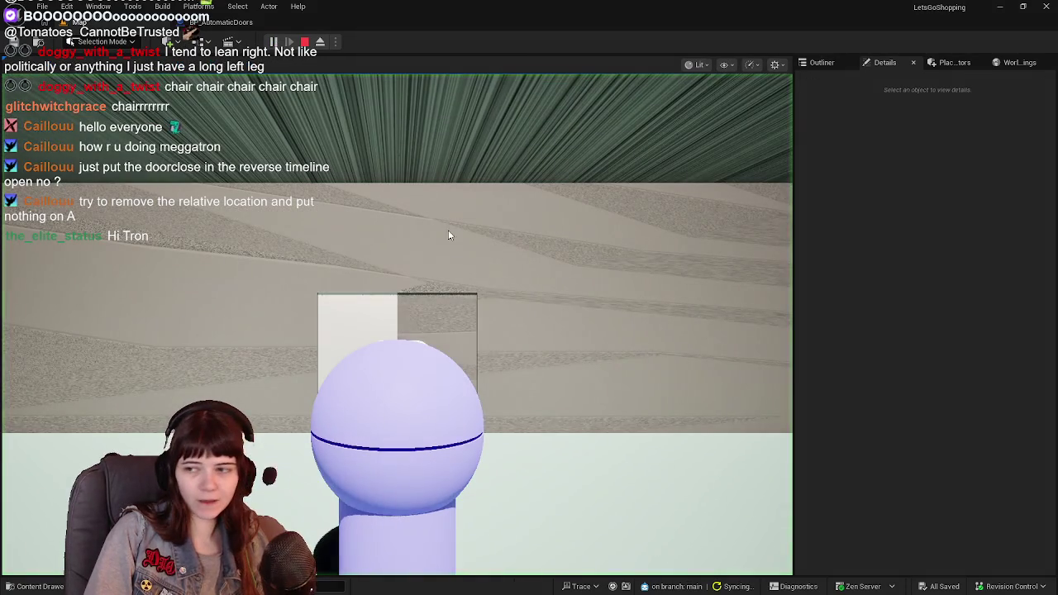
left_click(447, 236)
key("w")
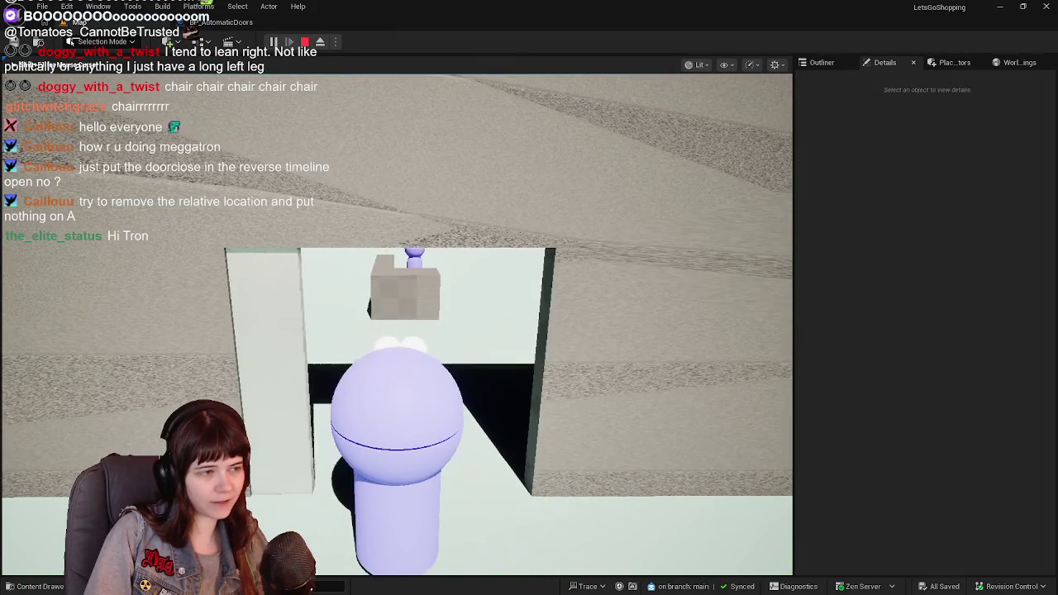
key("s")
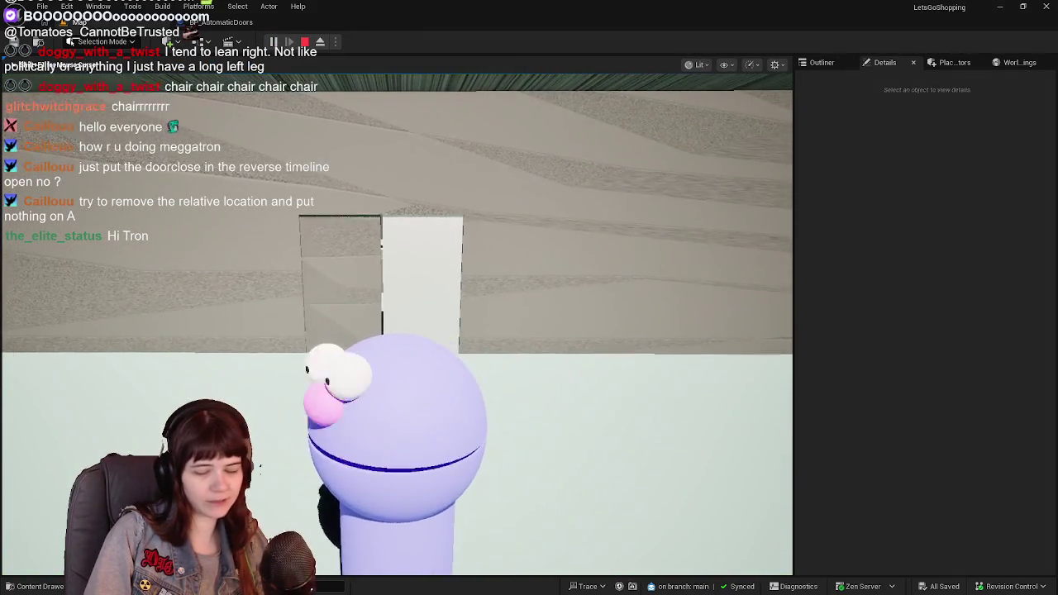
key("Escape")
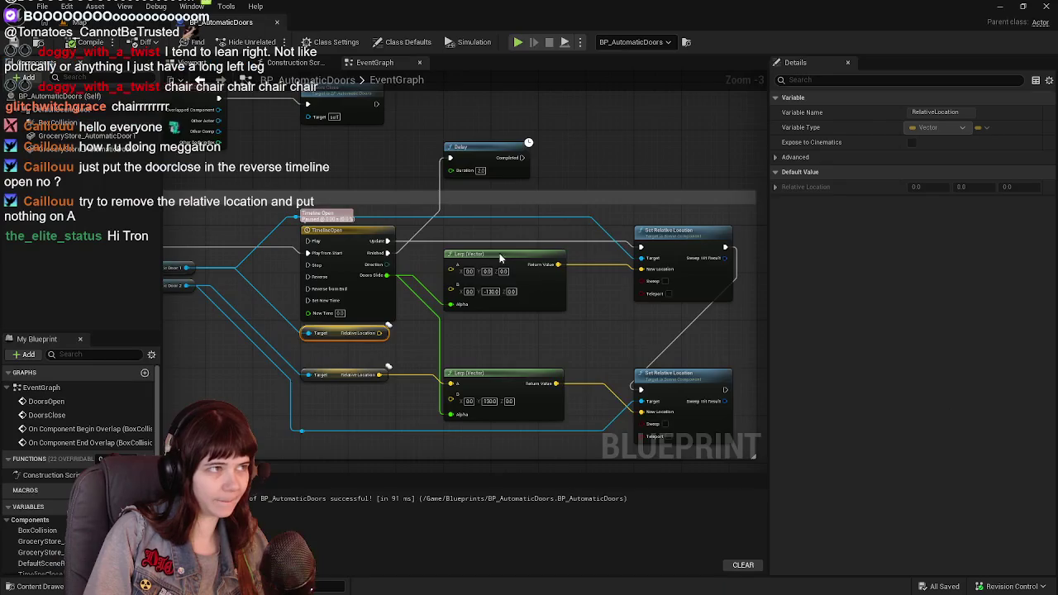
left_click_drag(411, 343, 479, 281)
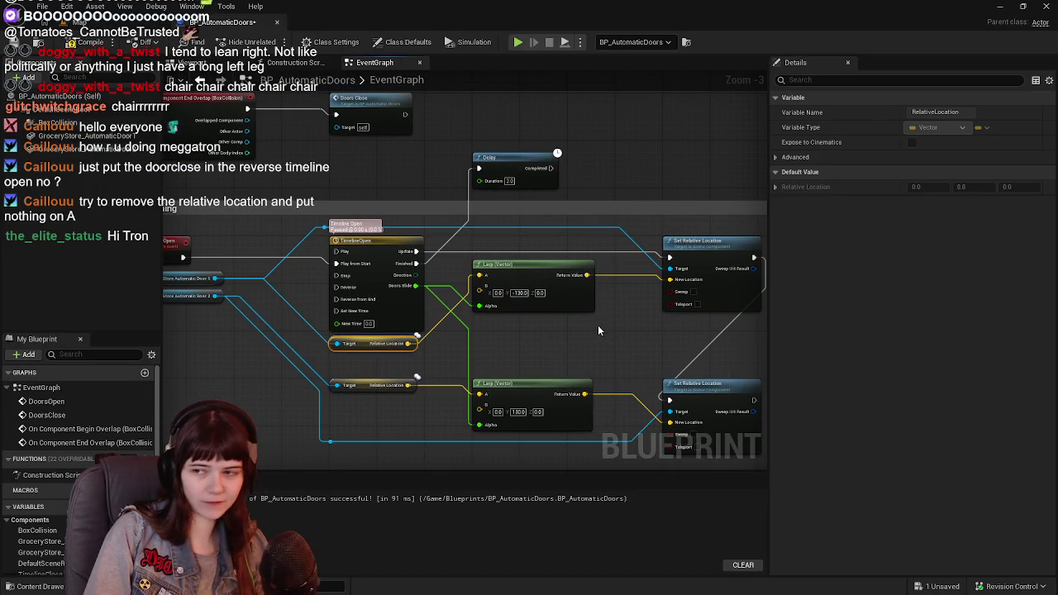
Unhook Relative Location from the closing Lerp's A input, recompile, and go back to the level
mouse_move(529, 228)
left_mouse_down()
mouse_move(570, 330)
mouse_move(566, 351)
mouse_move(532, 182)
left_mouse_up()
scroll(567, 352, "down", 1)
left_click_drag(582, 349, 539, 264)
scroll(528, 313, "up", 1)
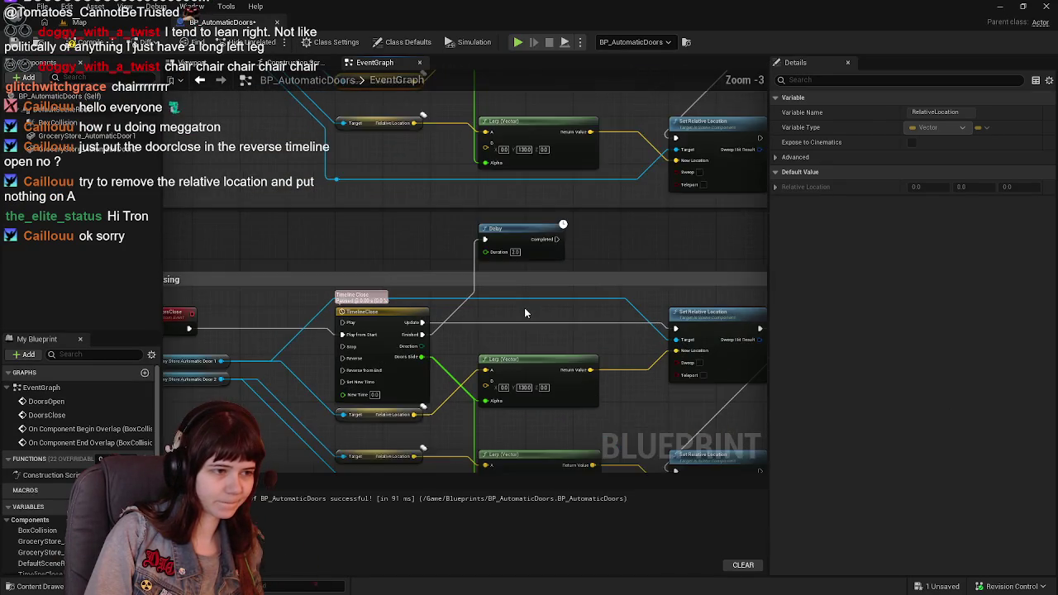
left_click_drag(525, 312, 524, 207)
left_click(485, 271, "alt")
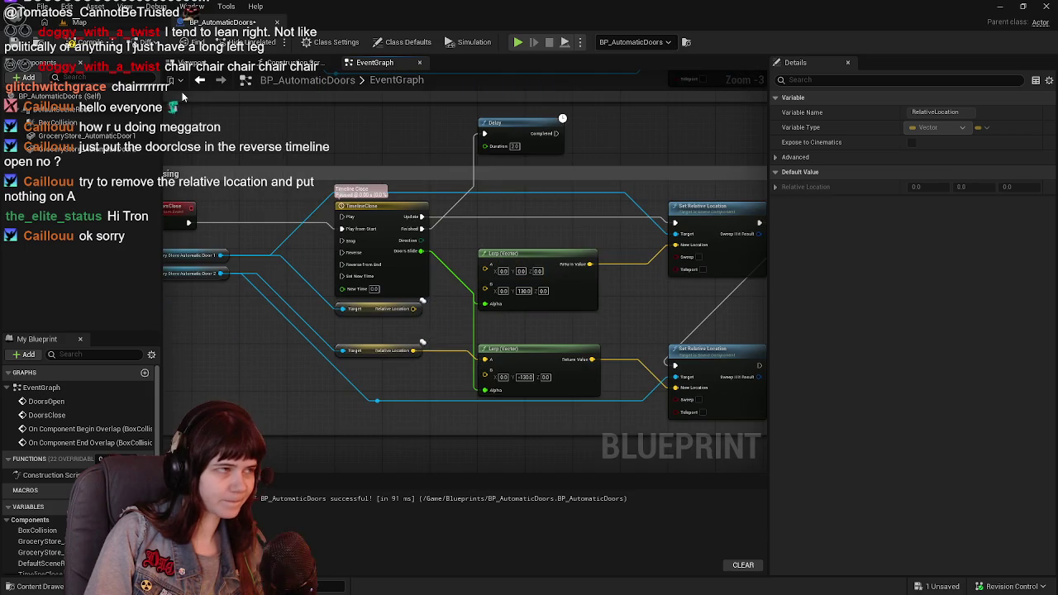
left_click(82, 43)
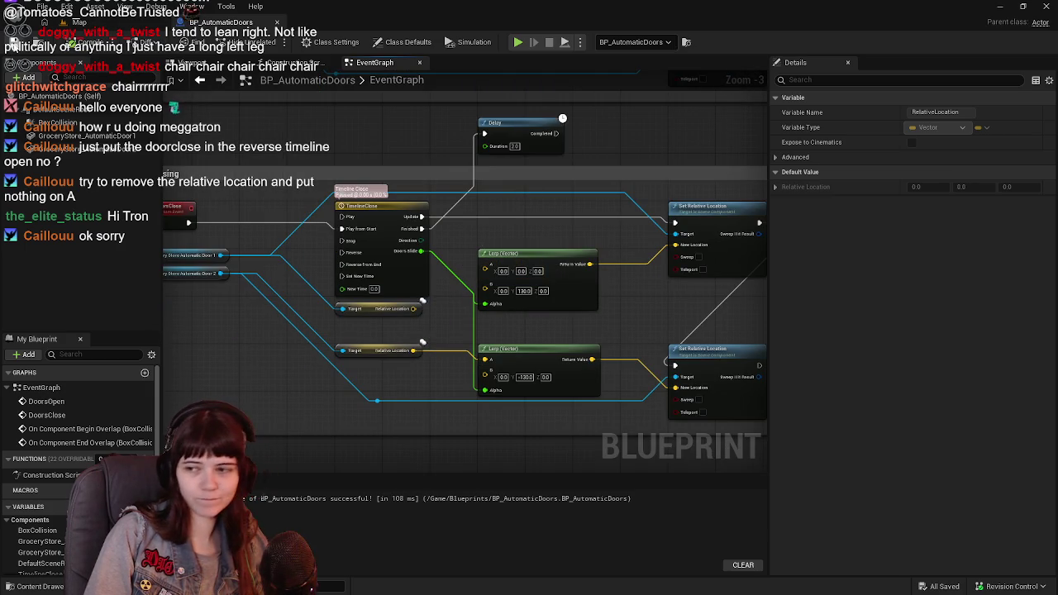
left_click(104, 25)
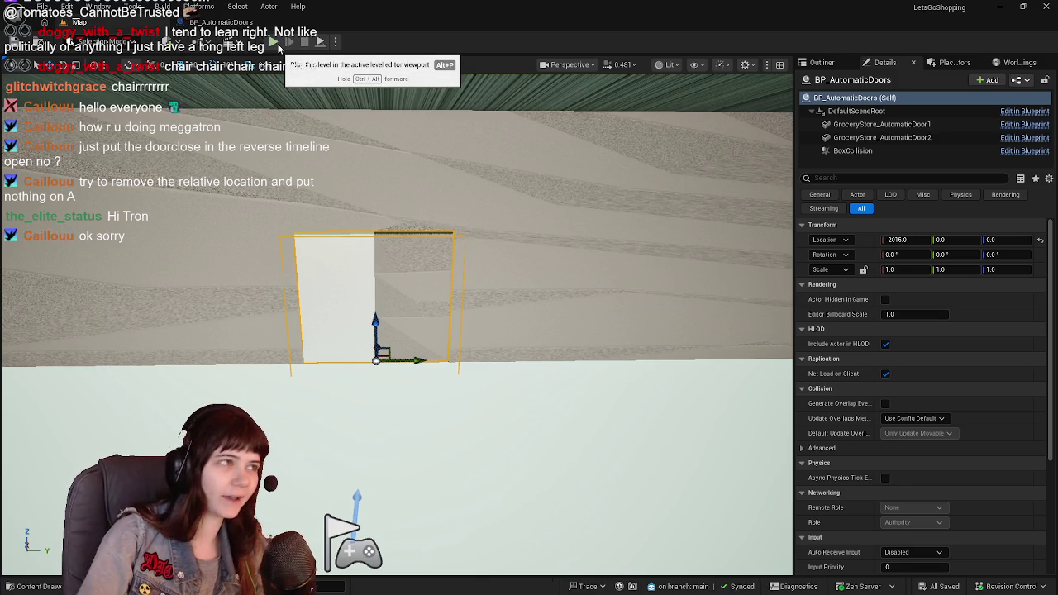
Playtest walking toward the doorway, then return to the Blueprint's door-closing Lerp nodes
left_click(277, 47)
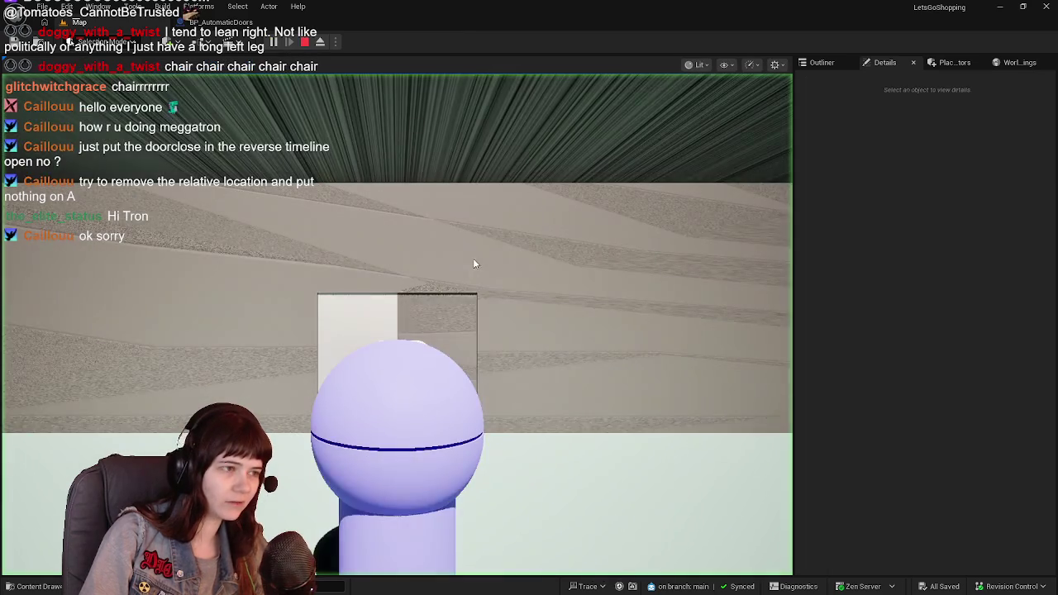
key("s")
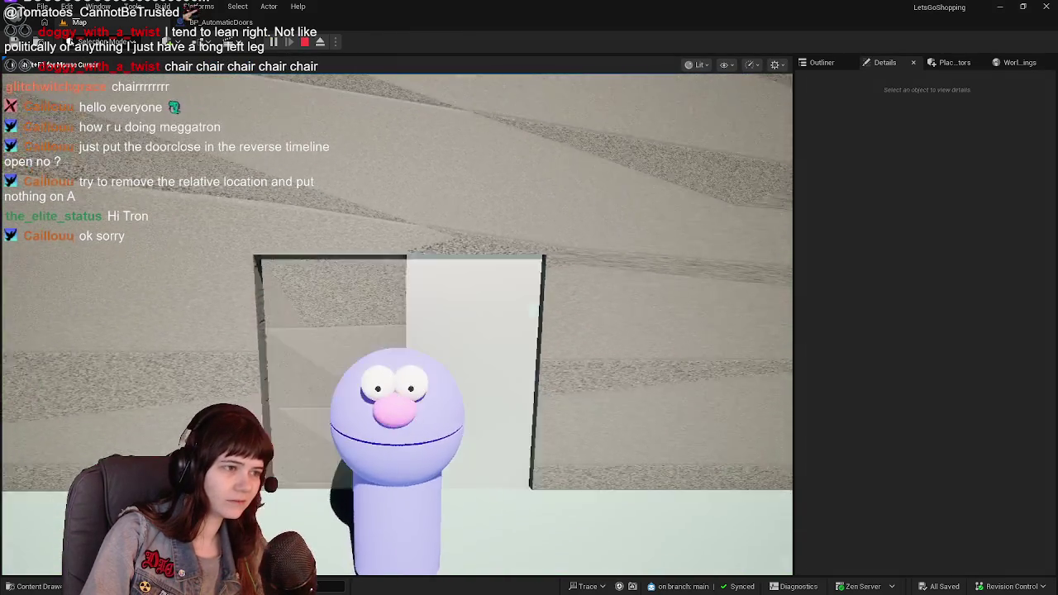
key("w")
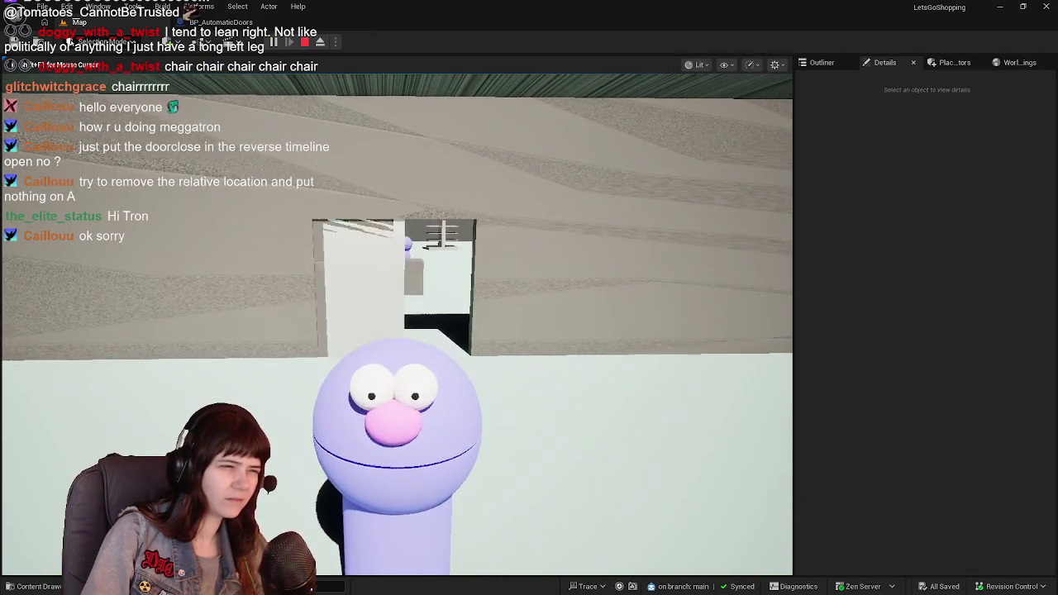
key("Escape")
left_click(223, 22)
mouse_move(532, 356)
left_mouse_down()
mouse_move(471, 344)
mouse_move(445, 326)
left_mouse_up()
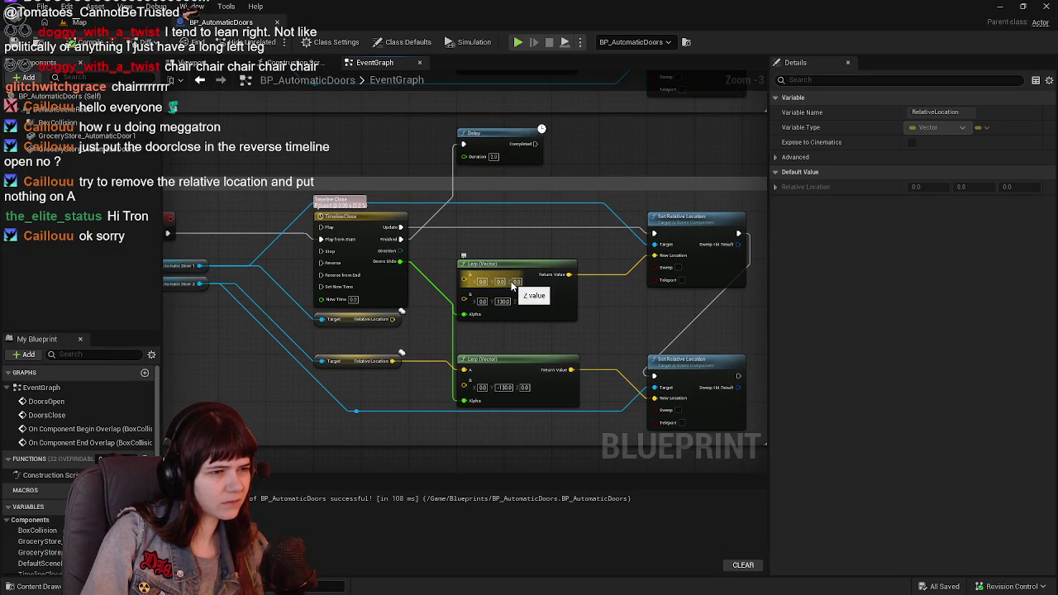
Break the Relative Location wire into the lower closing Lerp's A, recompile, and switch back to the level
left_click(360, 319)
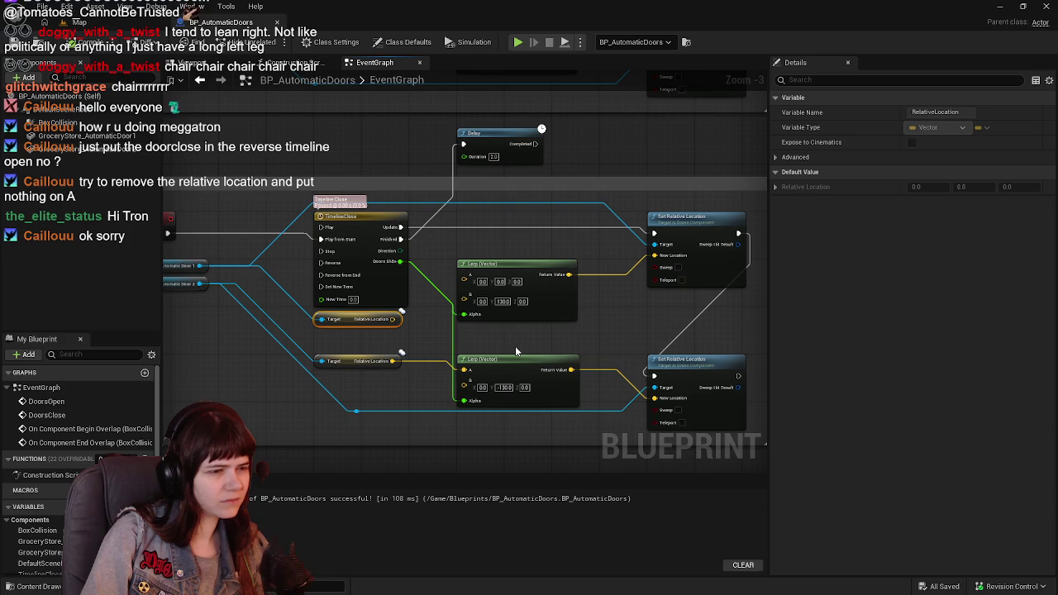
left_click(464, 369, "alt")
left_click(87, 43)
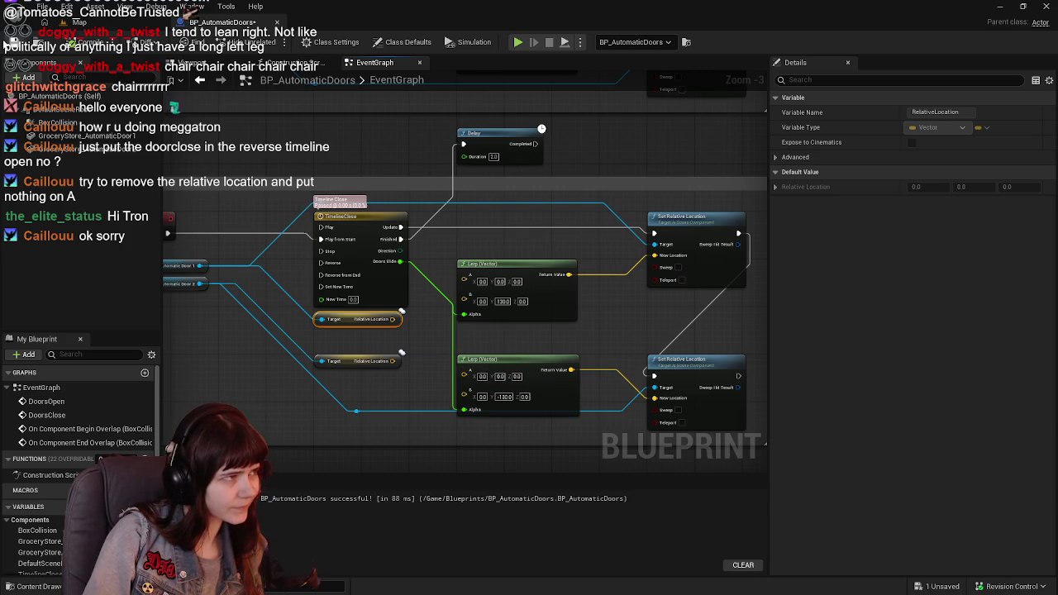
key("alt+Tab")
left_click(276, 42)
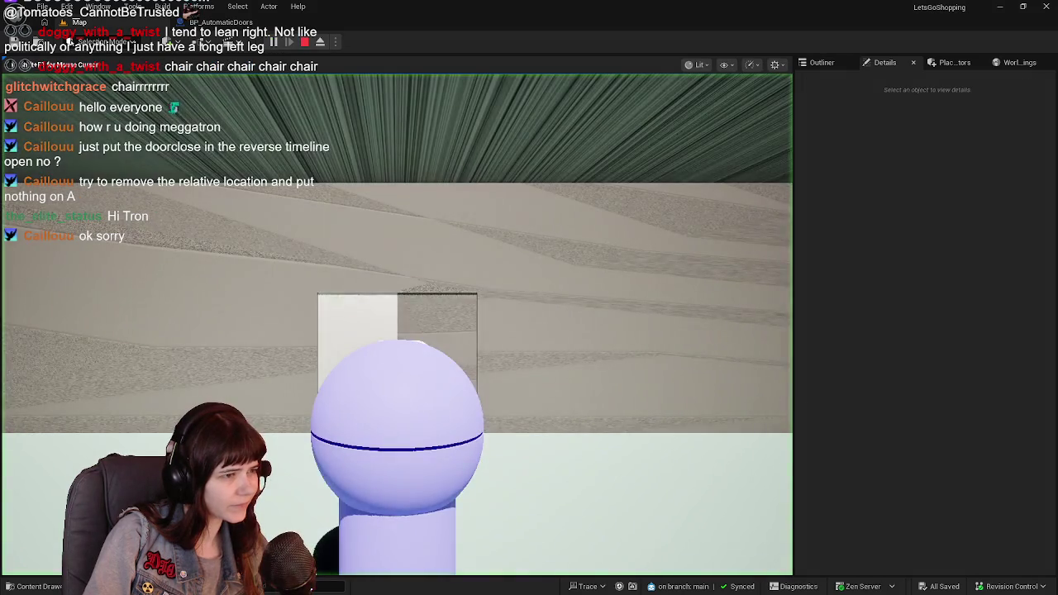
key("s")
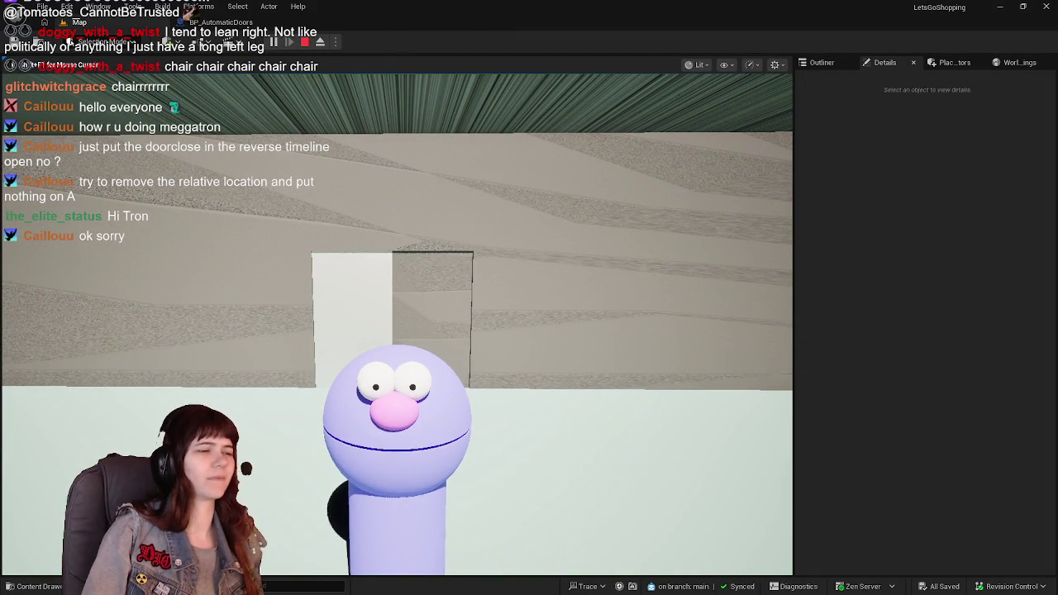
key("w")
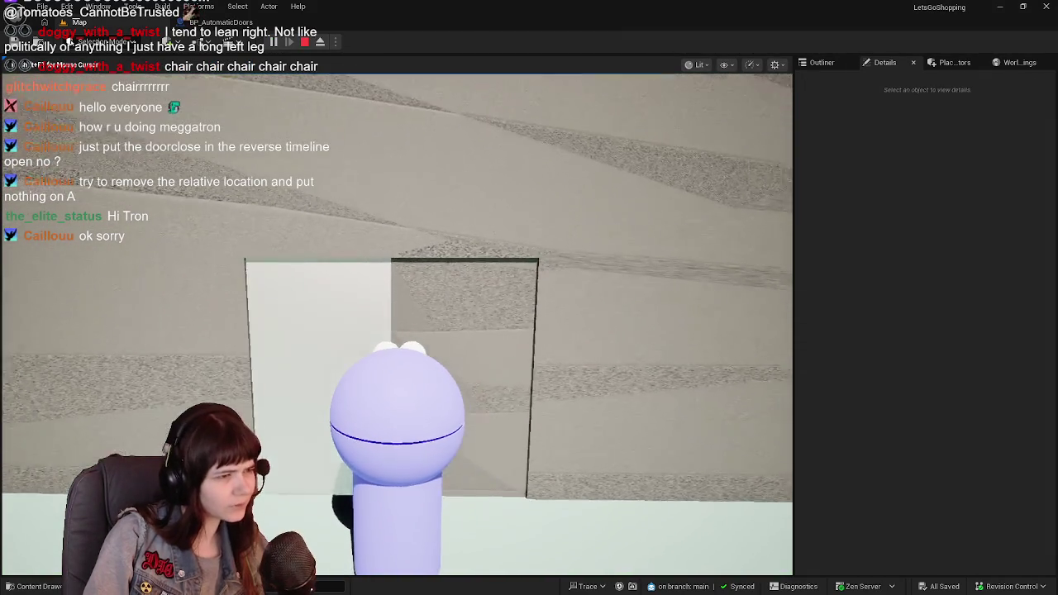
key("s")
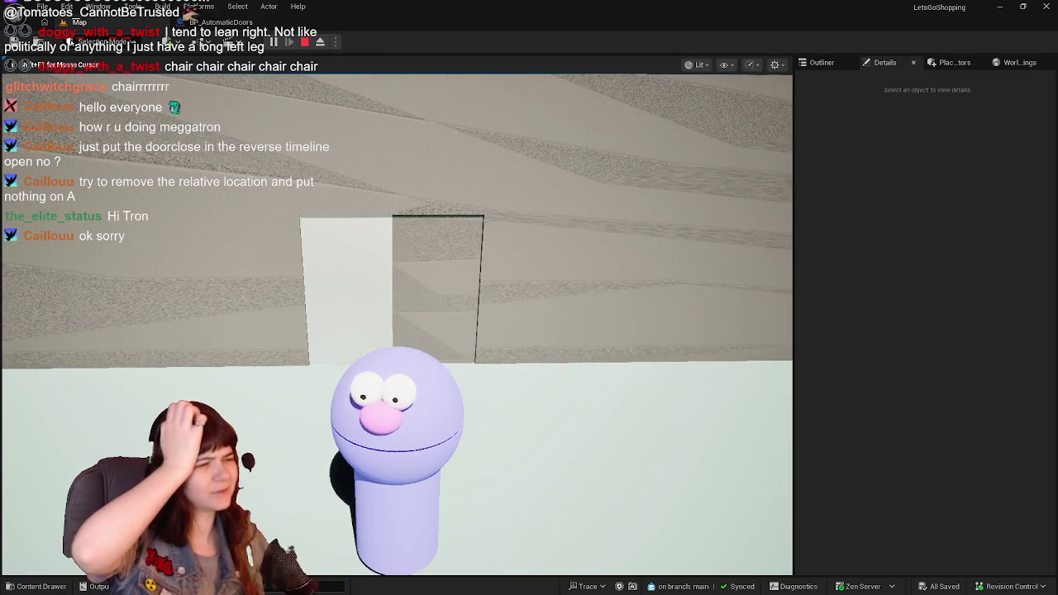
key("w")
key("s")
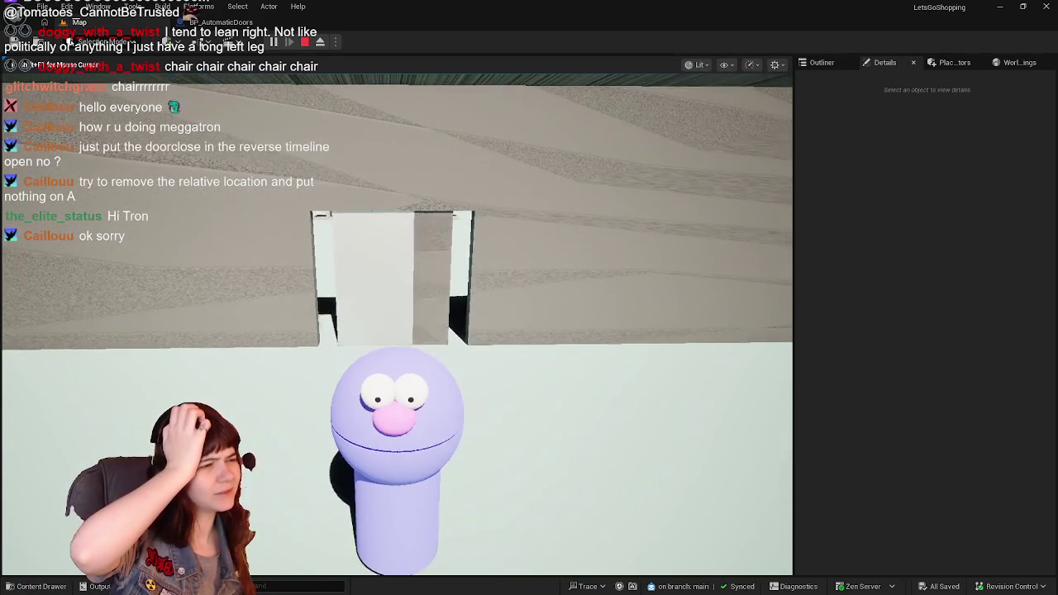
key("w")
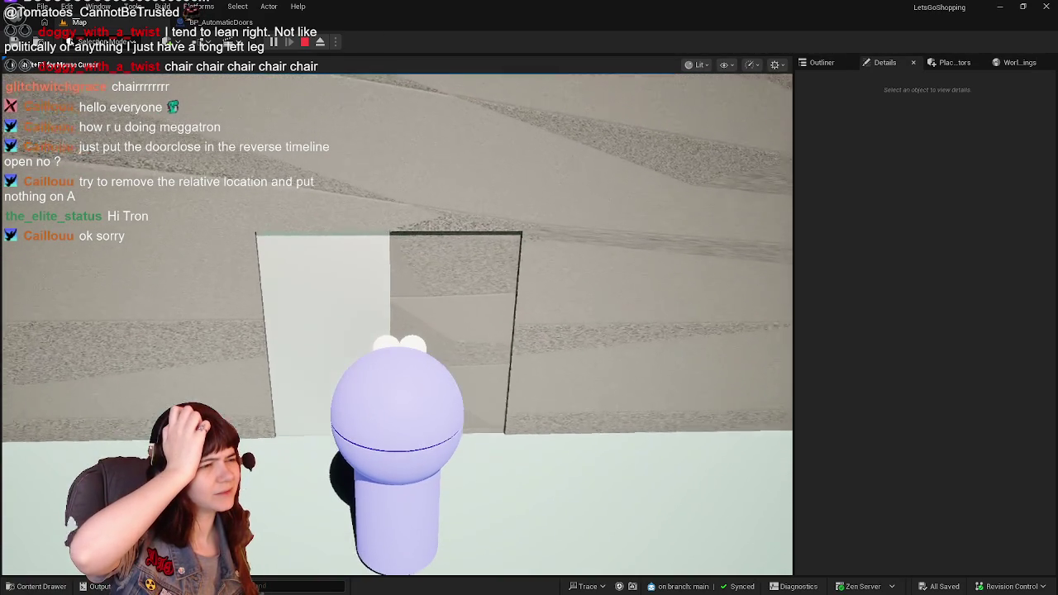
key("s")
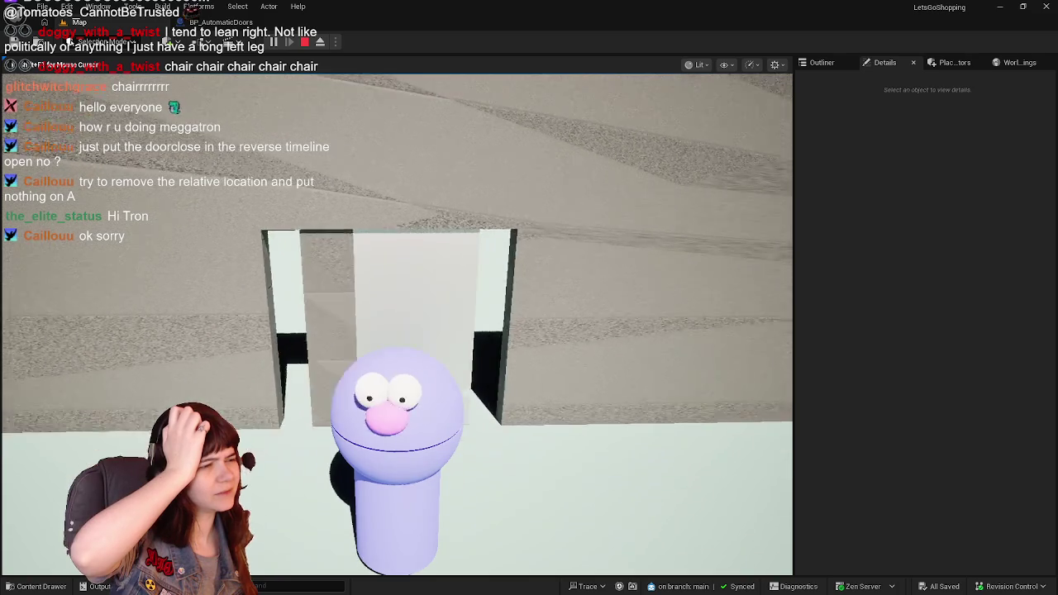
key("w")
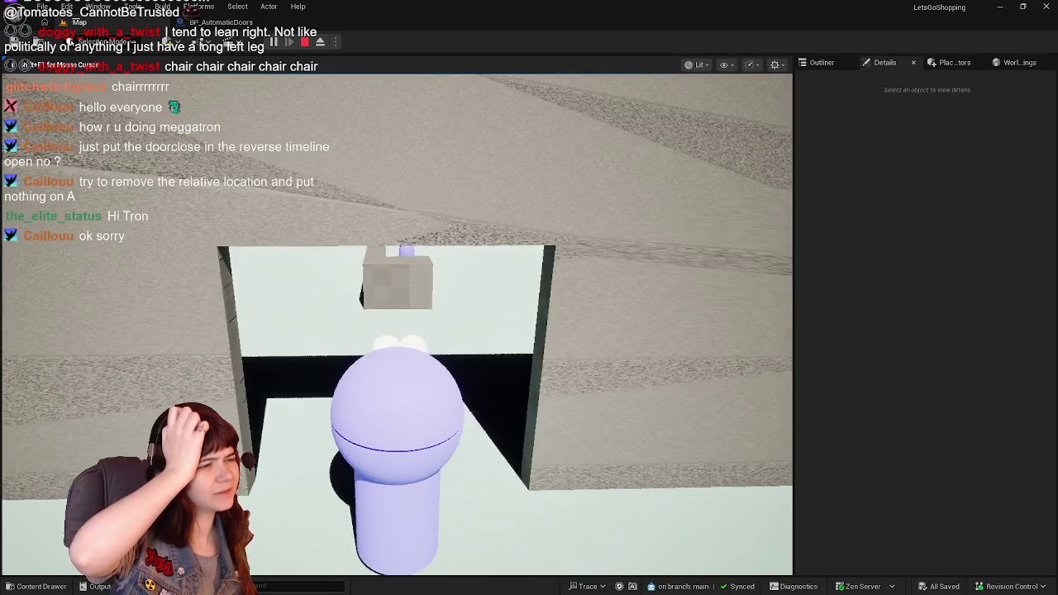
key("s")
key("w")
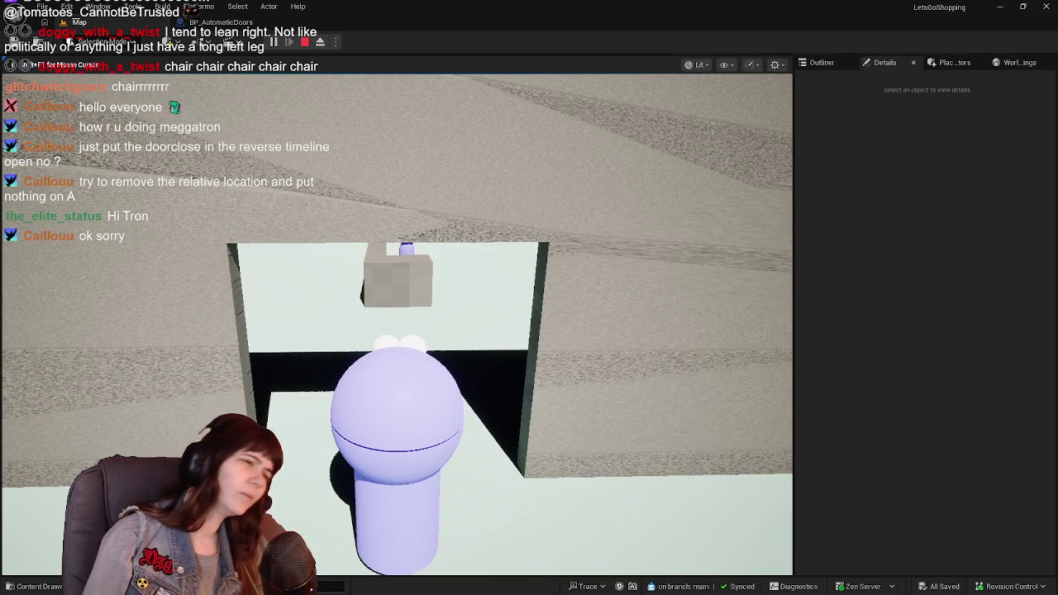
key("d")
key("Escape")
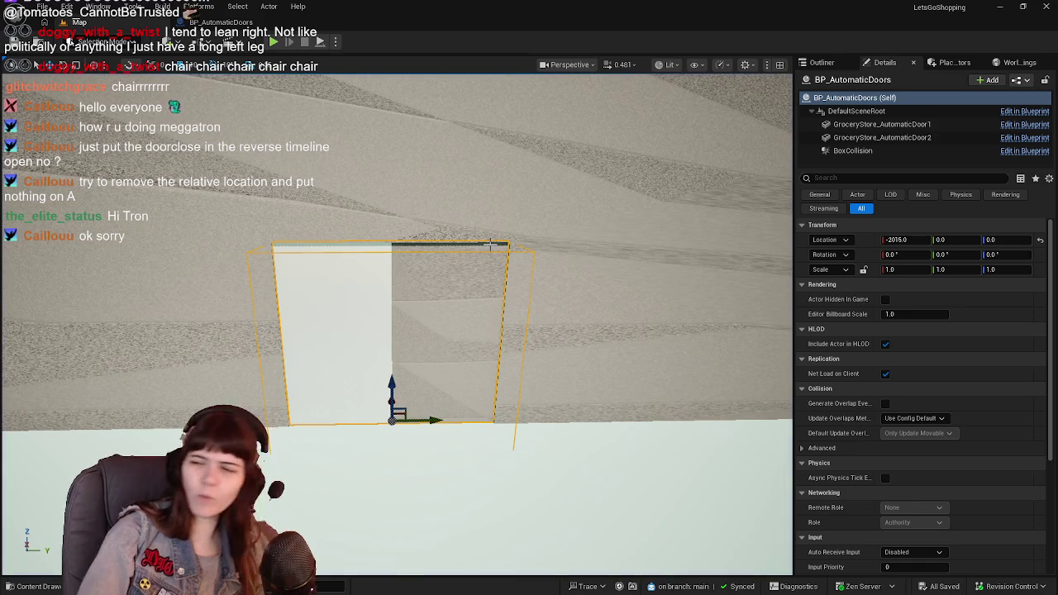
left_click_drag(477, 248, 477, 243)
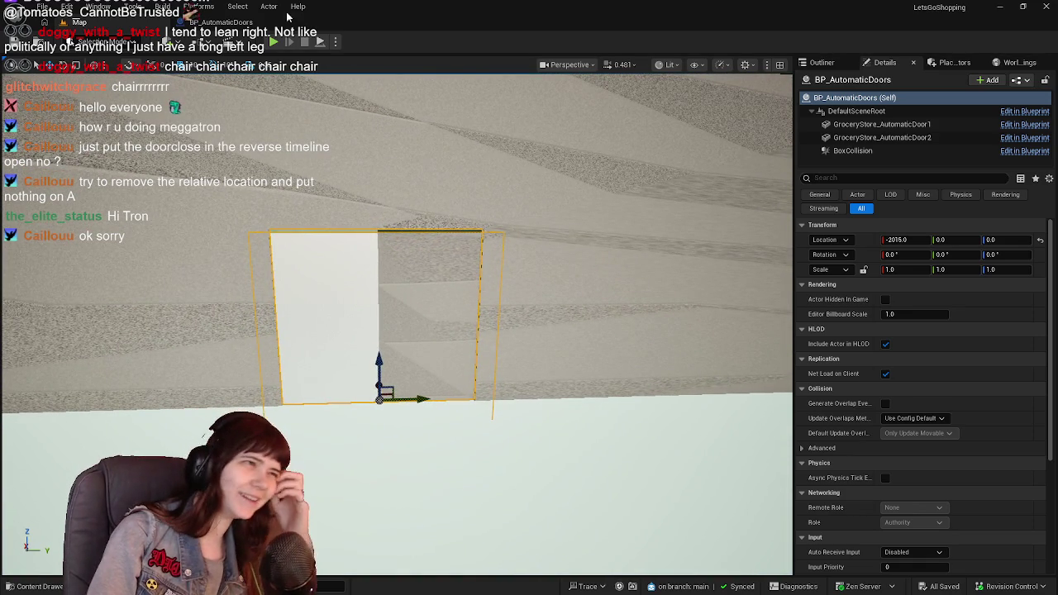
left_click(223, 22)
mouse_move(343, 207)
left_mouse_down()
mouse_move(298, 424)
mouse_move(437, 322)
left_mouse_up()
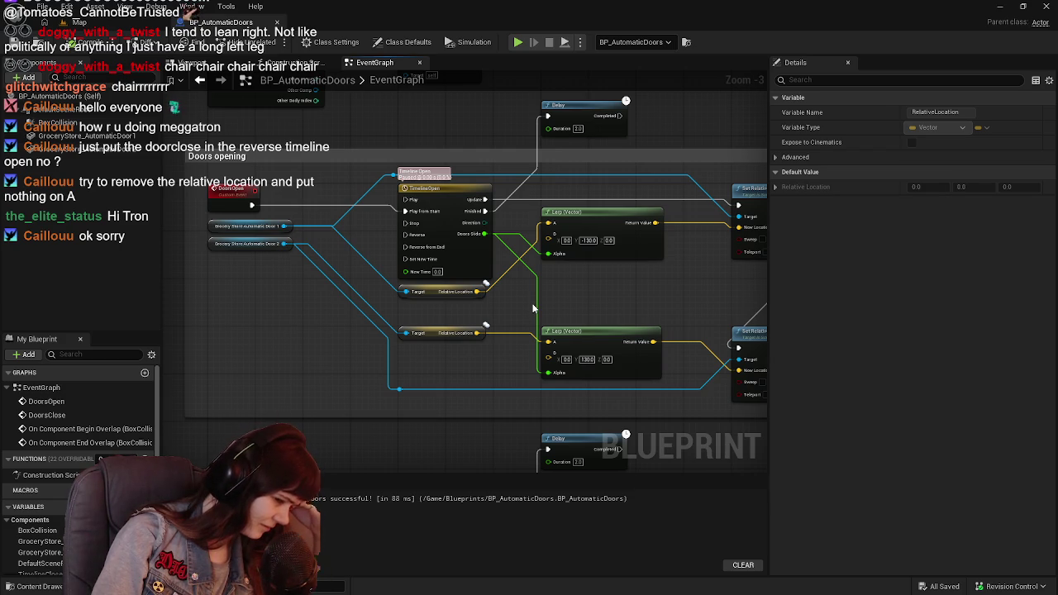
mouse_move(533, 308)
left_mouse_down()
mouse_move(520, 306)
mouse_move(559, 318)
mouse_move(465, 336)
left_mouse_up()
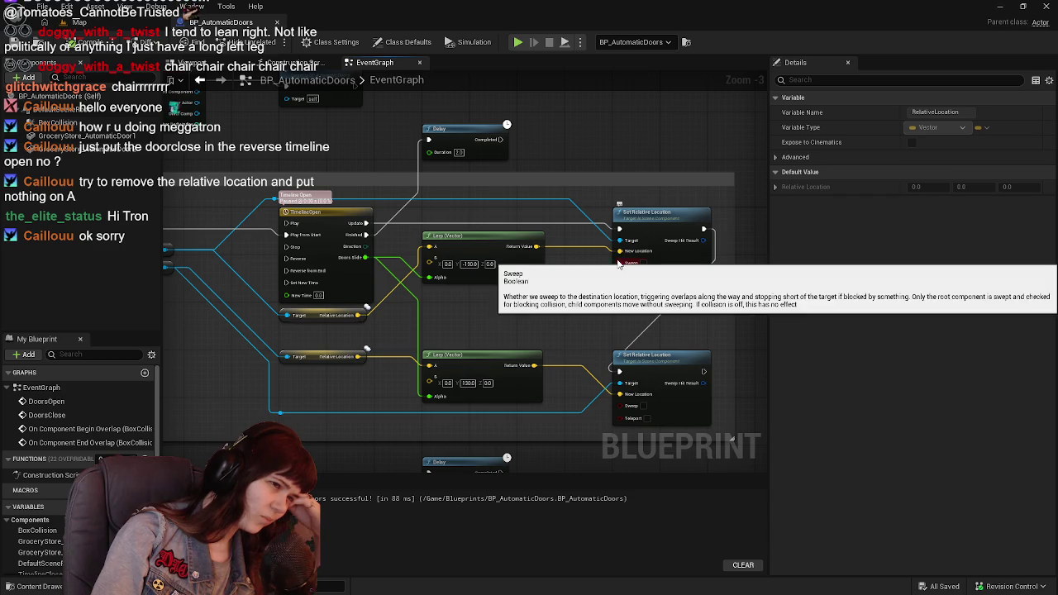
scroll(480, 305, "down", 1)
left_click_drag(480, 306, 432, 198)
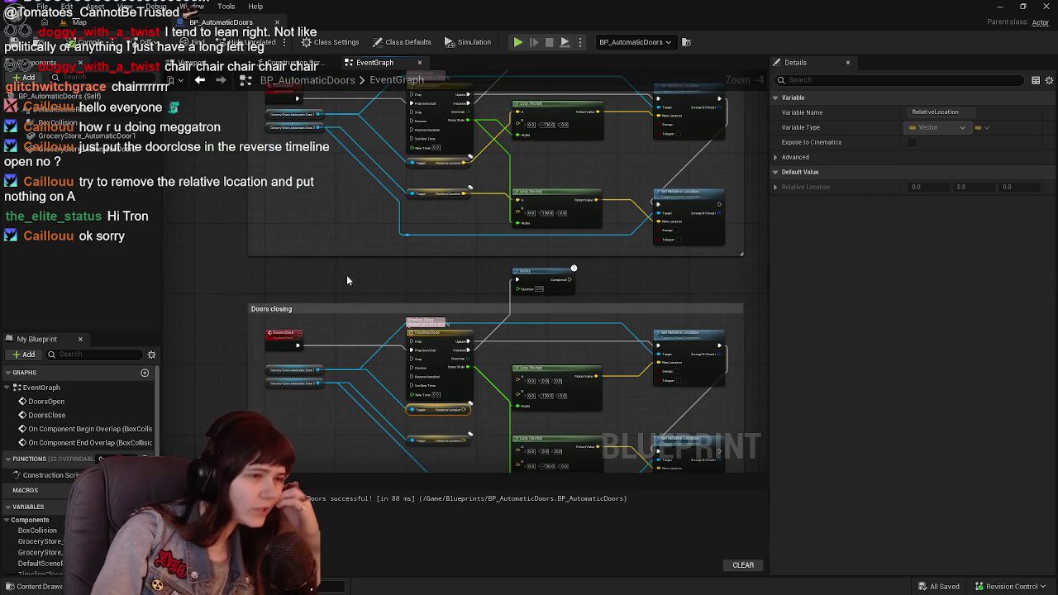
mouse_move(283, 346)
left_mouse_down()
mouse_move(299, 261)
mouse_move(287, 238)
mouse_move(281, 345)
left_mouse_up()
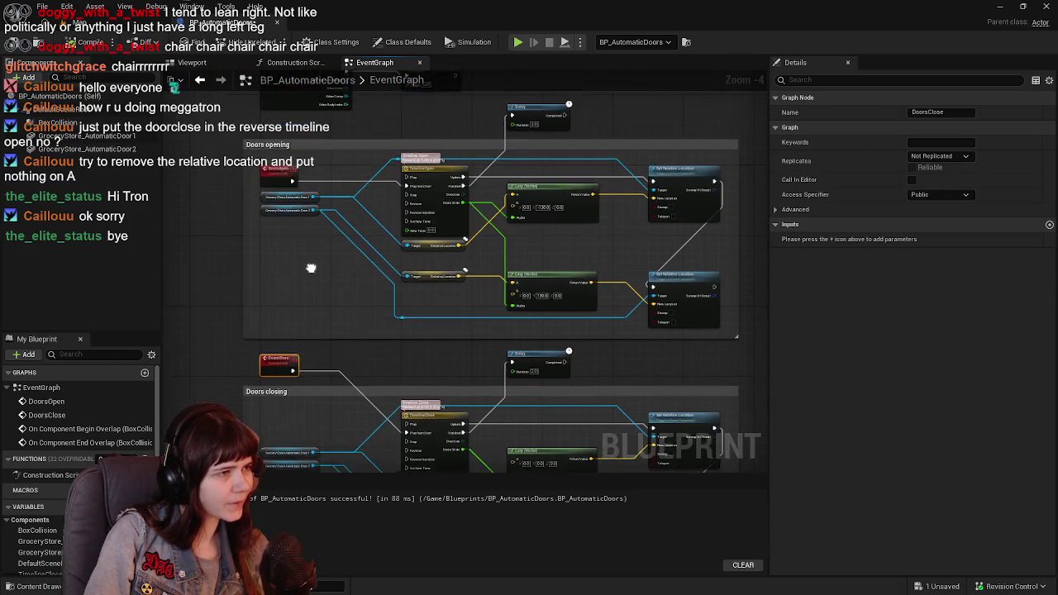
scroll(316, 272, "up", 1)
left_click(350, 229)
key("ctrl+z")
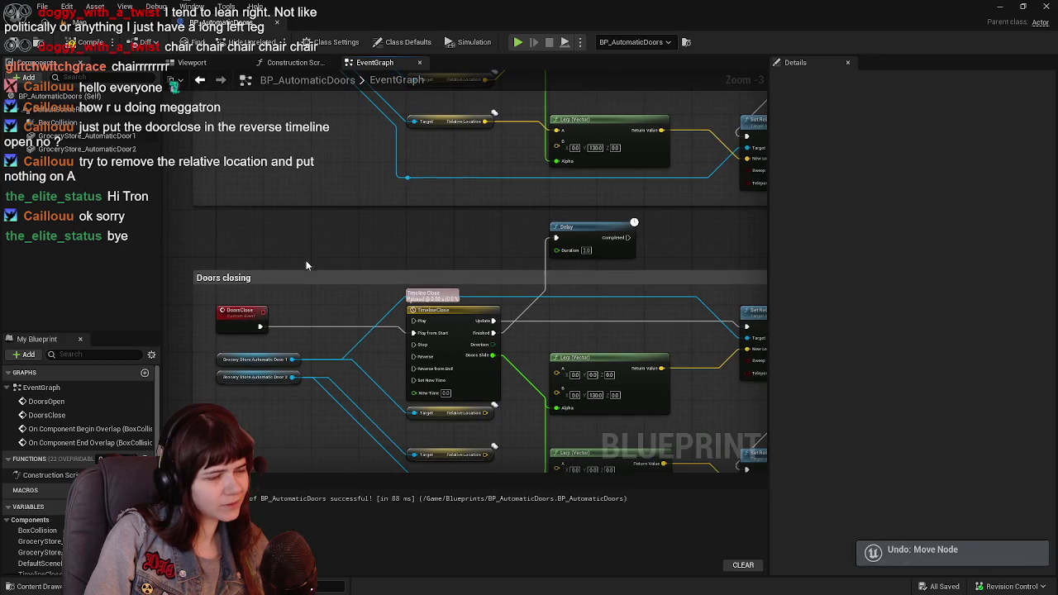
mouse_move(263, 328)
left_mouse_down()
mouse_move(379, 146)
mouse_move(408, 261)
mouse_move(389, 484)
mouse_move(417, 199)
left_mouse_up()
left_click_drag(417, 198, 284, 273)
left_click_drag(440, 288, 478, 307)
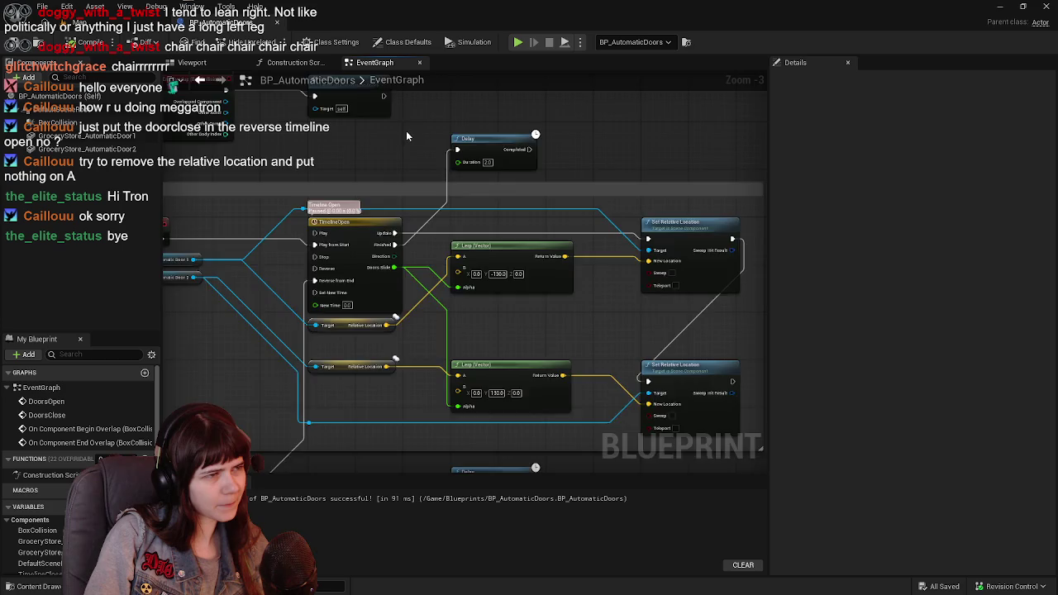
left_click_drag(405, 134, 414, 290)
left_click_drag(395, 174, 456, 170)
key("Escape")
left_click_drag(434, 275, 472, 246)
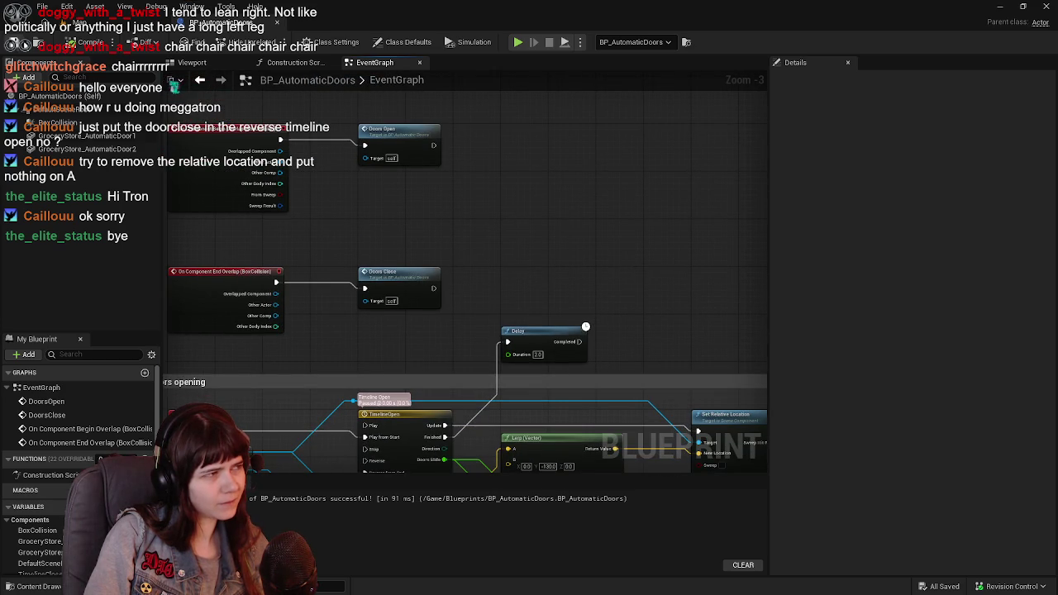
mouse_move(629, 389)
left_mouse_down()
mouse_move(665, 282)
mouse_move(648, 245)
mouse_move(507, 180)
left_mouse_up()
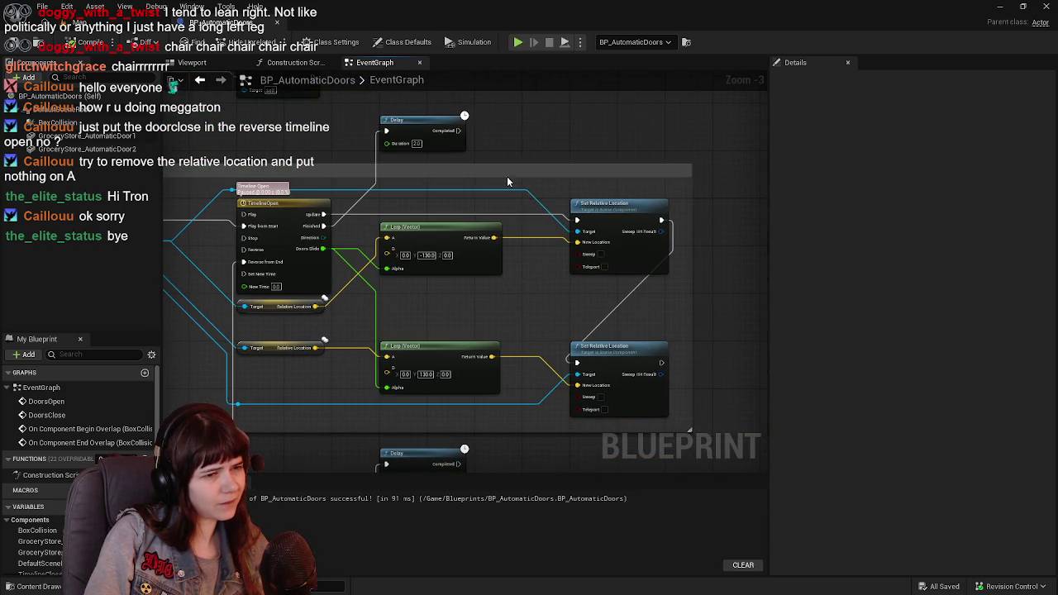
mouse_move(522, 304)
left_mouse_down()
mouse_move(567, 238)
mouse_move(602, 130)
mouse_move(528, 376)
left_mouse_up()
mouse_move(470, 440)
left_mouse_down()
mouse_move(498, 177)
mouse_move(517, 173)
mouse_move(533, 223)
mouse_move(390, 136)
mouse_move(421, 130)
mouse_move(429, 201)
mouse_move(385, 390)
mouse_move(510, 294)
left_mouse_up()
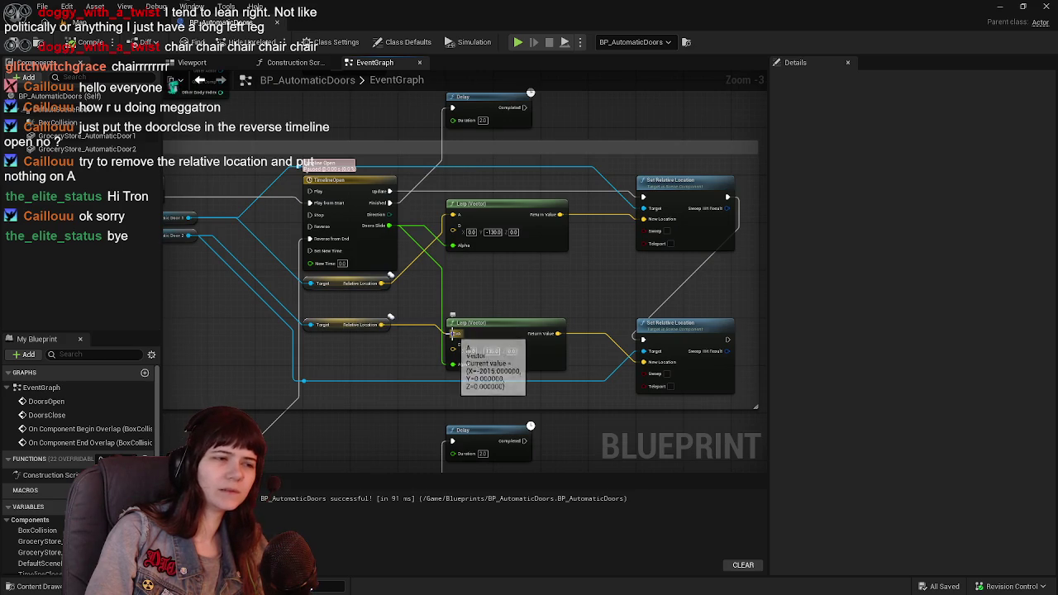
Add a float Lerp node driven by the Doors Slide output
mouse_move(389, 226)
left_mouse_down()
mouse_move(463, 276)
mouse_move(489, 281)
left_mouse_up()
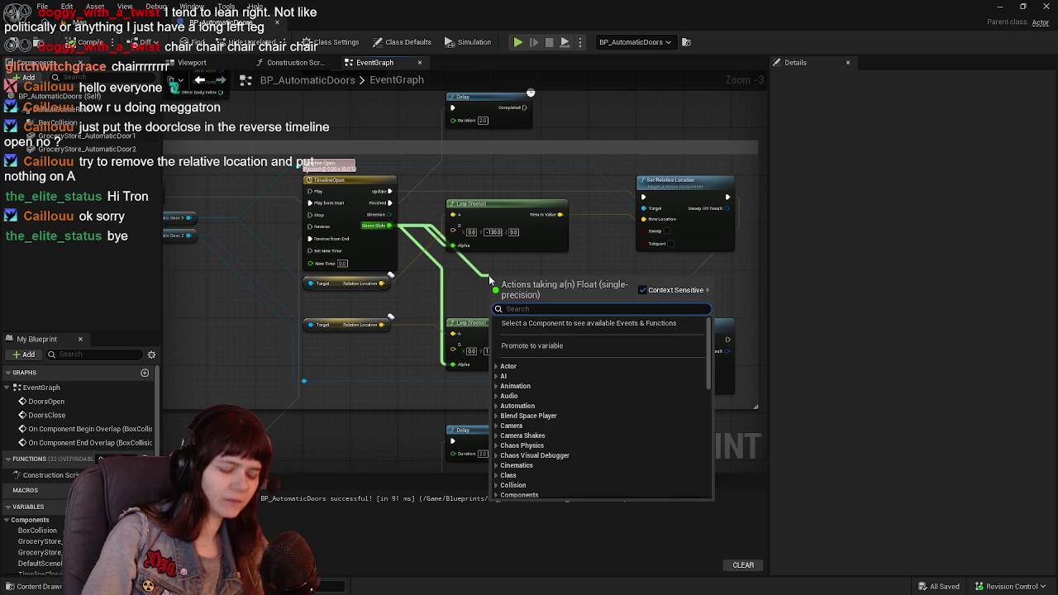
type("lerp")
key("Return")
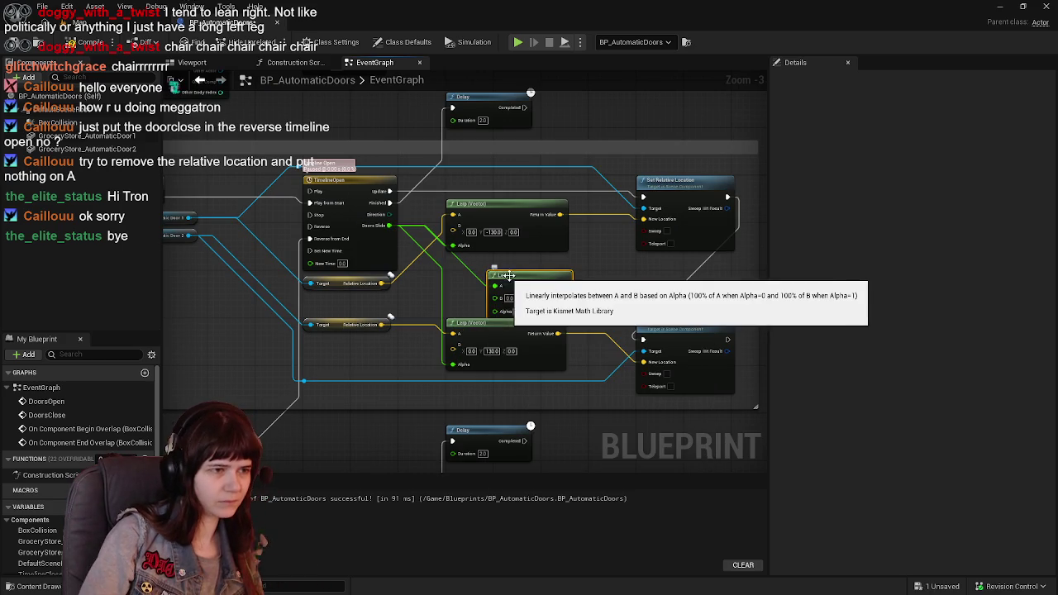
left_click_drag(508, 276, 485, 277)
Disconnect and delete both Lerp (Vector) nodes
left_click(644, 218, "alt")
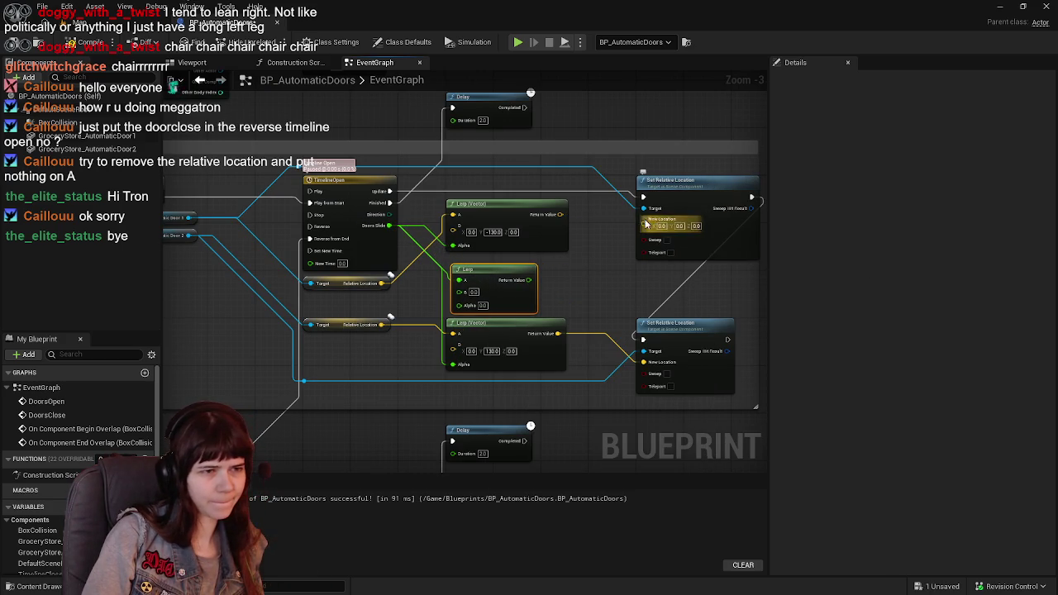
left_click(644, 362, "alt")
left_click(529, 327)
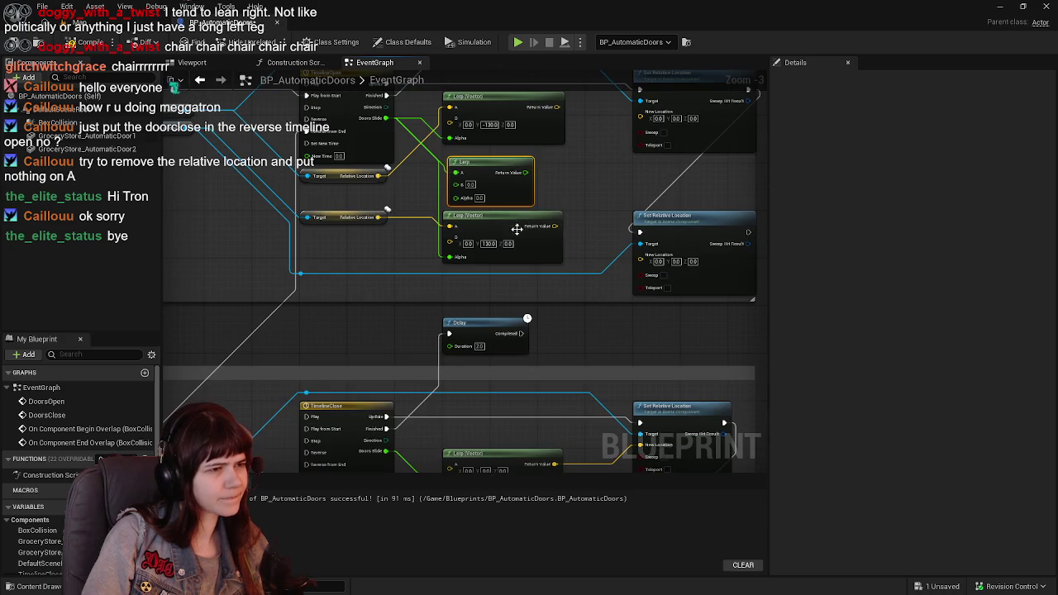
key("Delete")
left_click(493, 208)
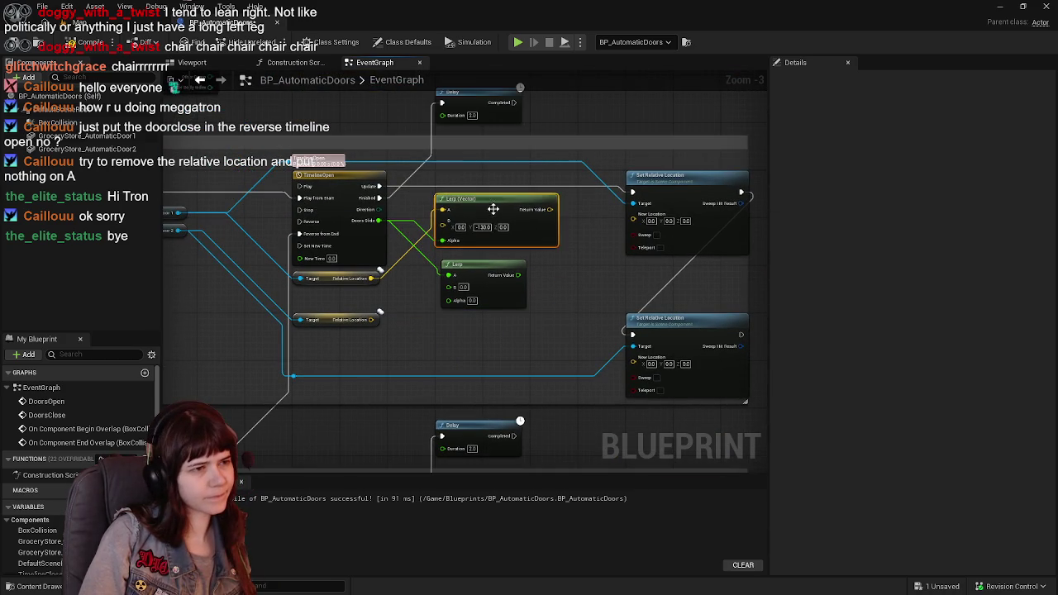
key("Delete")
Split both doors' New Location pins into X, Y, Z
right_click(632, 218)
left_click(668, 256)
right_click(632, 370)
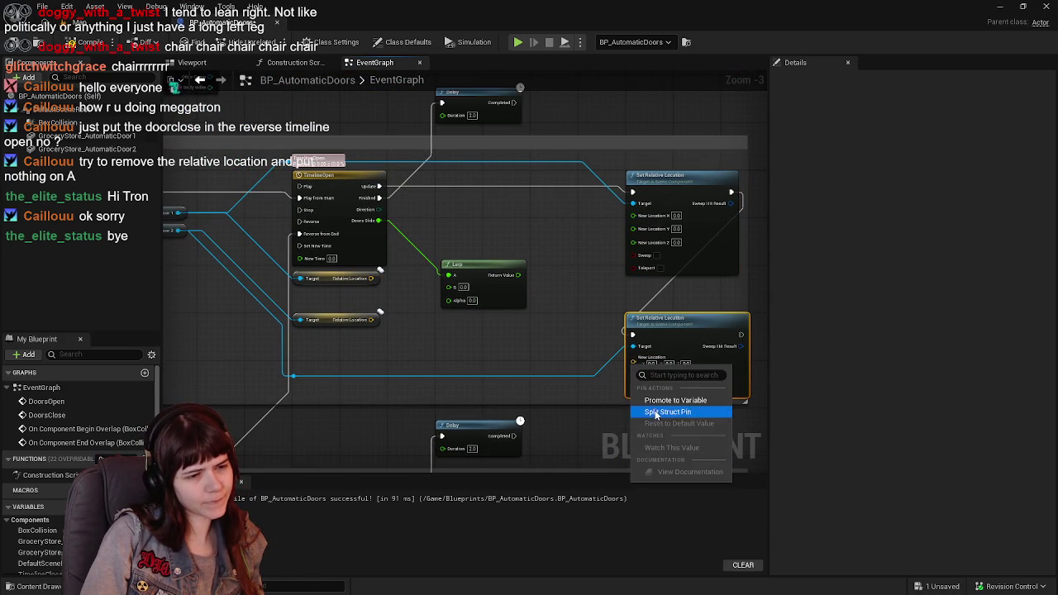
left_click(668, 411)
left_click_drag(480, 276, 474, 230)
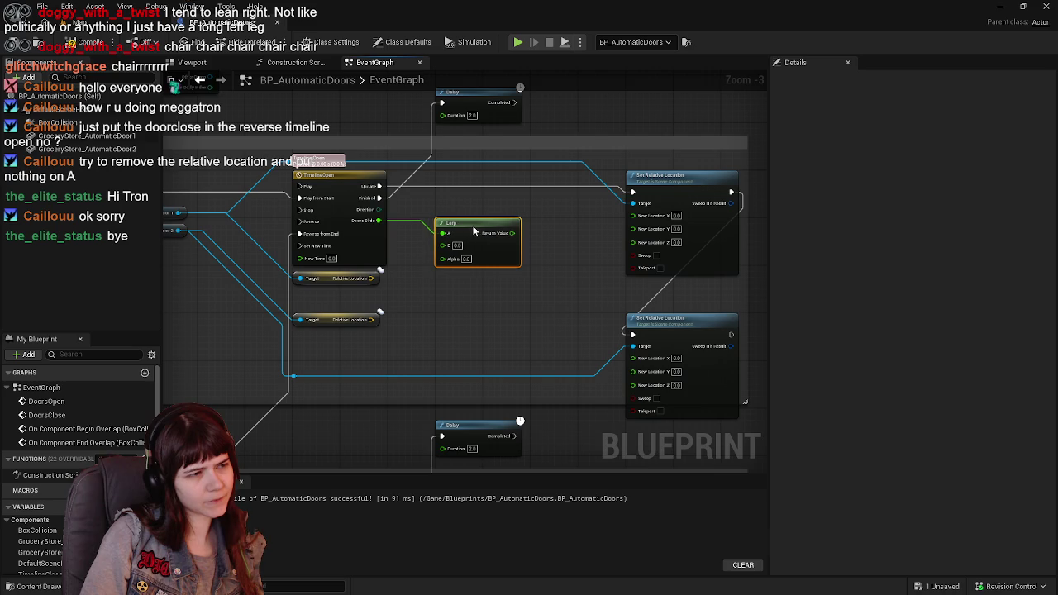
Wire the first door's Lerp: Relative Location Y to A, B -130, output to New Location Y
right_click(372, 279)
left_click(394, 317)
mouse_move(373, 289)
left_mouse_down()
mouse_move(447, 254)
mouse_move(445, 234)
left_mouse_up()
left_click_drag(379, 220, 449, 263)
left_click_drag(503, 235, 633, 229)
key("Return")
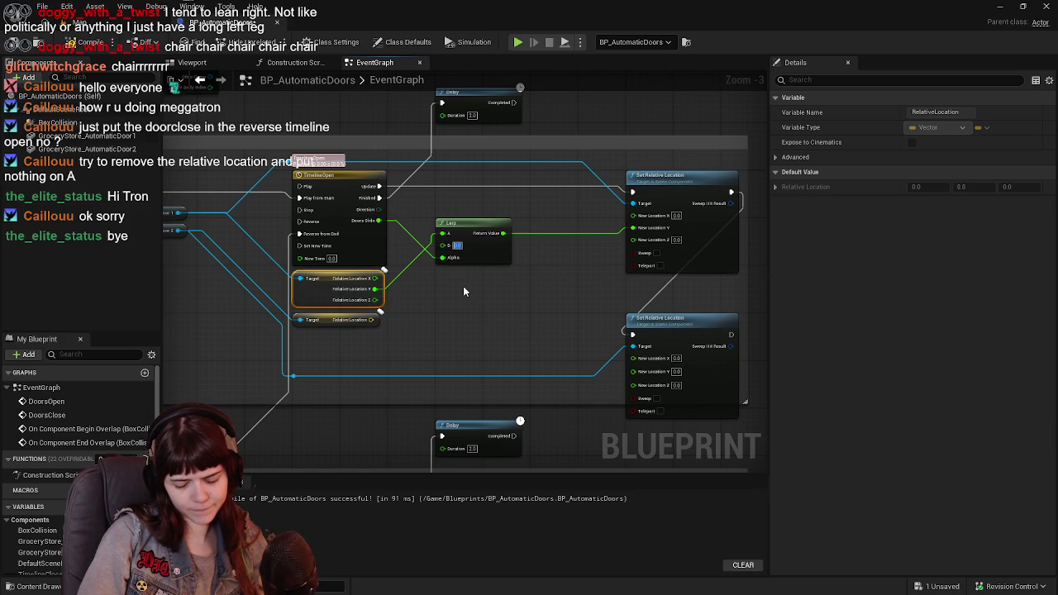
type("-130")
key("Return")
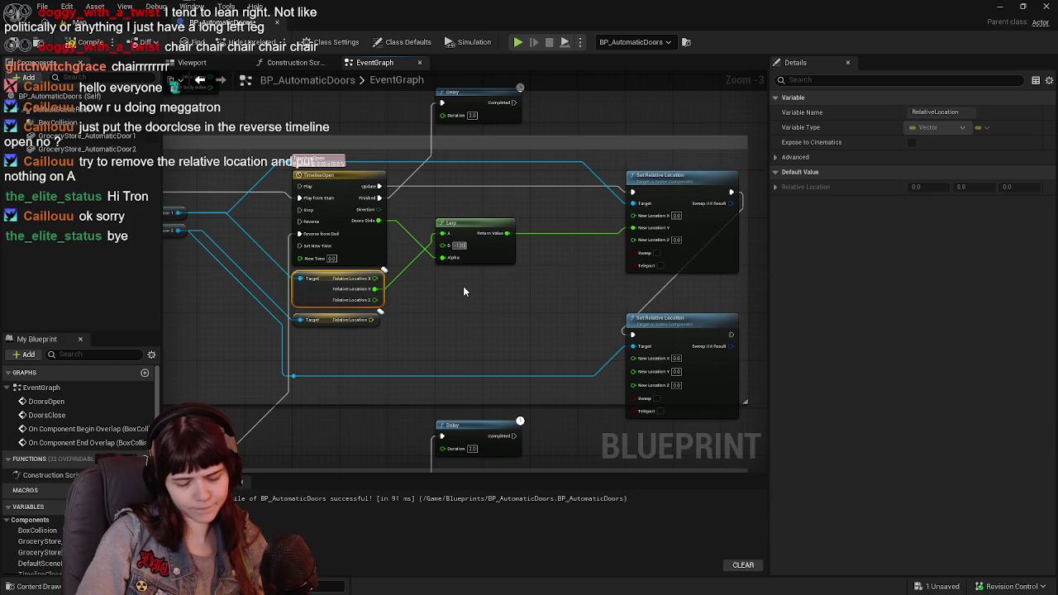
scroll(469, 288, "up", 1)
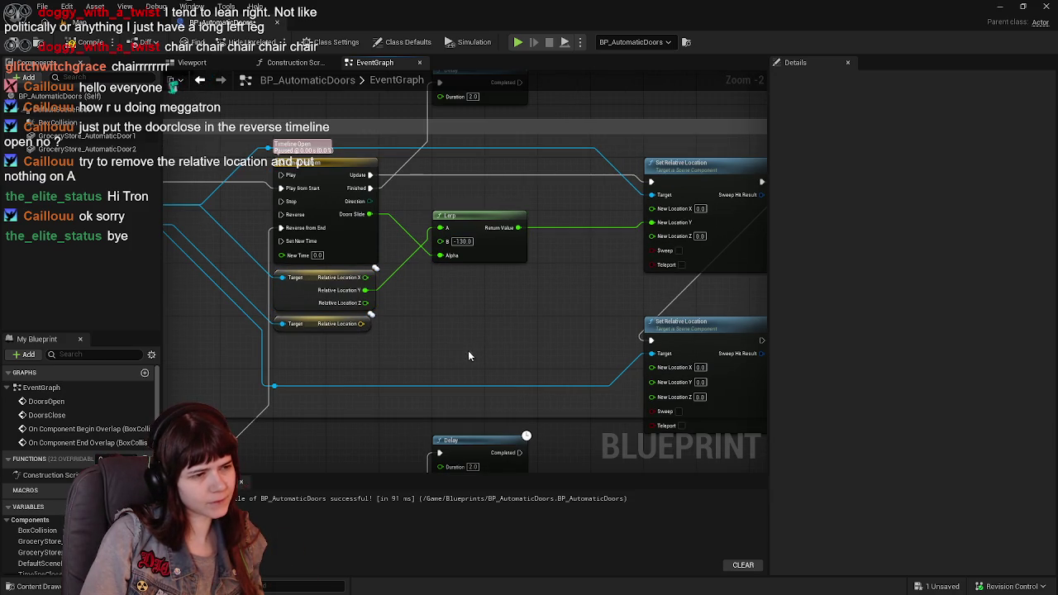
Duplicate the Lerp with B 130 for the second door's Y location, then compile and save
key("ctrl+c")
key("ctrl+v")
left_click_drag(511, 276, 463, 322)
type("130")
key("Return")
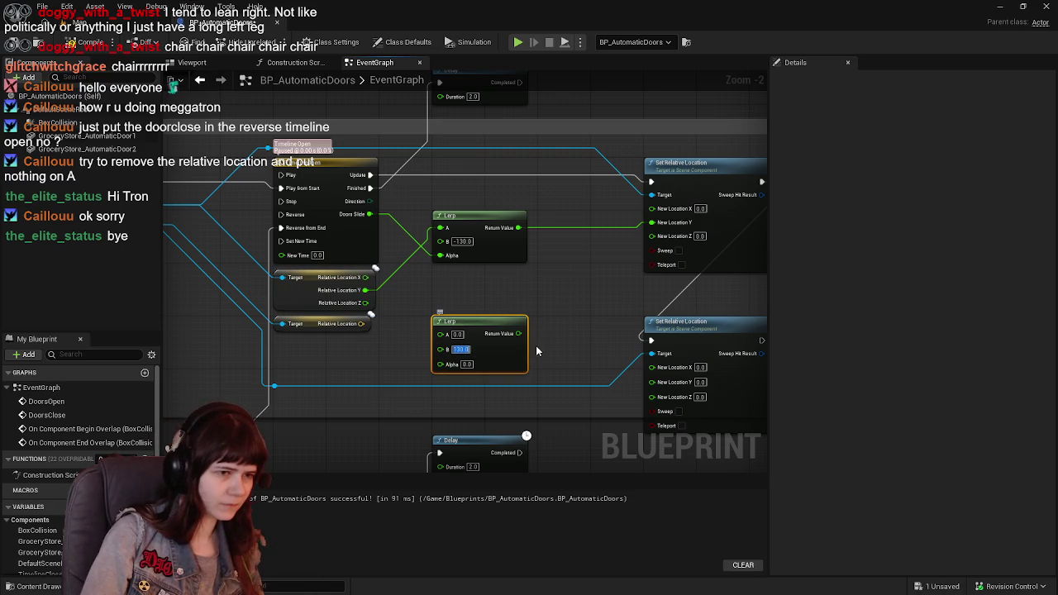
mouse_move(518, 334)
left_mouse_down()
mouse_move(614, 377)
mouse_move(651, 381)
left_mouse_up()
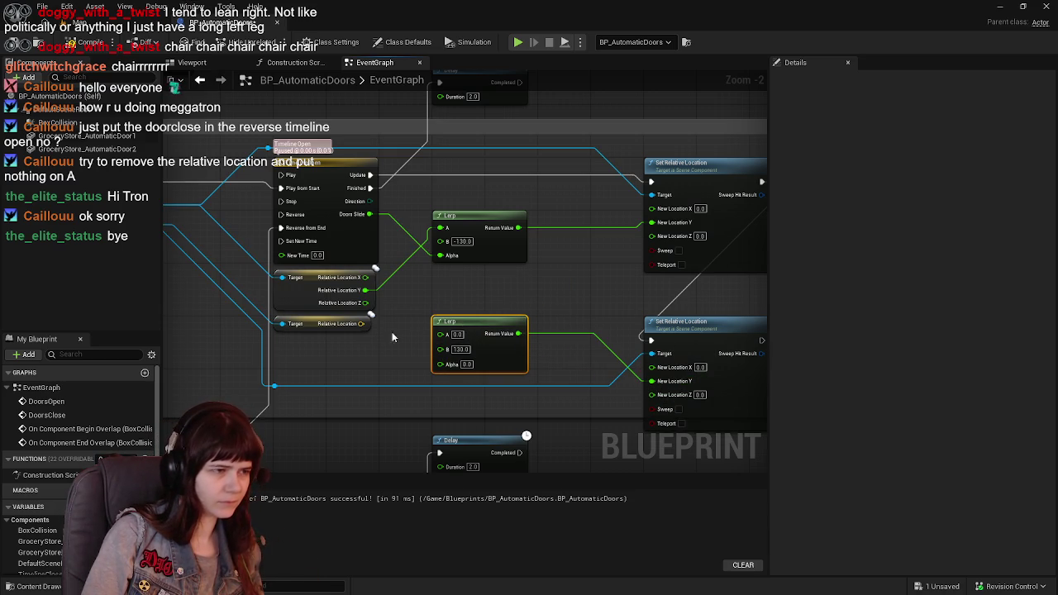
right_click(359, 324)
left_click(388, 371)
left_click_drag(365, 337, 441, 348)
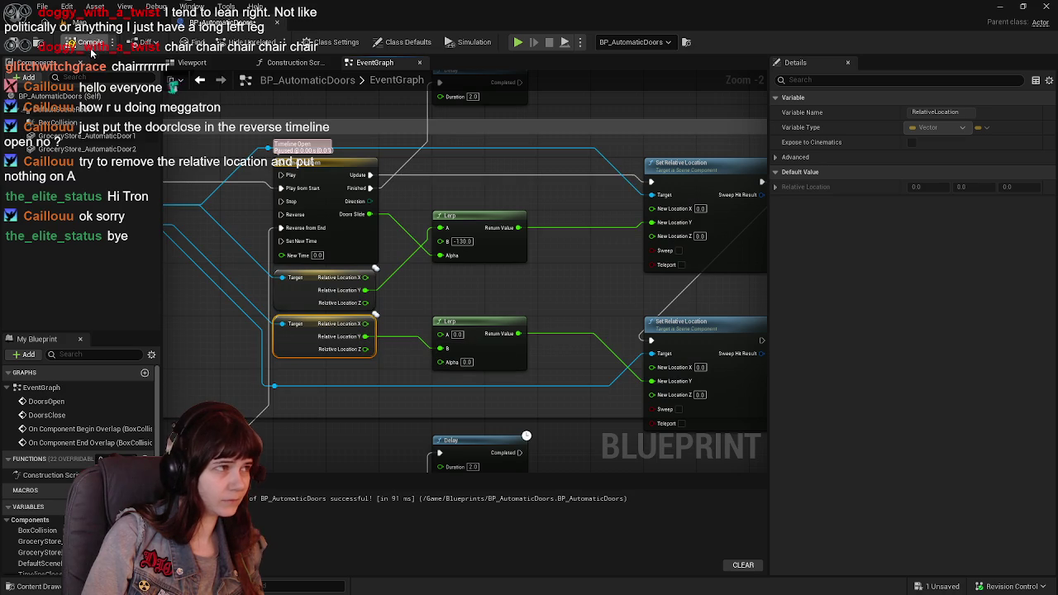
left_click(22, 42)
Playtest the float-Lerp doors in the level, then return to the BP_AutomaticDoors event graph
scroll(599, 108, "down", 1)
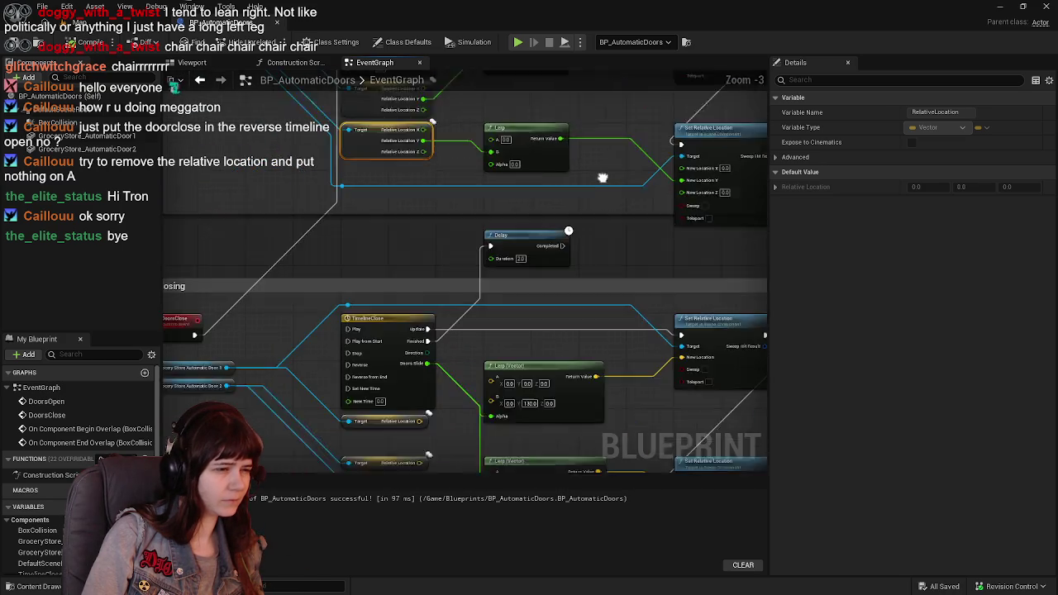
mouse_move(599, 108)
left_mouse_down()
mouse_move(434, 441)
mouse_move(403, 354)
left_mouse_up()
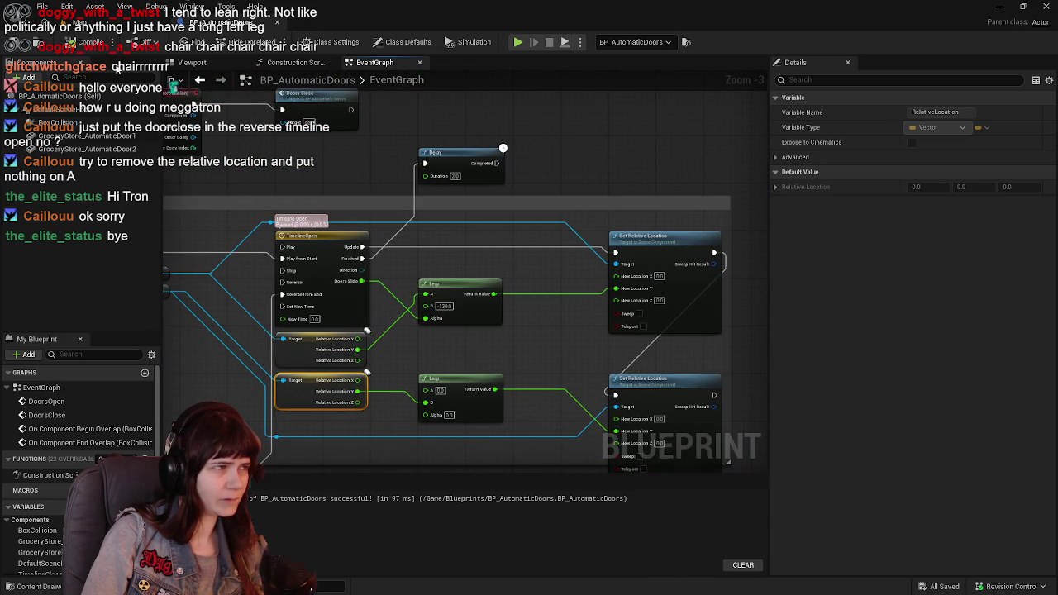
left_click(69, 30)
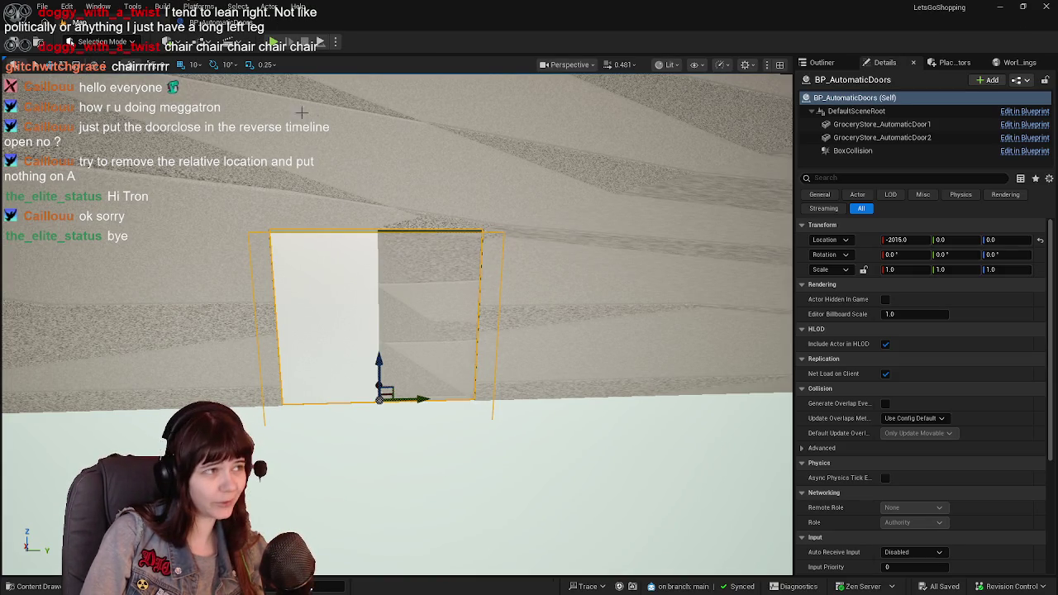
left_click(281, 45)
key("w")
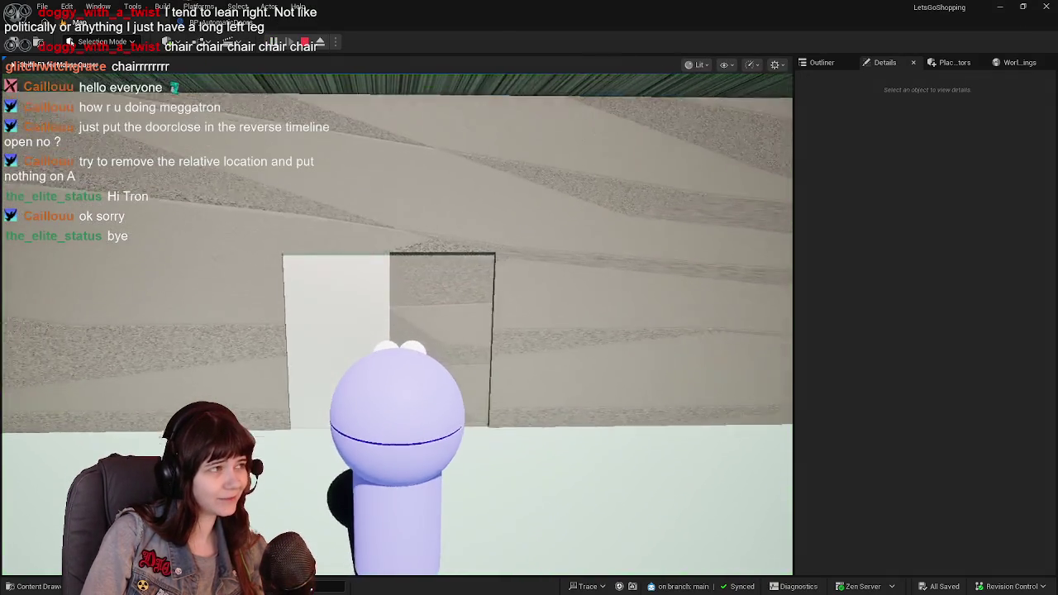
key("s")
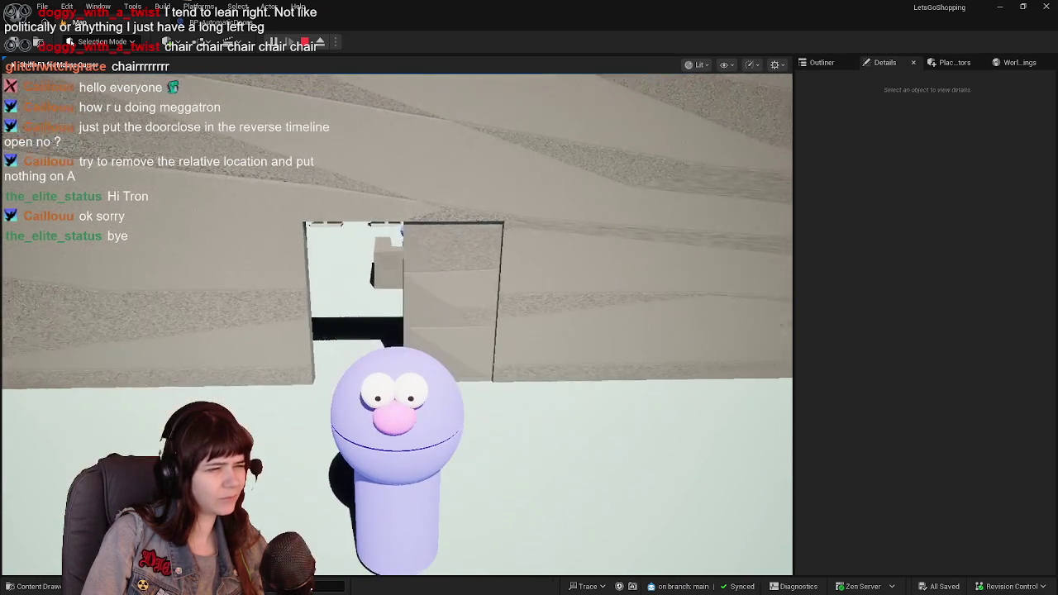
key("Escape")
left_click(427, 283)
left_click(244, 27)
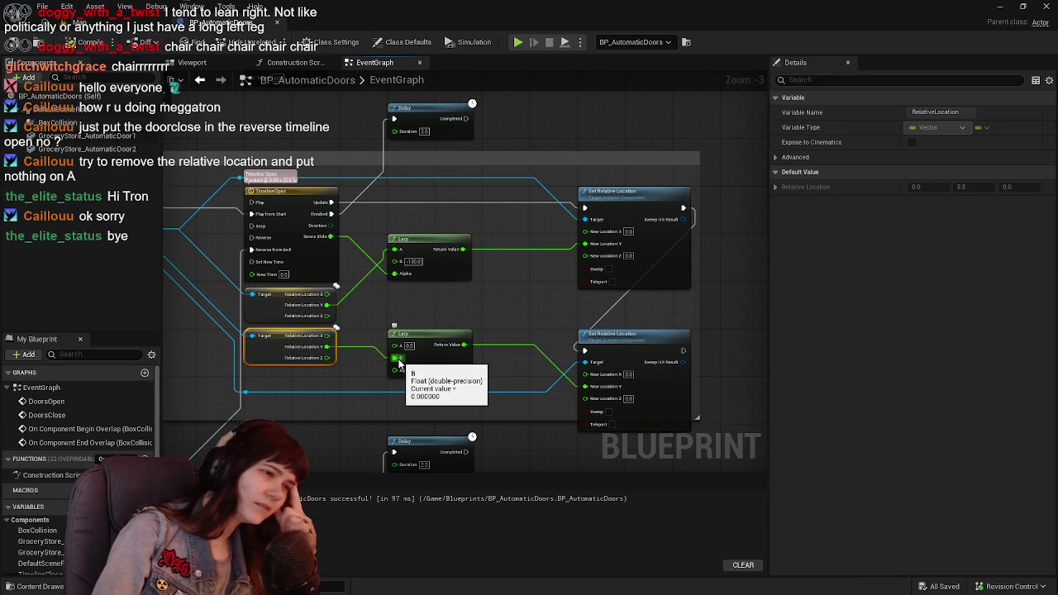
Move Relative Location Y to the lower Lerp's A, feed Doors Slide into its Alpha, and playtest
left_click_drag(398, 357, 396, 346)
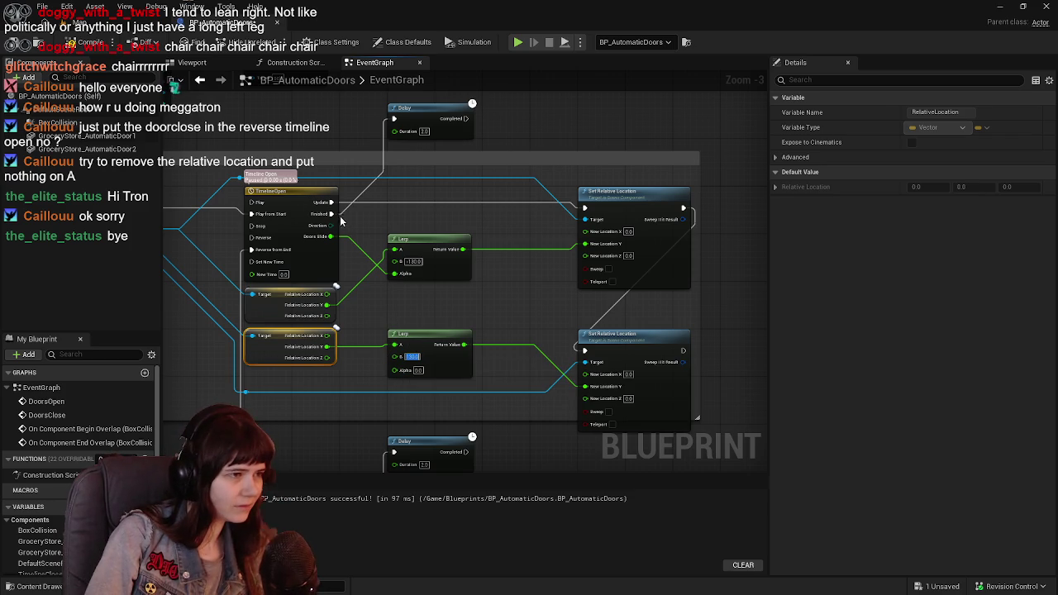
mouse_move(330, 236)
left_mouse_down()
mouse_move(398, 385)
mouse_move(397, 374)
left_mouse_up()
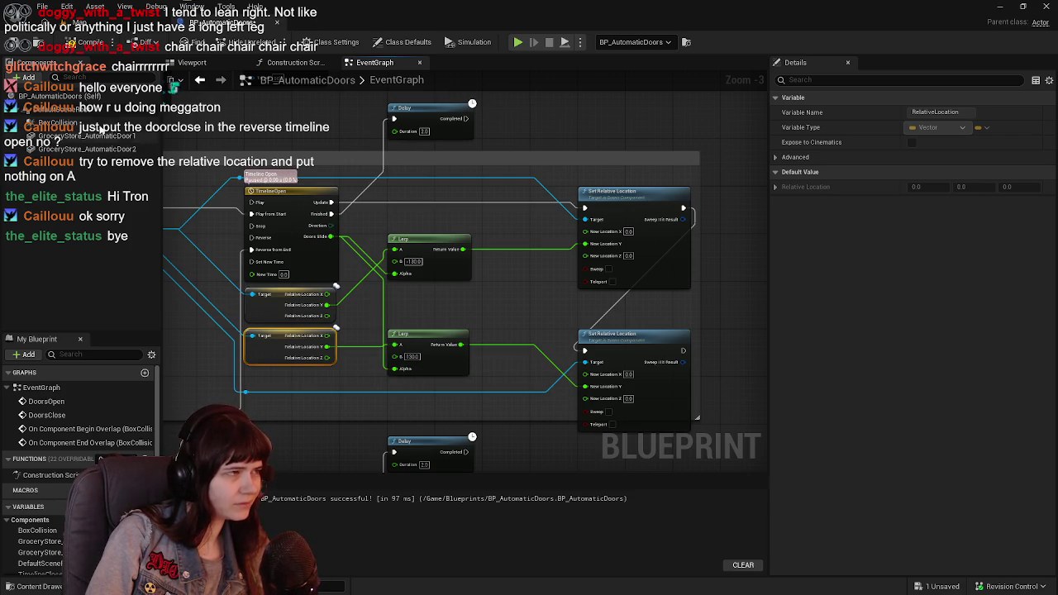
key("alt+p")
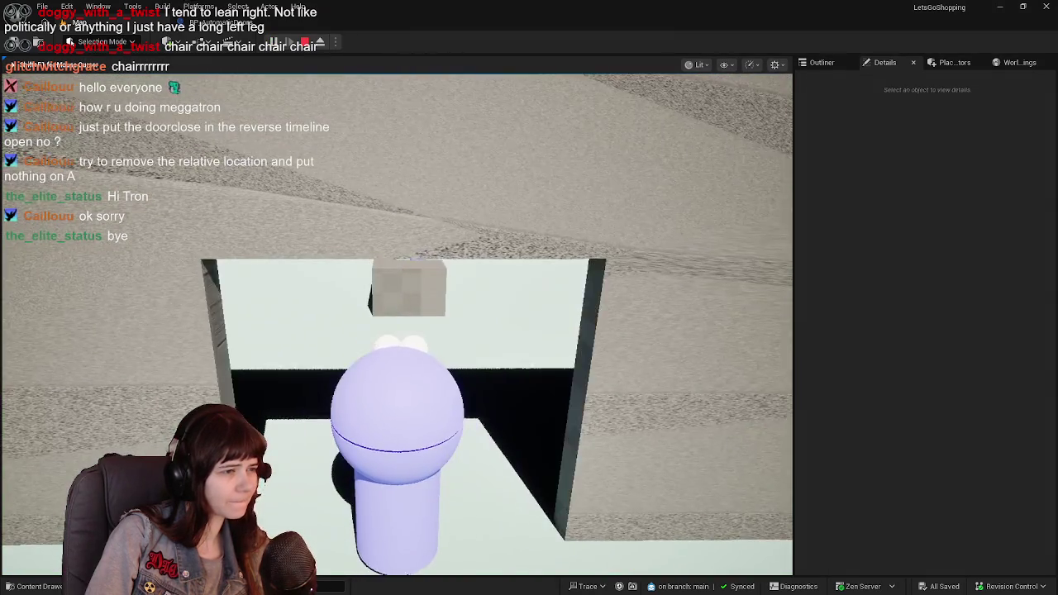
key("s")
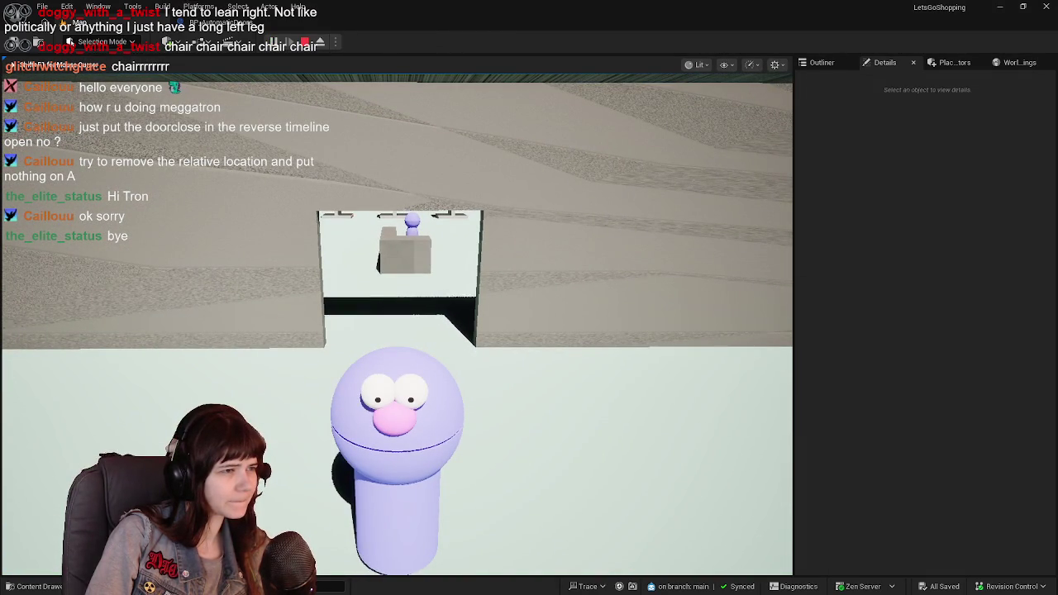
key("Escape")
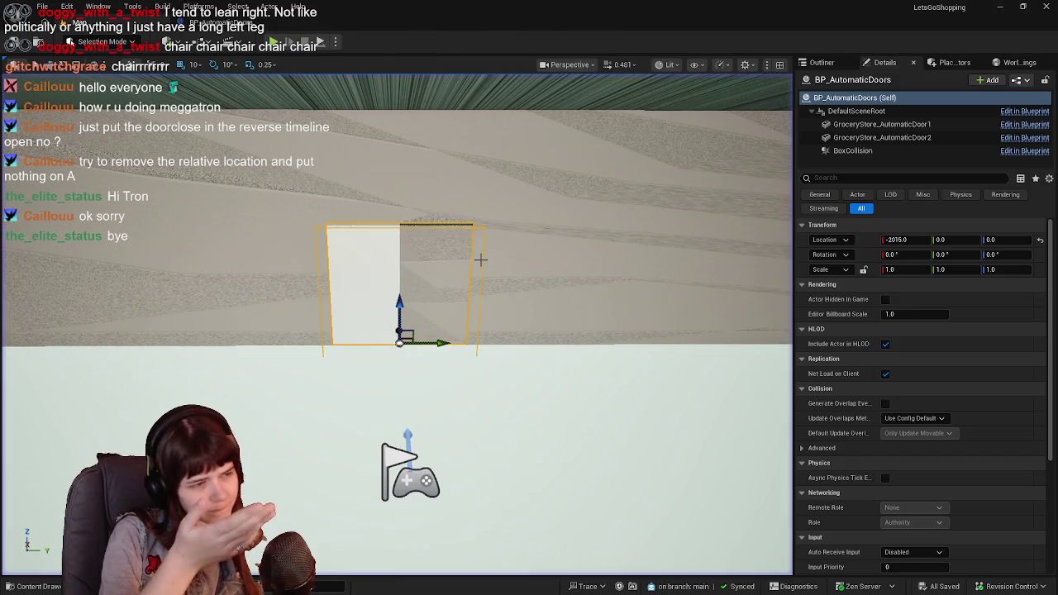
left_click(217, 22)
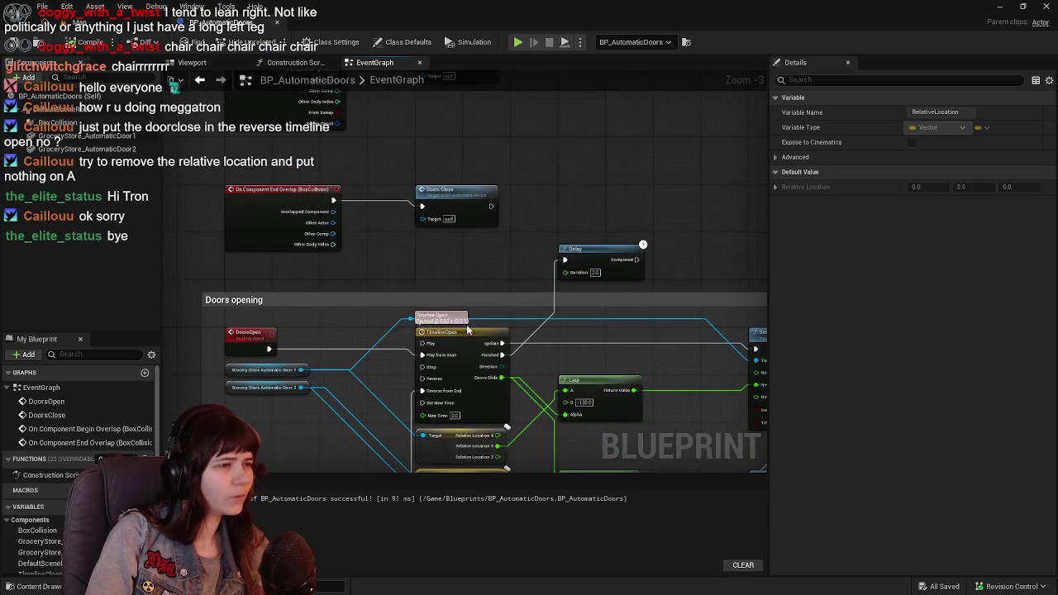
Add a breakpoint on the Doors Close call
right_click(449, 235)
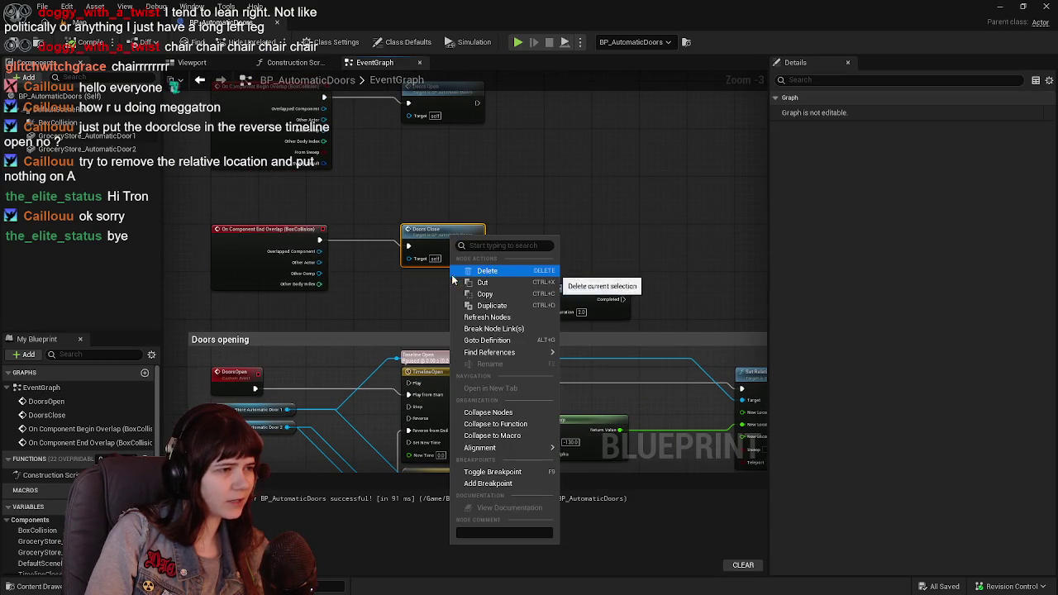
left_click(444, 236)
right_click(444, 236)
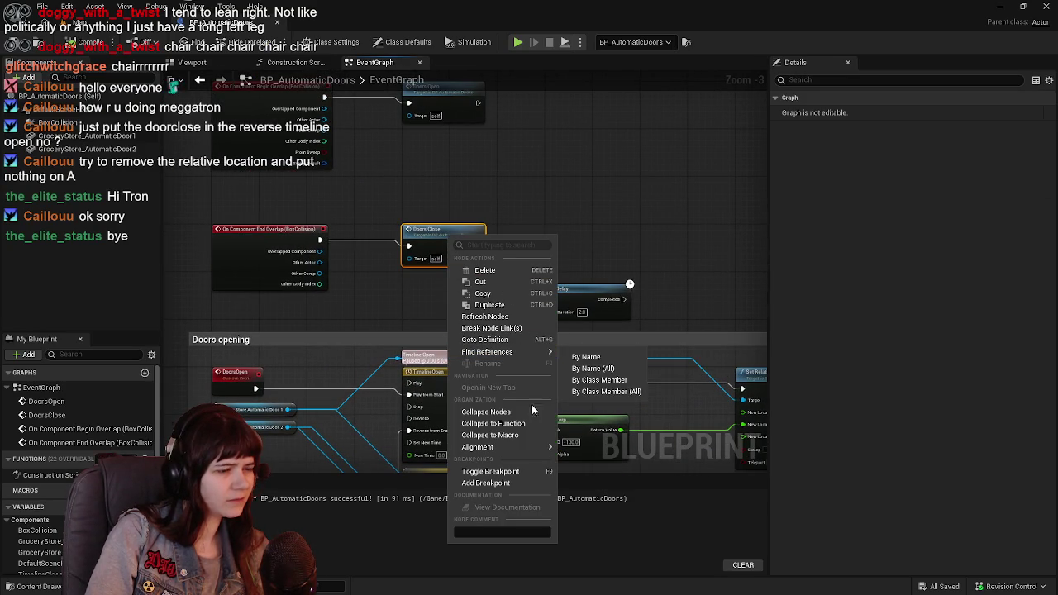
left_click(533, 477)
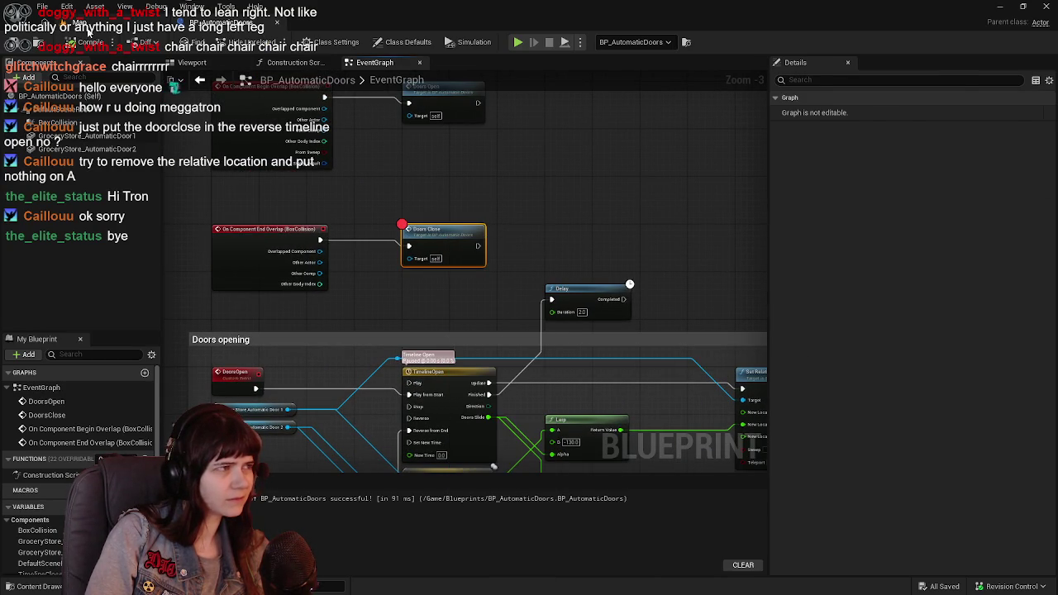
Playtest until the breakpoint pauses, resume and stop, then remove the Doors Close breakpoint
left_click(87, 22)
left_click(274, 41)
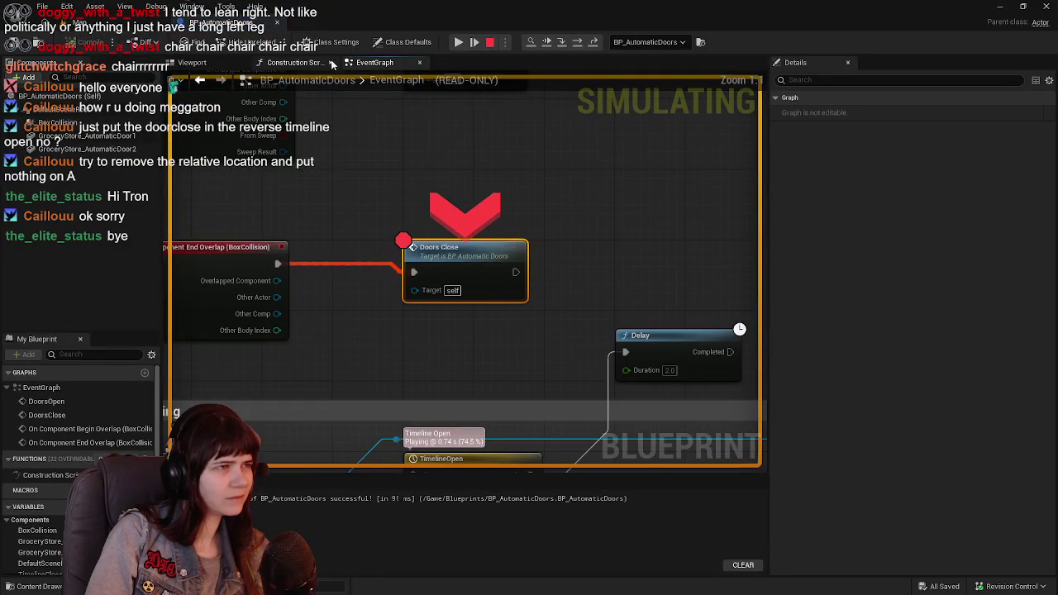
left_click(456, 48)
key("w")
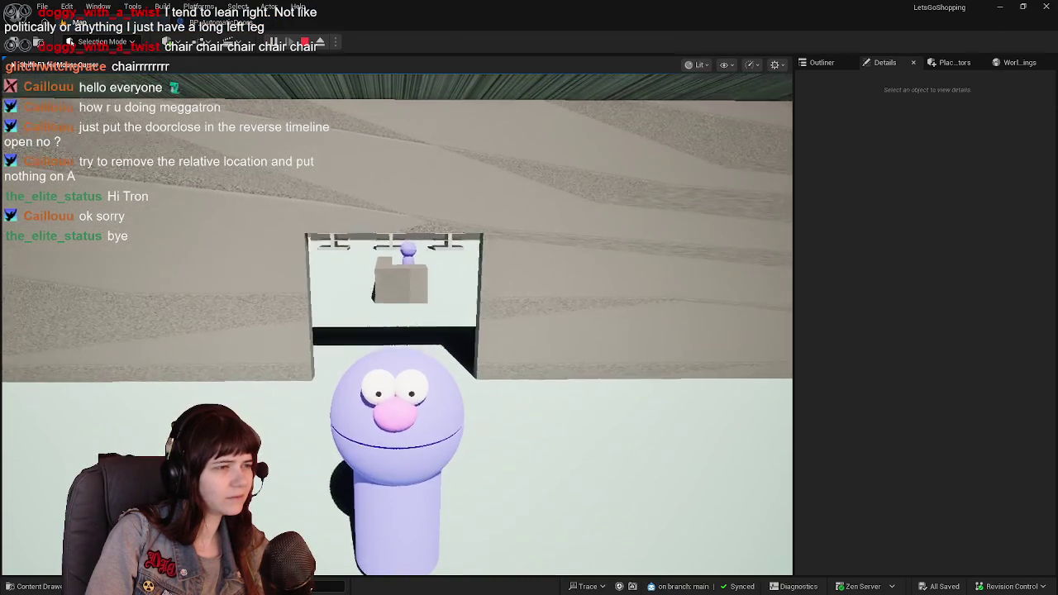
key("Escape")
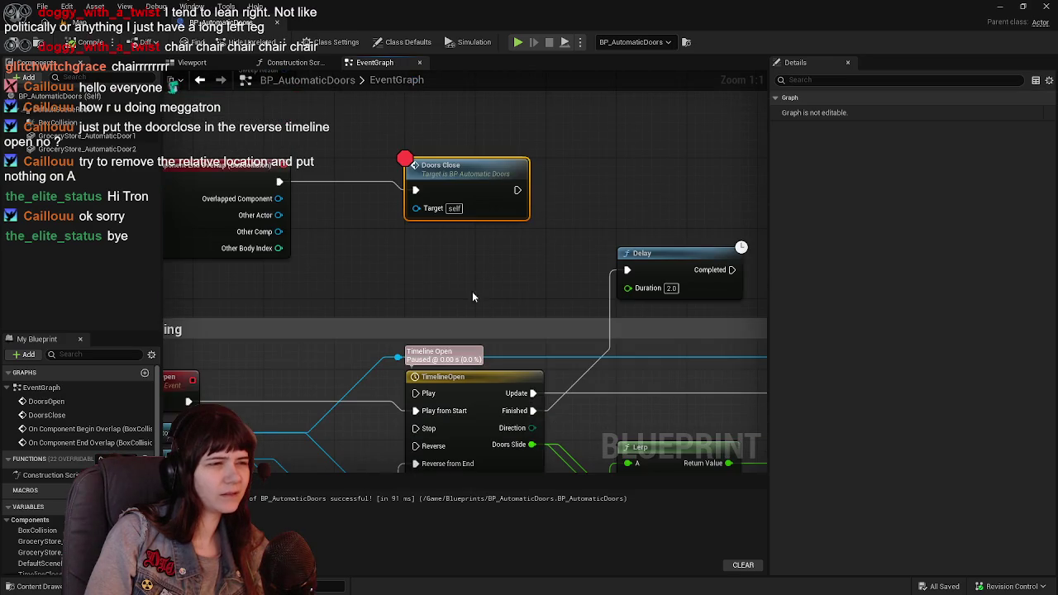
right_click(446, 192)
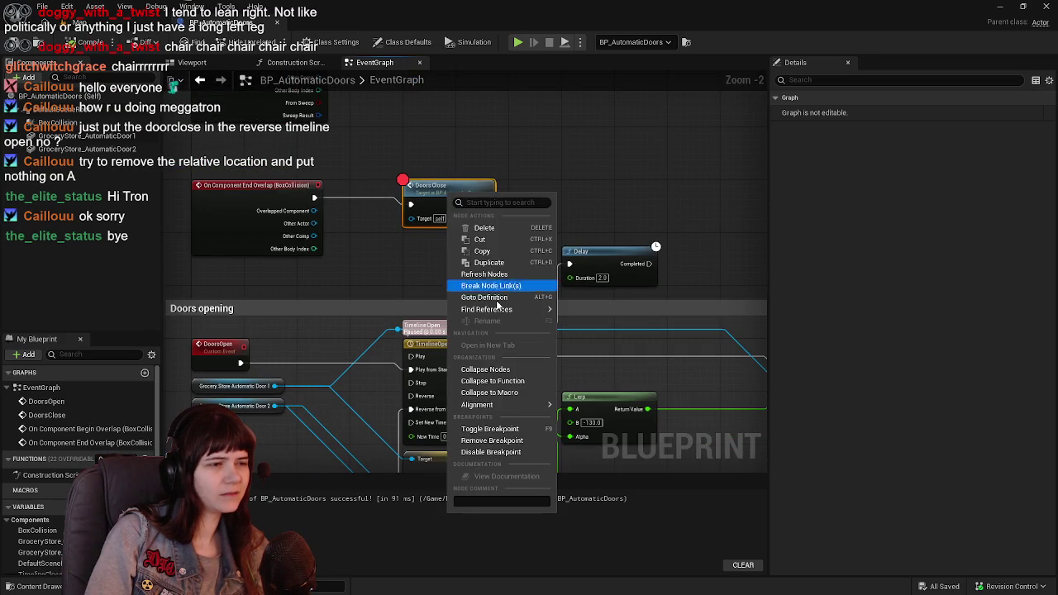
left_click(496, 437)
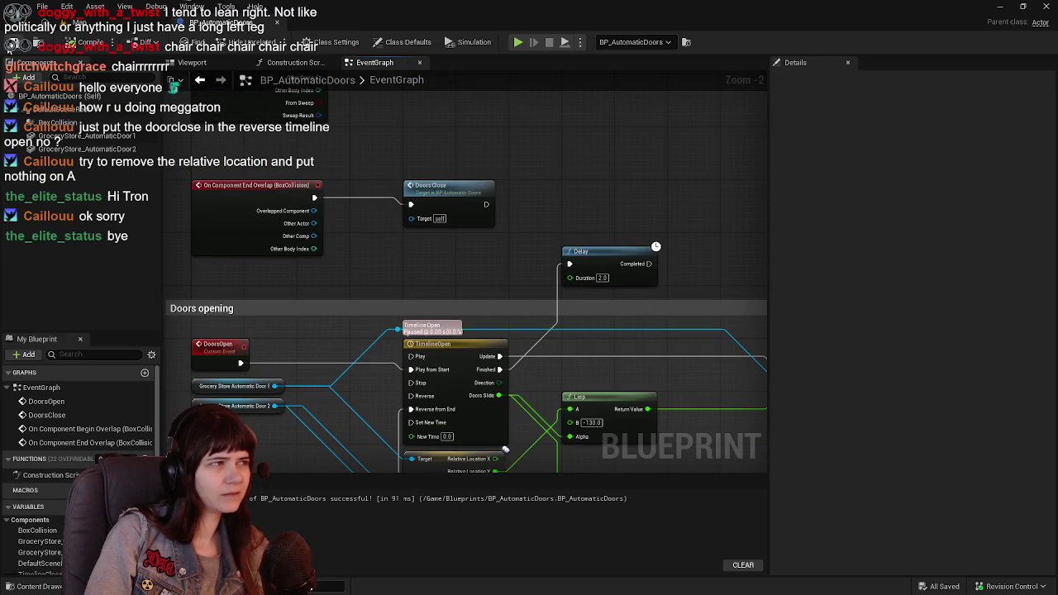
left_click_drag(518, 269, 507, 234)
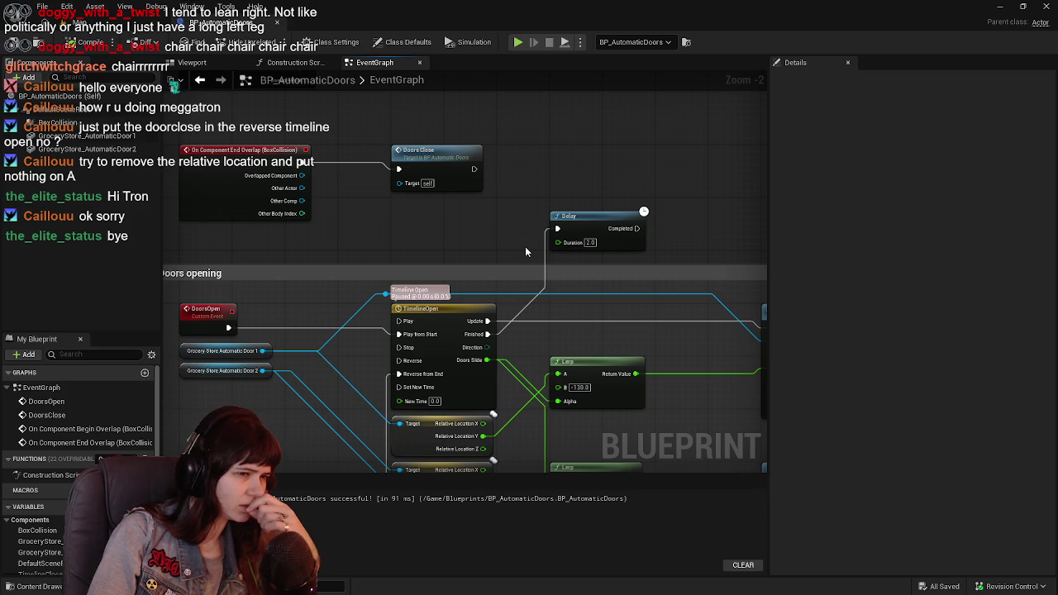
scroll(525, 252, "up", 2)
scroll(579, 247, "down", 2)
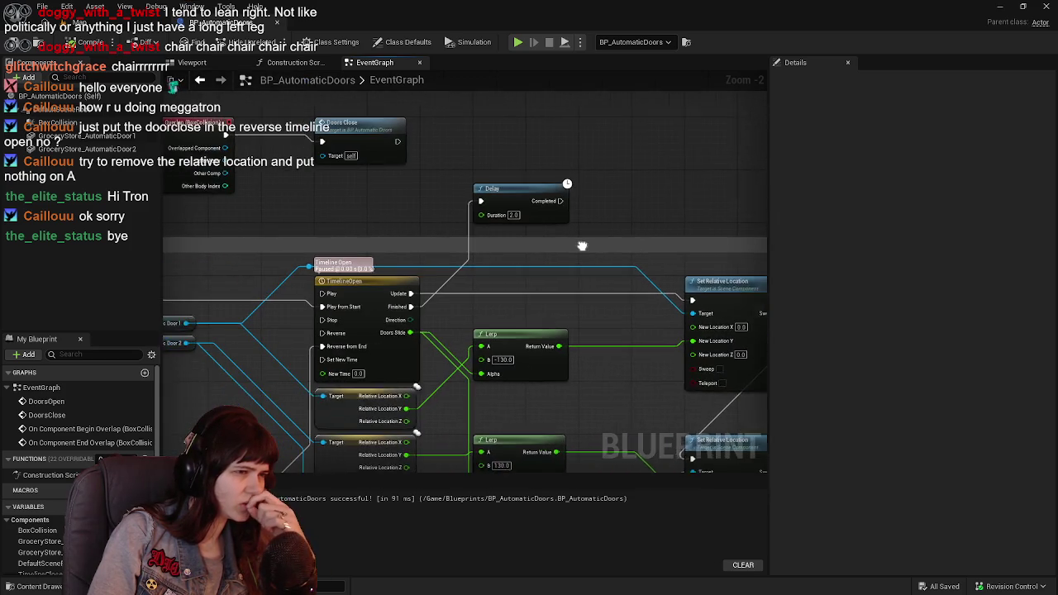
left_click_drag(504, 269, 615, 261)
mouse_move(588, 346)
left_mouse_down()
mouse_move(609, 214)
mouse_move(583, 190)
mouse_move(396, 187)
left_mouse_up()
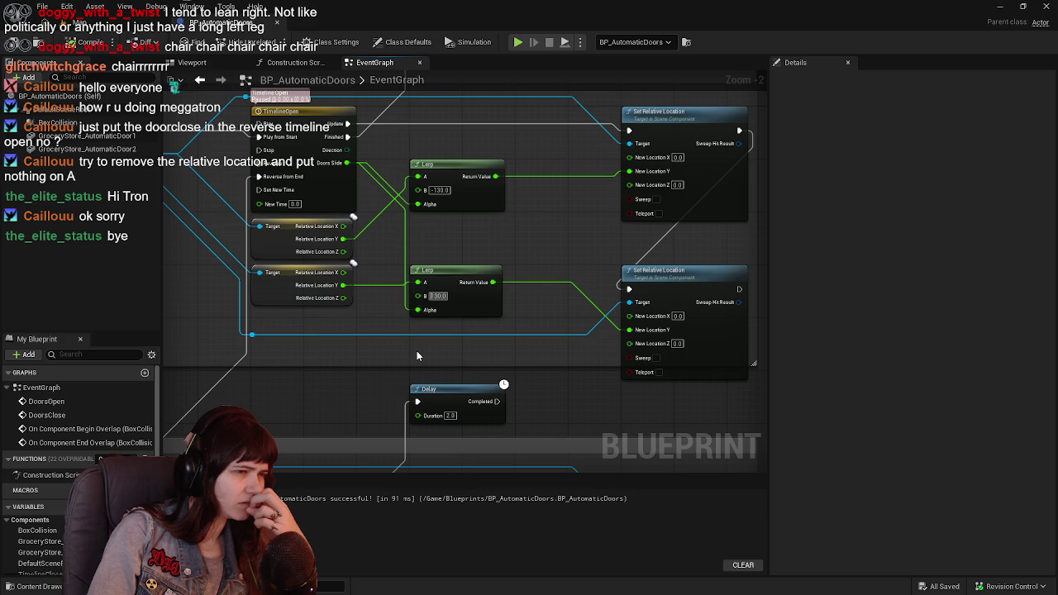
left_click_drag(411, 356, 463, 330)
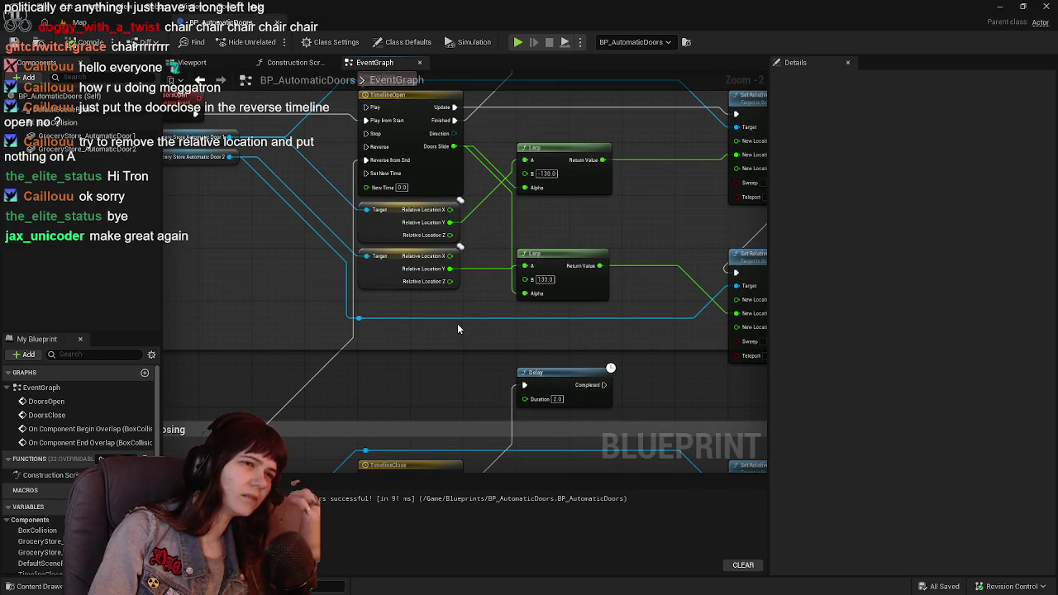
mouse_move(455, 327)
left_mouse_down()
mouse_move(465, 251)
mouse_move(506, 193)
left_mouse_up()
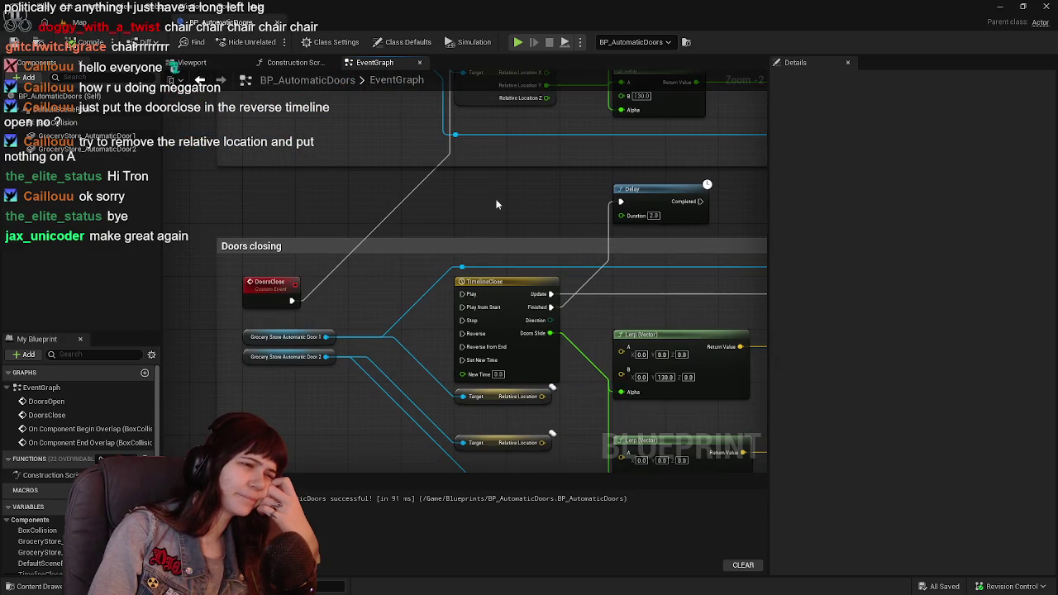
mouse_move(419, 283)
left_mouse_down()
mouse_move(455, 212)
mouse_move(366, 200)
left_mouse_up()
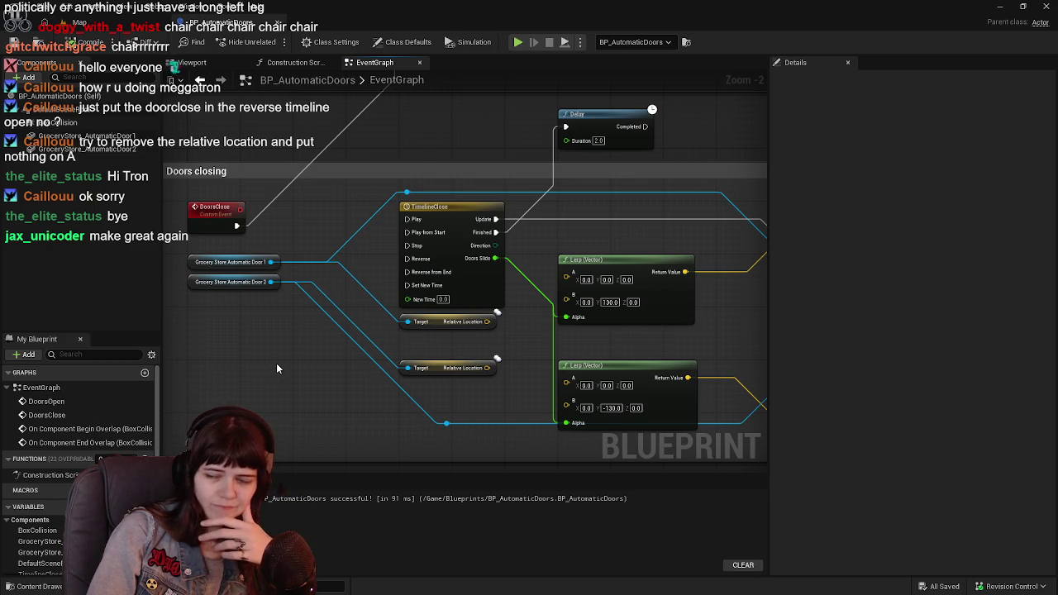
mouse_move(520, 338)
left_mouse_down()
mouse_move(463, 347)
mouse_move(436, 366)
mouse_move(462, 299)
mouse_move(416, 392)
left_mouse_up()
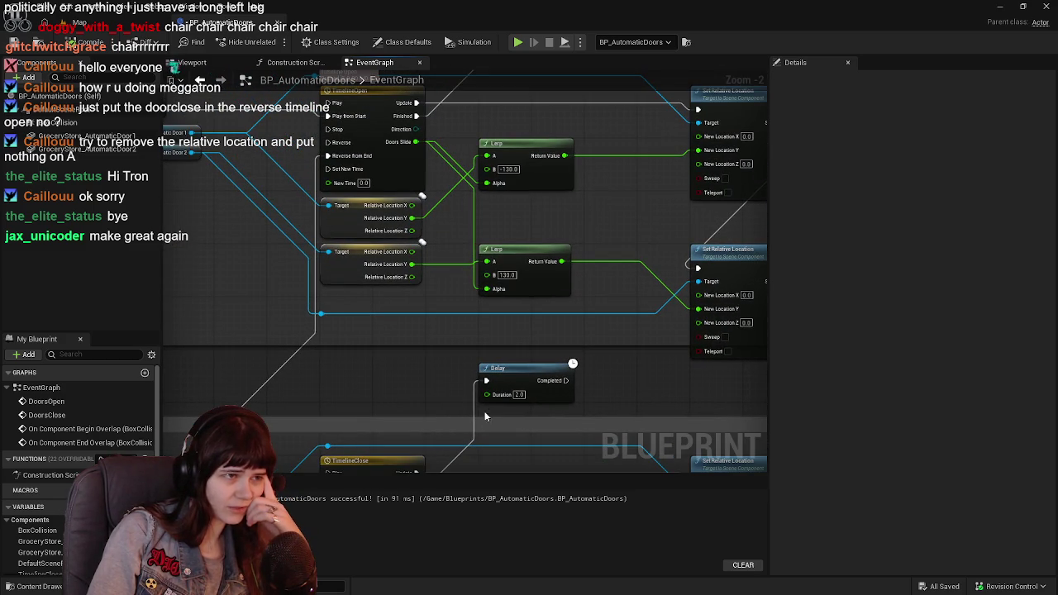
scroll(513, 325, "down", 1)
left_click_drag(500, 312, 497, 147)
left_click(511, 355)
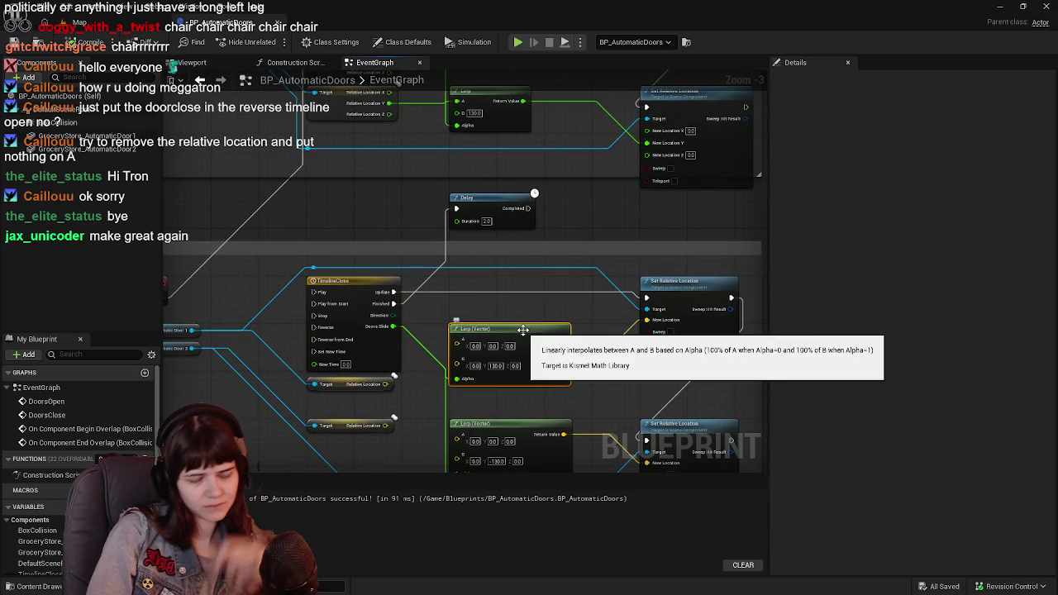
Delete the closing vector Lerps and split both New Location pins into X, Y, Z
key("Delete")
mouse_move(531, 217)
left_mouse_down()
mouse_move(510, 296)
mouse_move(517, 178)
mouse_move(550, 199)
mouse_move(542, 154)
left_mouse_up()
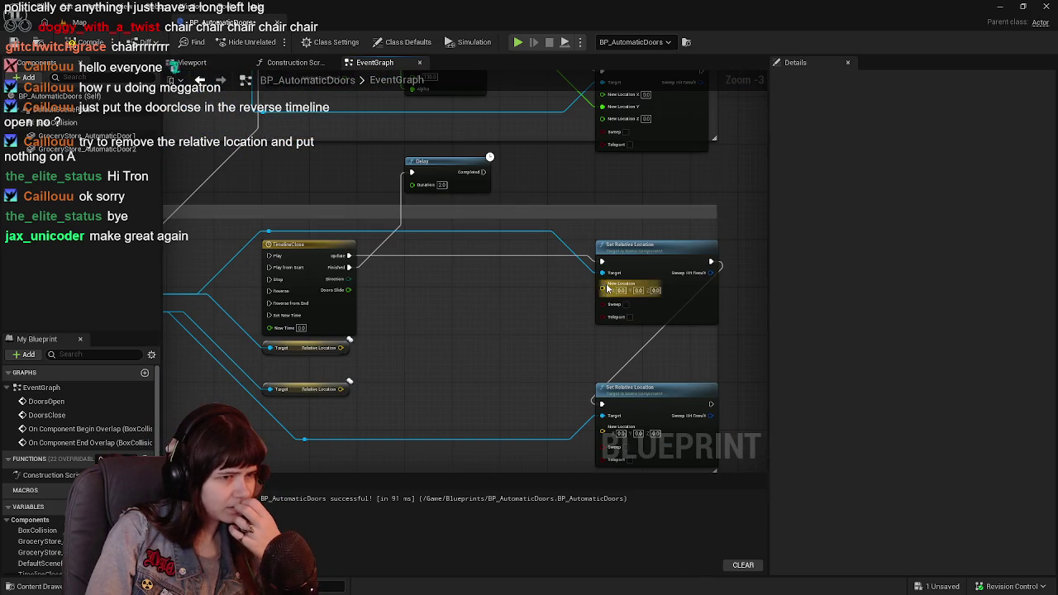
right_click(598, 237)
left_click(571, 301)
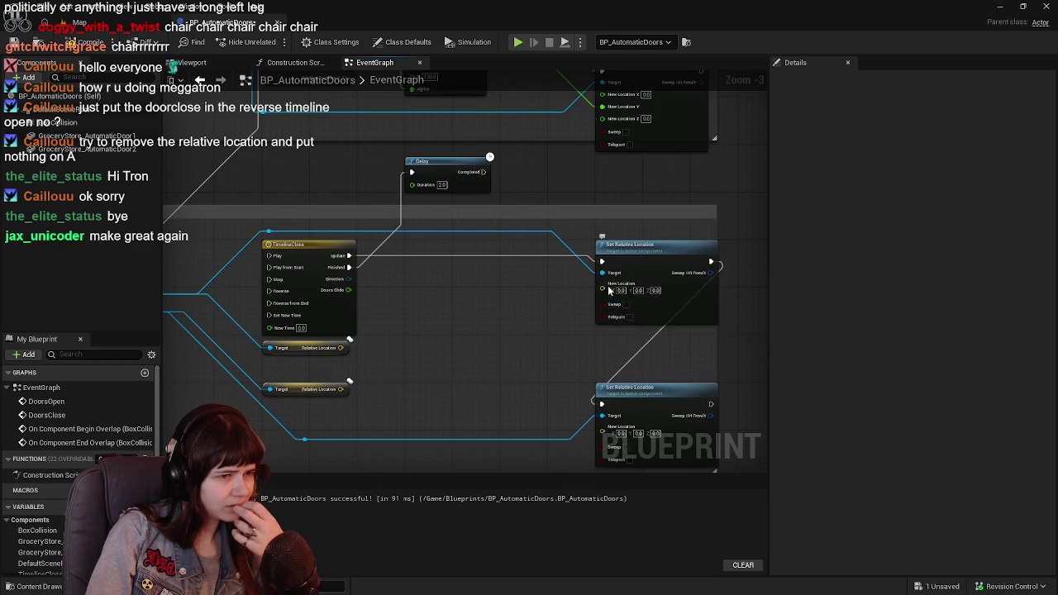
right_click(606, 290)
left_click(637, 333)
left_click_drag(571, 335, 564, 268)
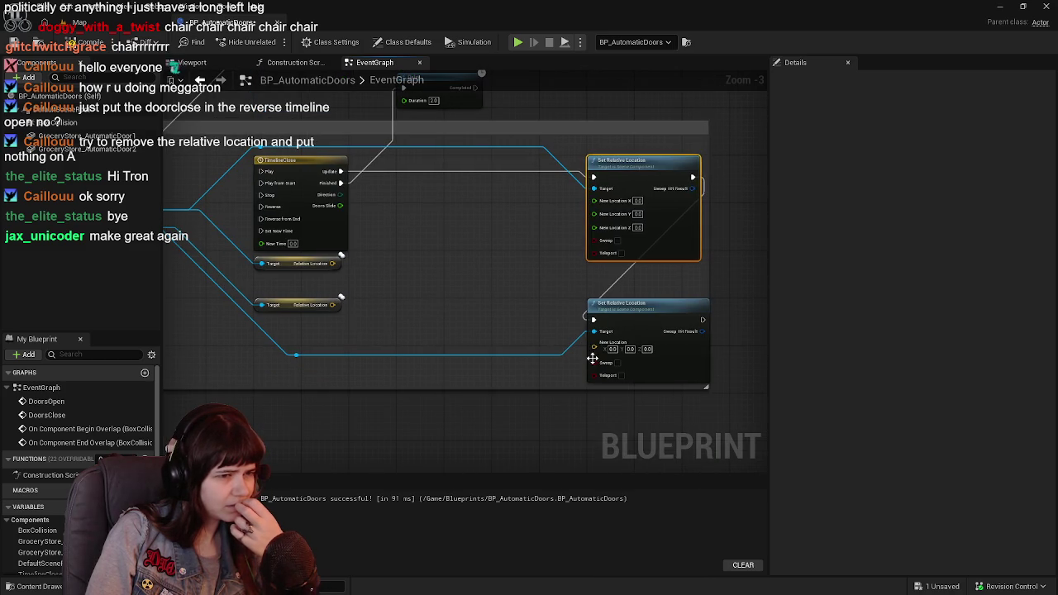
right_click(595, 343)
left_click(637, 397)
Split the upper and lower Relative Location pins into X, Y, Z
mouse_move(444, 229)
left_mouse_down()
mouse_move(437, 270)
mouse_move(533, 338)
left_mouse_up()
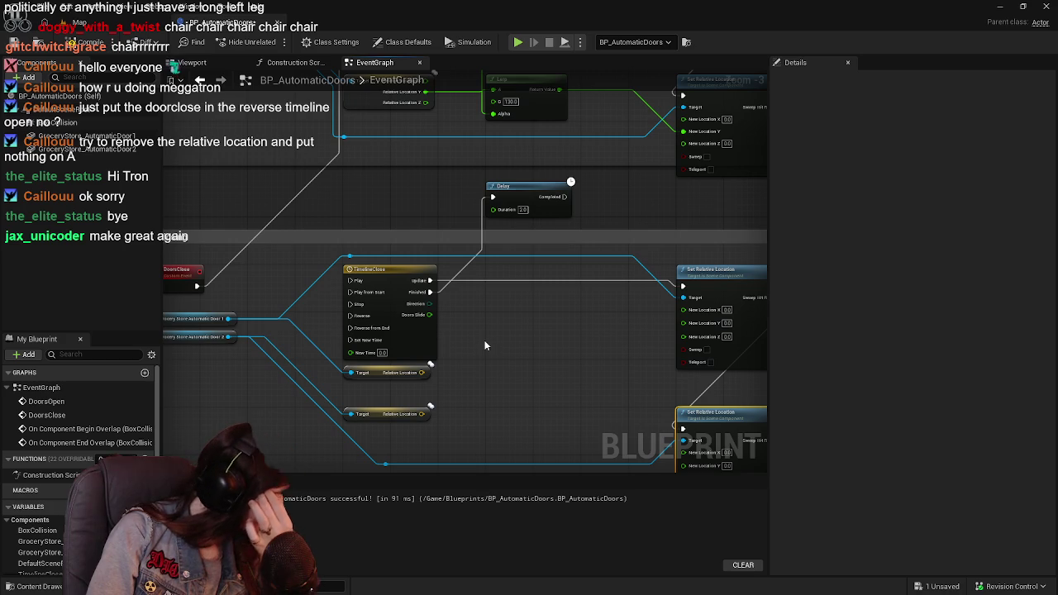
mouse_move(441, 388)
left_mouse_down()
mouse_move(494, 441)
mouse_move(496, 317)
left_mouse_up()
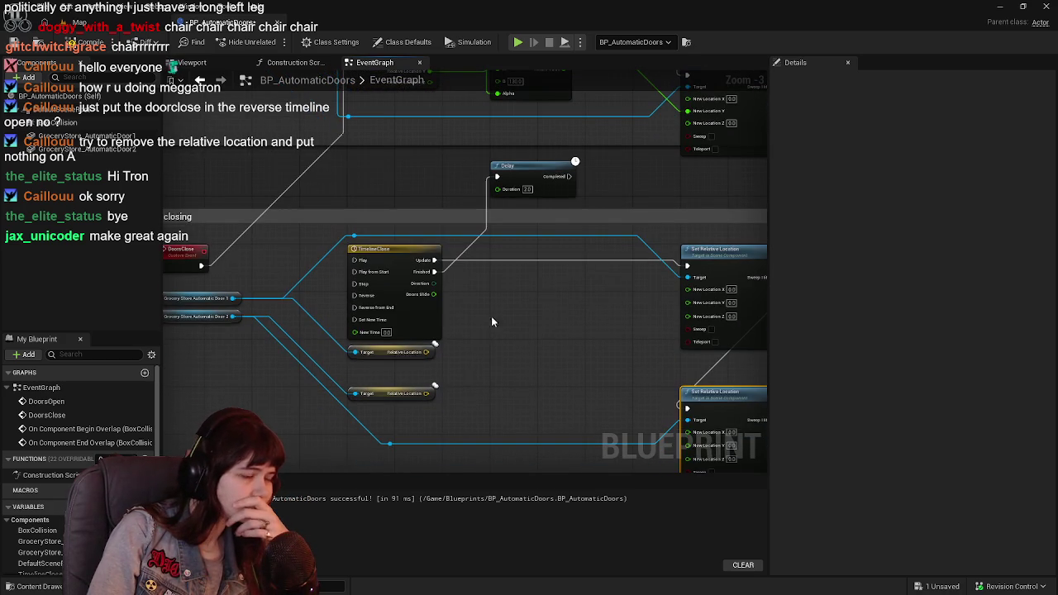
right_click(428, 352)
left_click(463, 396)
right_click(428, 394)
left_click(463, 440)
mouse_move(479, 373)
left_mouse_down()
mouse_move(446, 436)
mouse_move(501, 277)
mouse_move(474, 412)
left_mouse_up()
mouse_move(456, 388)
left_mouse_down()
mouse_move(388, 424)
mouse_move(455, 570)
mouse_move(462, 413)
mouse_move(522, 300)
left_mouse_up()
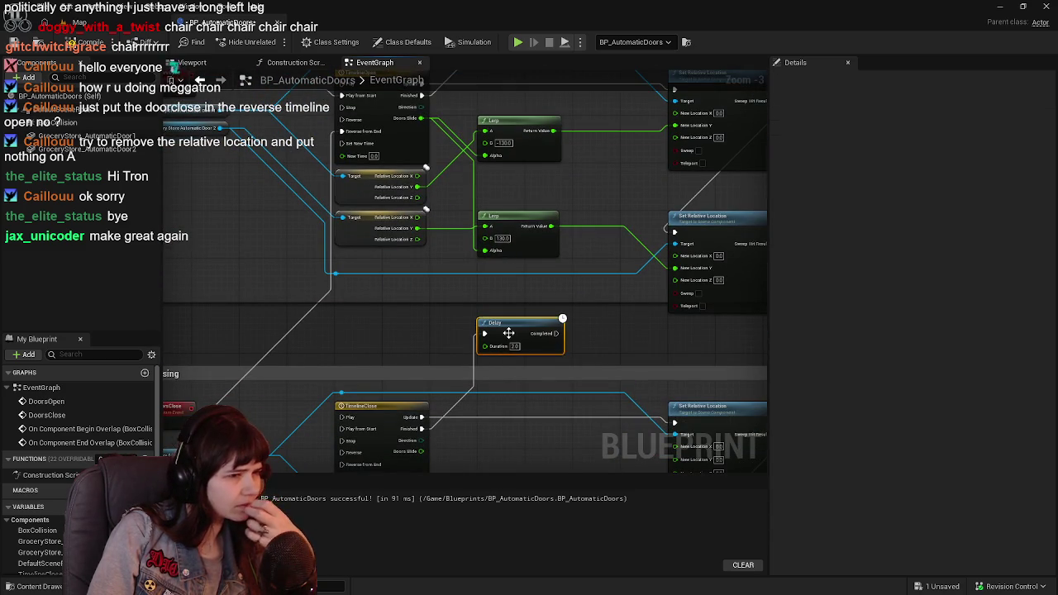
Delete the Delay node, recompile, and paste copies of the two float Lerps into Doors closing
key("Delete")
key("Return")
left_click(15, 48)
mouse_move(462, 248)
left_mouse_down()
mouse_move(484, 203)
mouse_move(524, 216)
left_mouse_up()
left_click(524, 216)
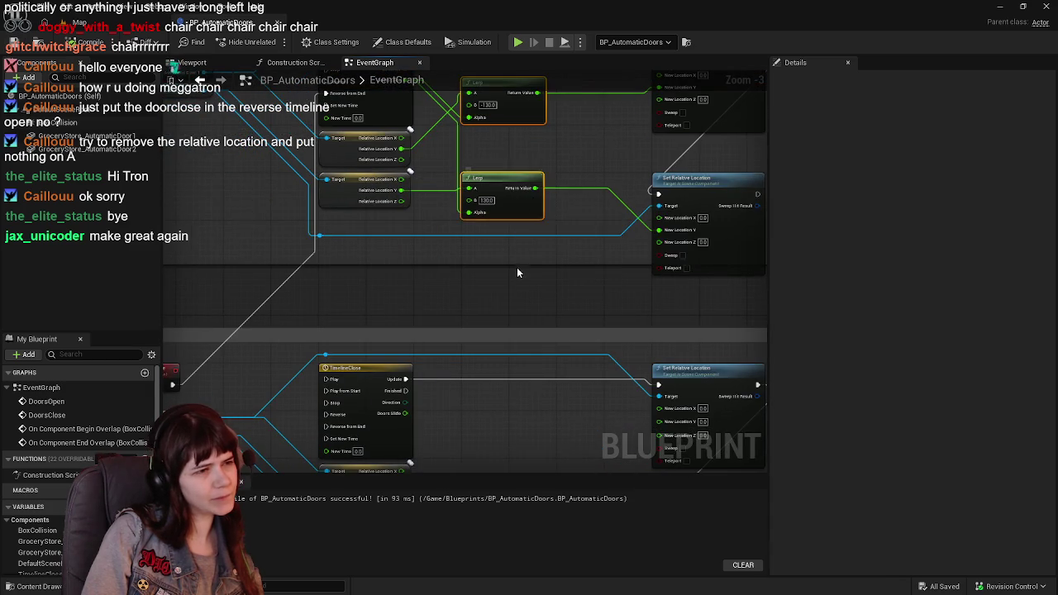
left_click_drag(517, 259, 512, 214)
key("ctrl+v")
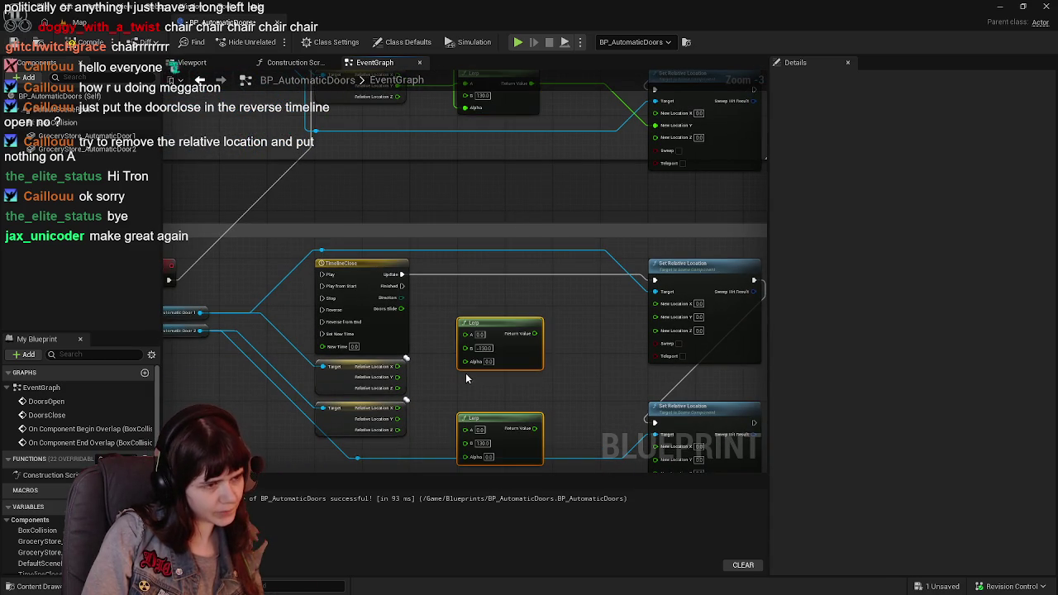
left_click_drag(494, 324, 495, 314)
Arrange the pasted Lerps with B 130 on top and B -130 below
scroll(504, 335, "up", 1)
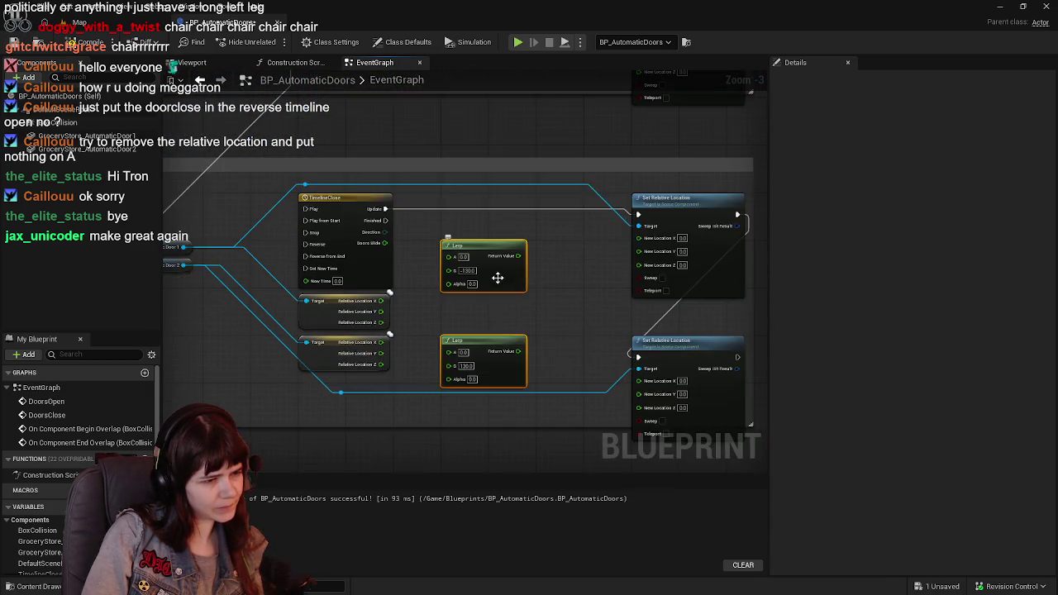
left_click_drag(500, 366, 594, 257)
left_click_drag(480, 245, 482, 347)
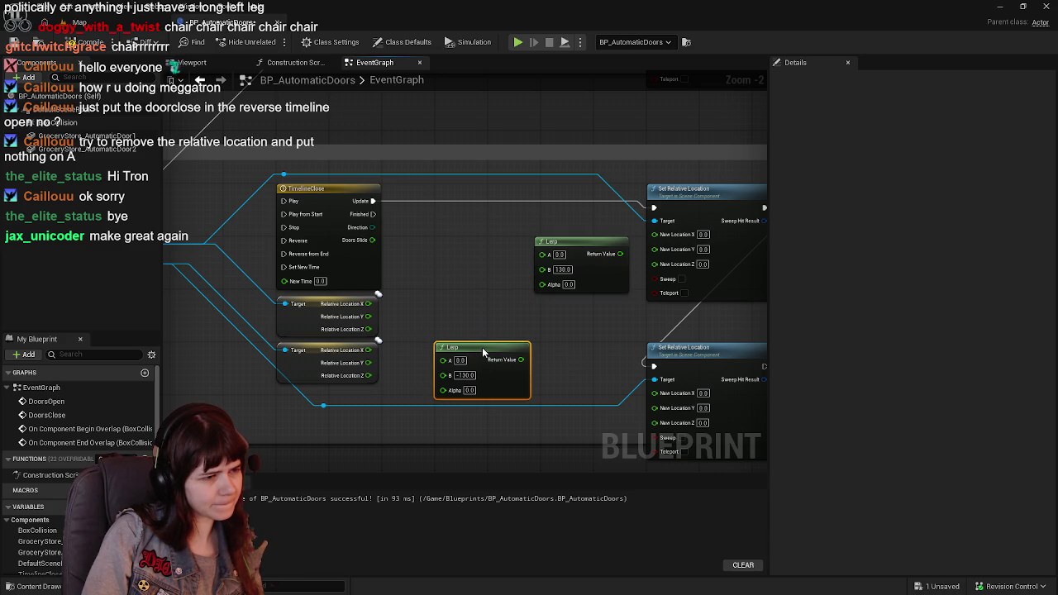
mouse_move(576, 250)
left_mouse_down()
mouse_move(458, 245)
mouse_move(477, 252)
left_mouse_up()
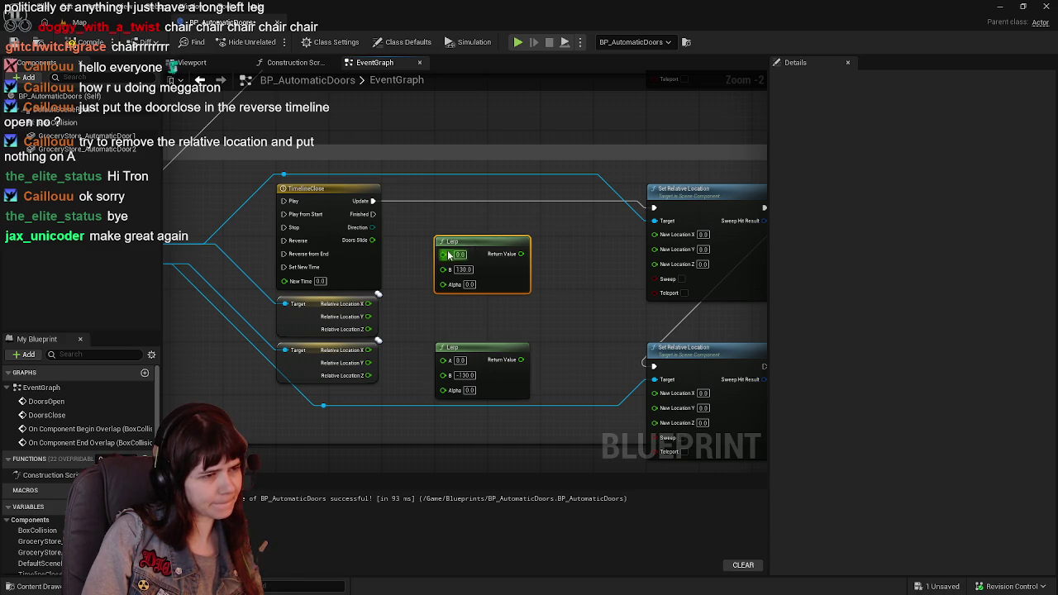
Wire Doors Slide to both Alphas, Relative Location Y to each A, outputs to New Location Y; save
left_click_drag(371, 240, 443, 283)
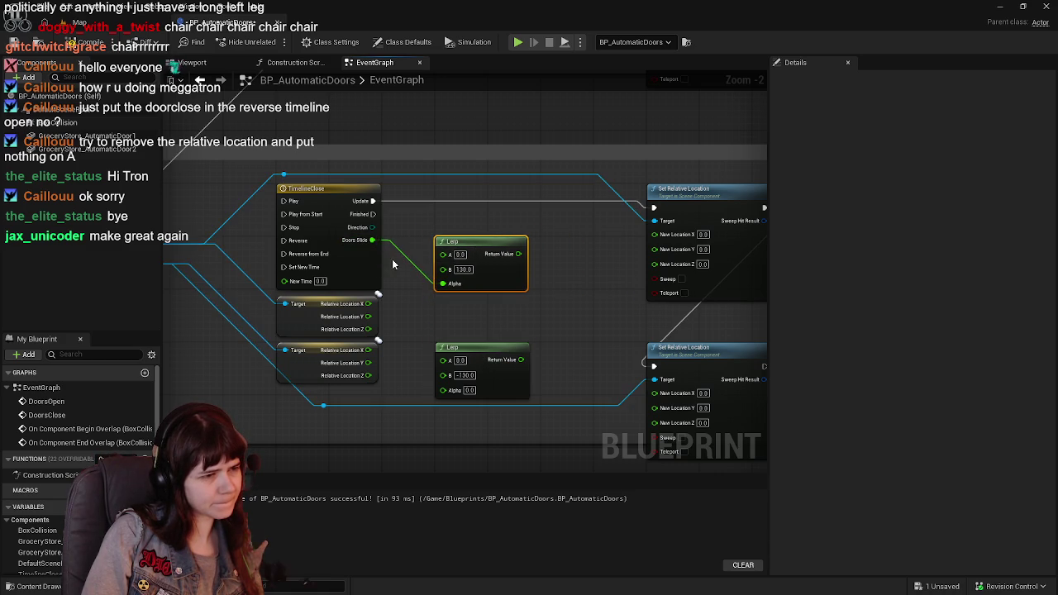
mouse_move(371, 241)
left_mouse_down()
mouse_move(463, 430)
mouse_move(508, 451)
mouse_move(492, 365)
mouse_move(517, 206)
mouse_move(527, 243)
mouse_move(446, 278)
left_mouse_up()
mouse_move(375, 294)
left_mouse_down()
mouse_move(446, 262)
mouse_move(451, 231)
left_mouse_up()
mouse_move(376, 339)
left_mouse_down()
mouse_move(459, 347)
mouse_move(450, 336)
left_mouse_up()
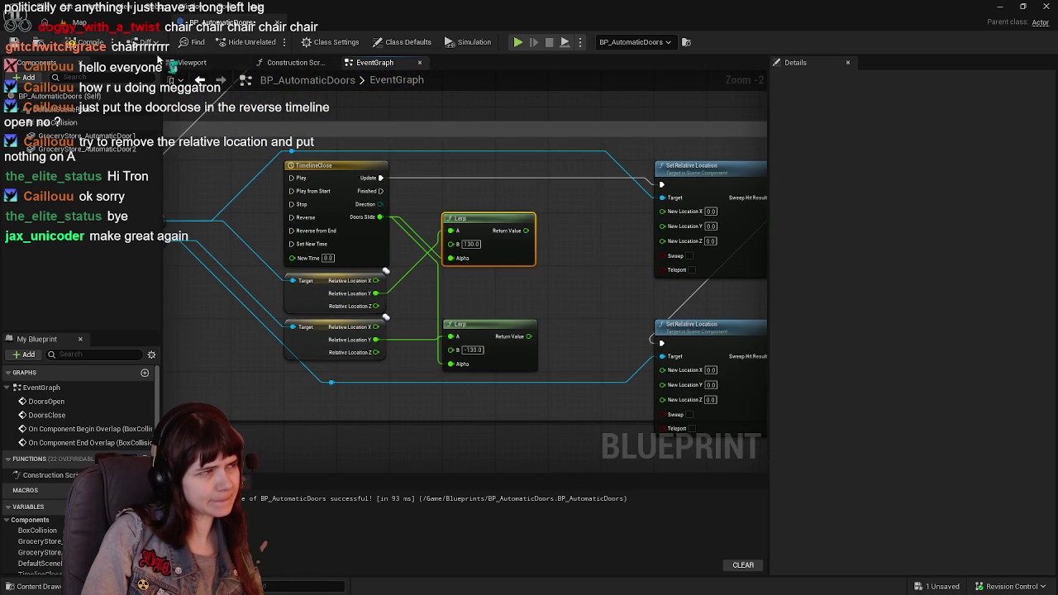
left_click_drag(525, 231, 662, 226)
left_click_drag(528, 337, 662, 383)
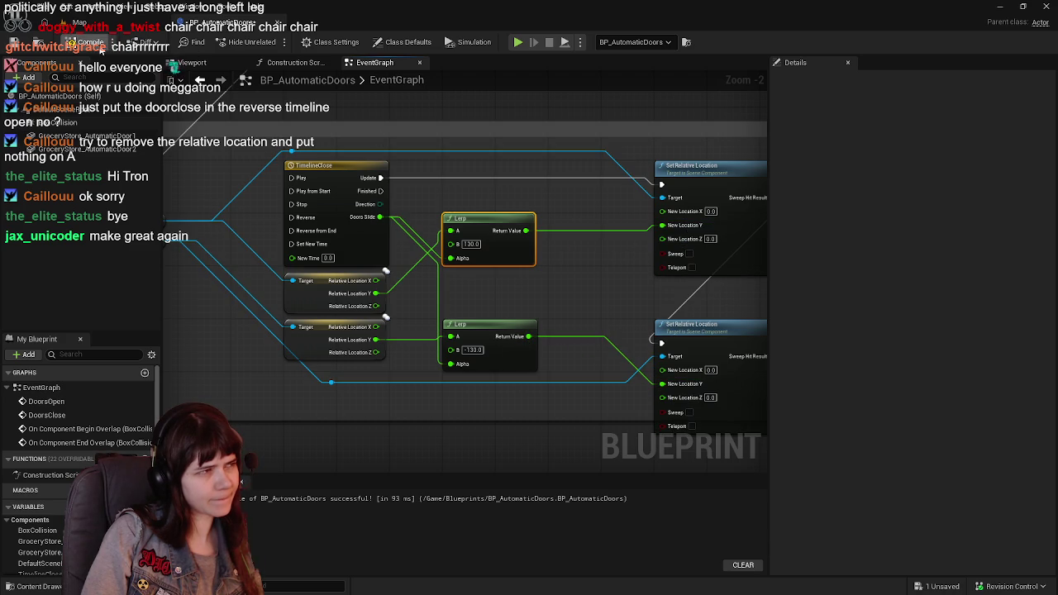
key("ctrl+s")
Playtest the level, walking toward and away from the sliding doors
left_click(122, 26)
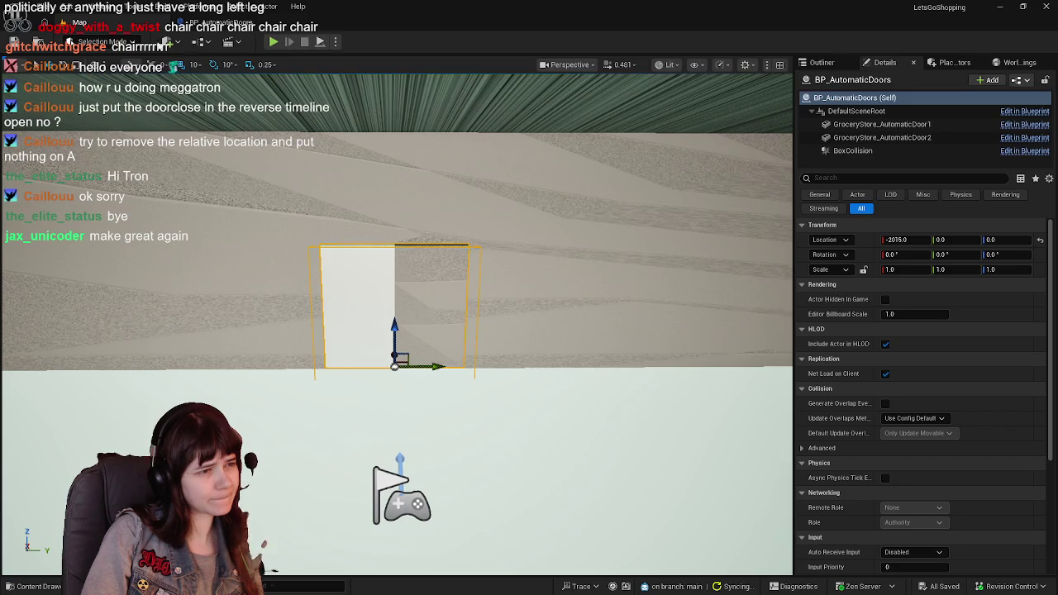
left_click(275, 42)
key("w")
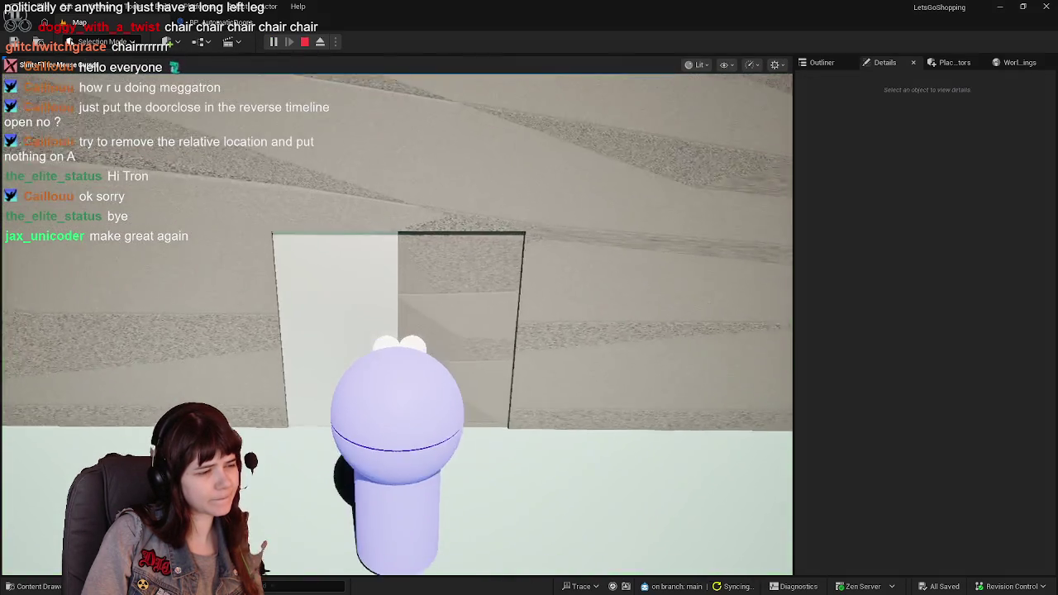
key("s")
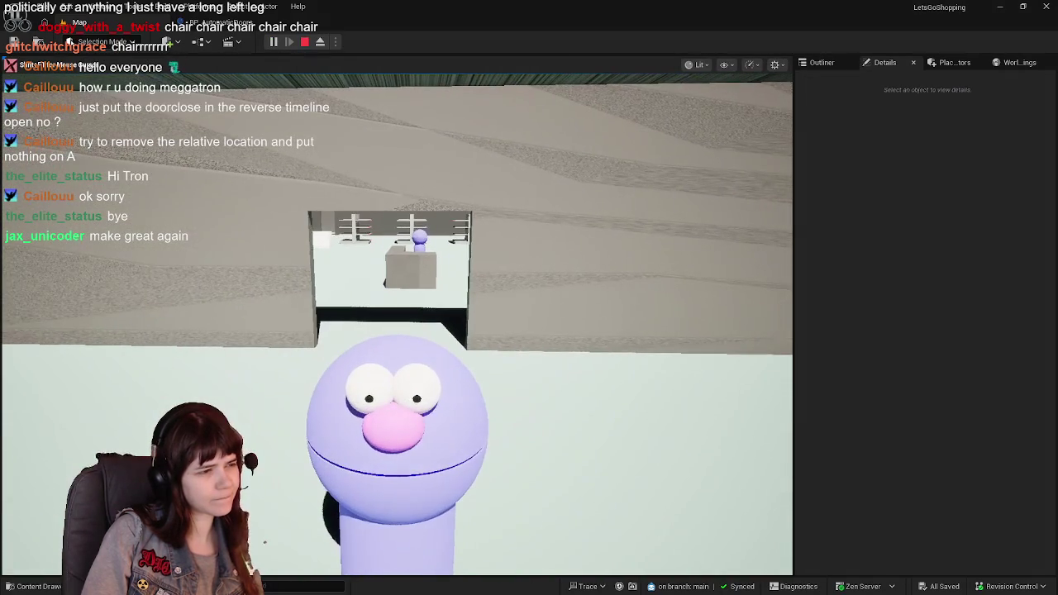
key("w")
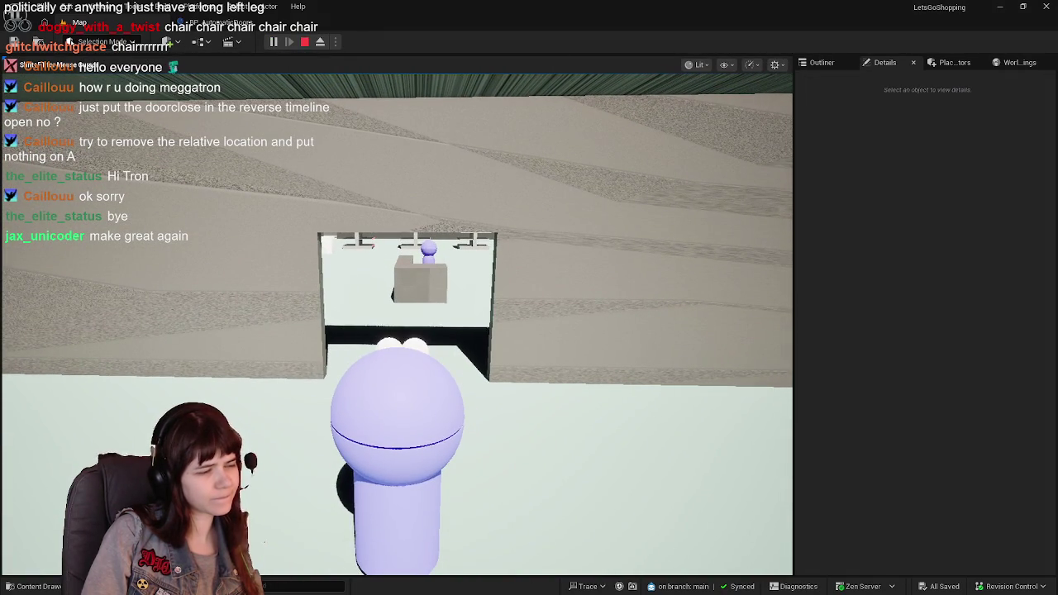
key("Escape")
Back in the Blueprint, connect DoorsClose to TimelineClose's Play from Start
left_click(397, 248)
key("ctrl+e")
scroll(577, 253, "down", 2)
scroll(460, 229, "up", 1)
mouse_move(273, 271)
left_mouse_down()
mouse_move(423, 302)
mouse_move(423, 285)
left_mouse_up()
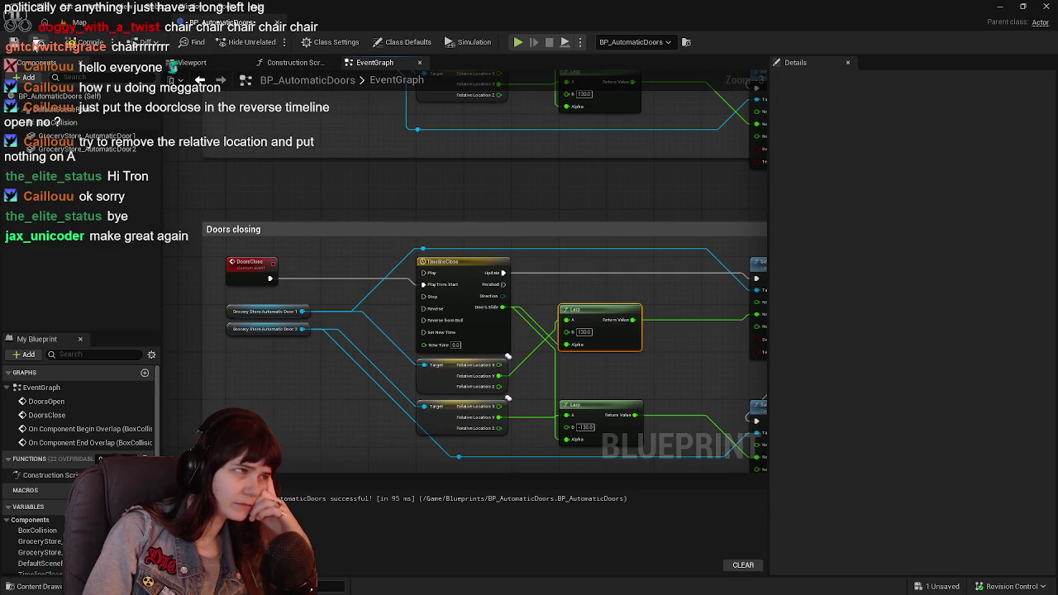
Compile and save the BP_AutomaticDoors Blueprint
left_click(63, 48)
left_click(14, 43)
mouse_move(441, 103)
left_mouse_down()
mouse_move(353, 326)
mouse_move(363, 303)
left_mouse_up()
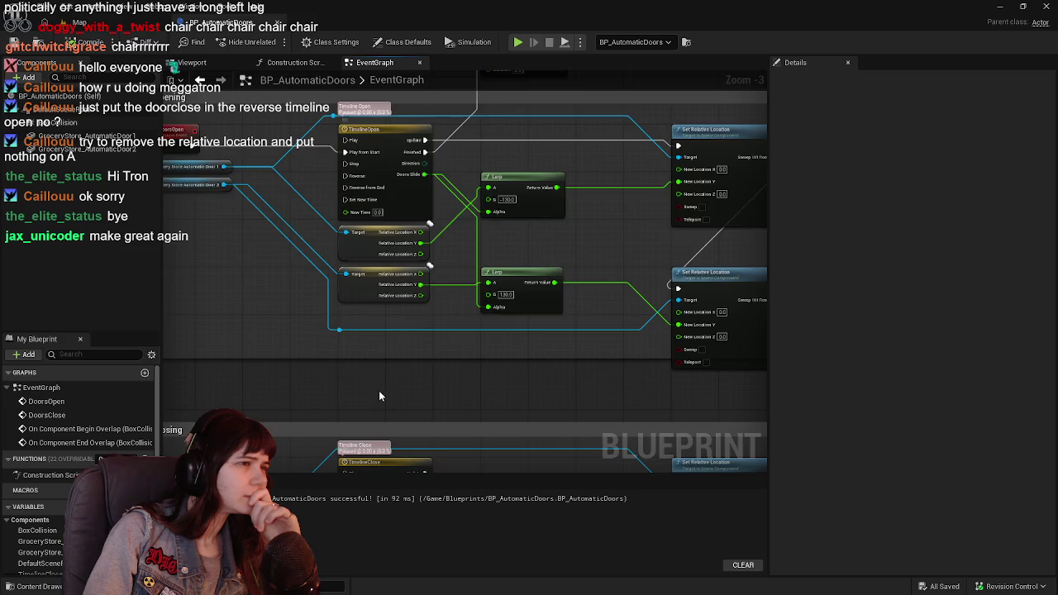
Playtest the level, walking the character up to the doors and back, then stop playing
left_click(100, 20)
left_click(273, 41)
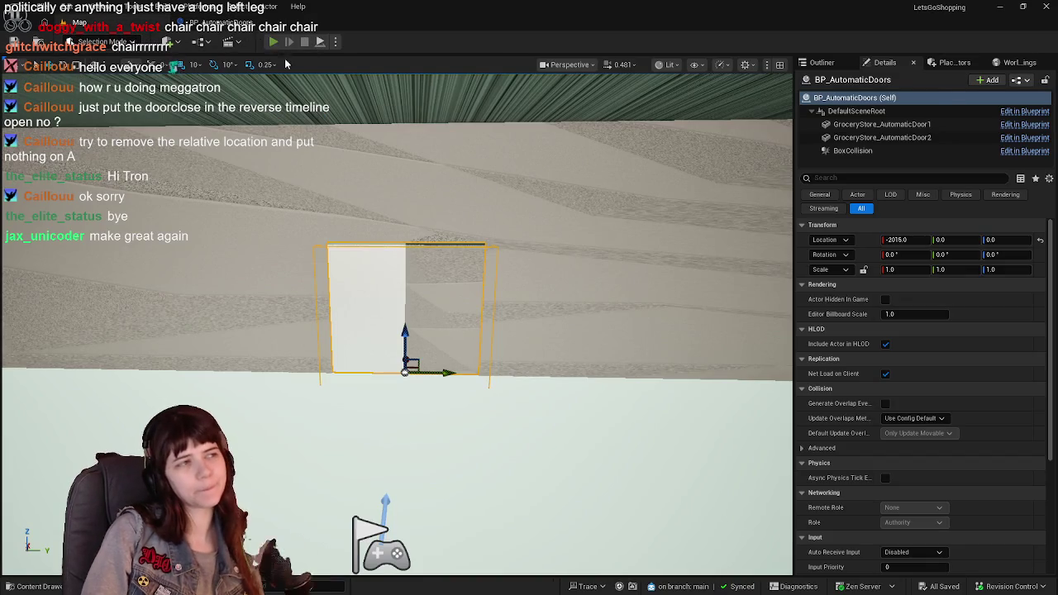
key("s")
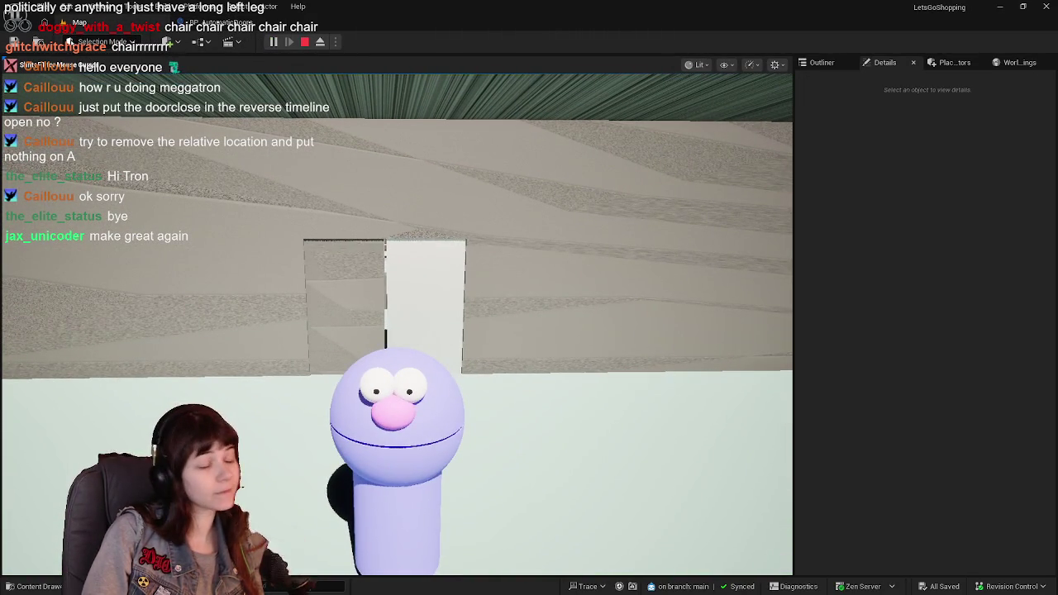
key("w")
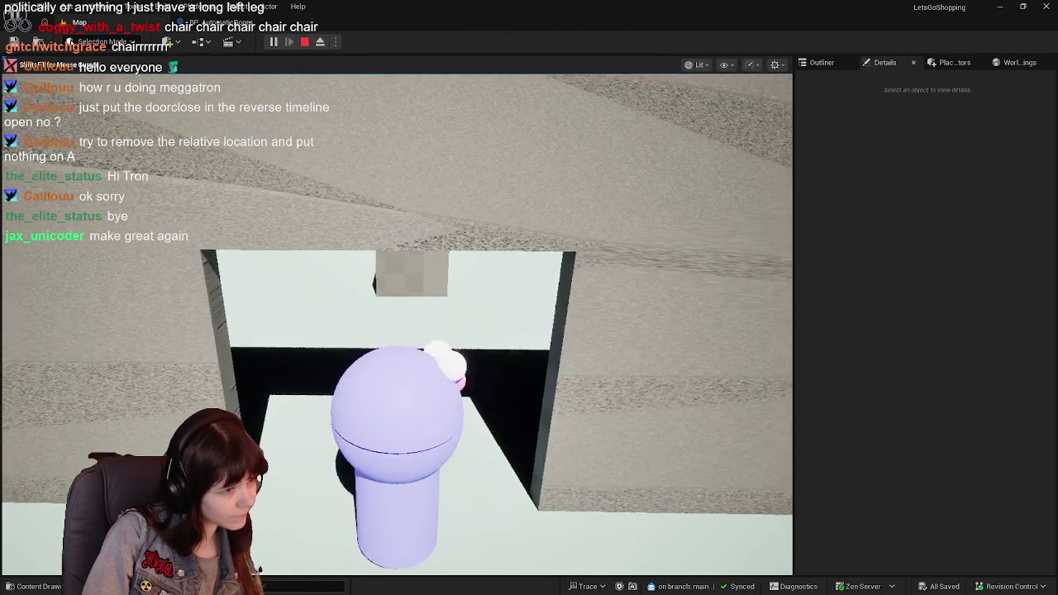
key("s")
key("Escape")
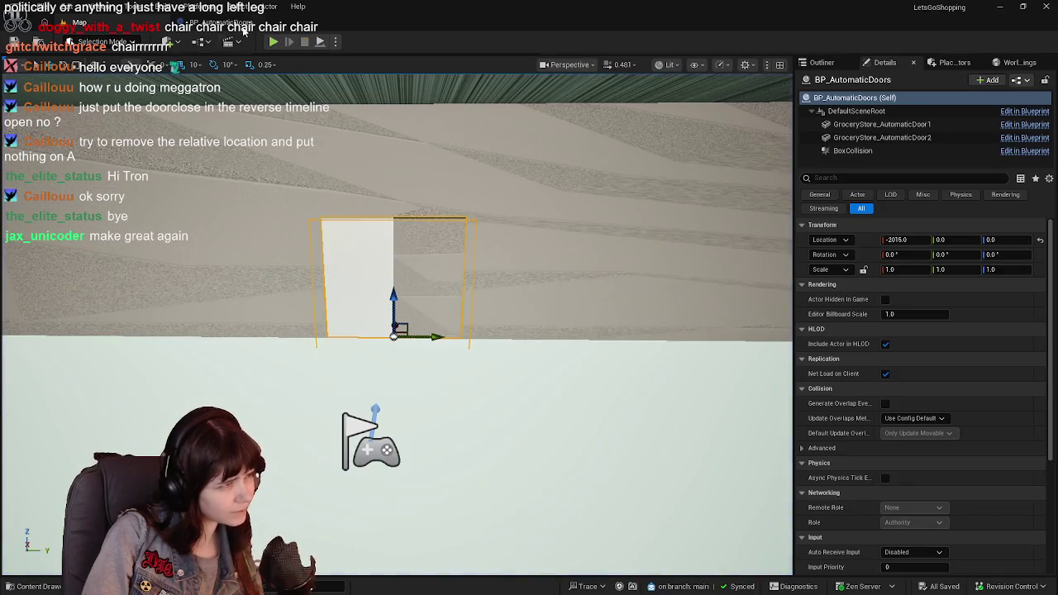
left_click(240, 34)
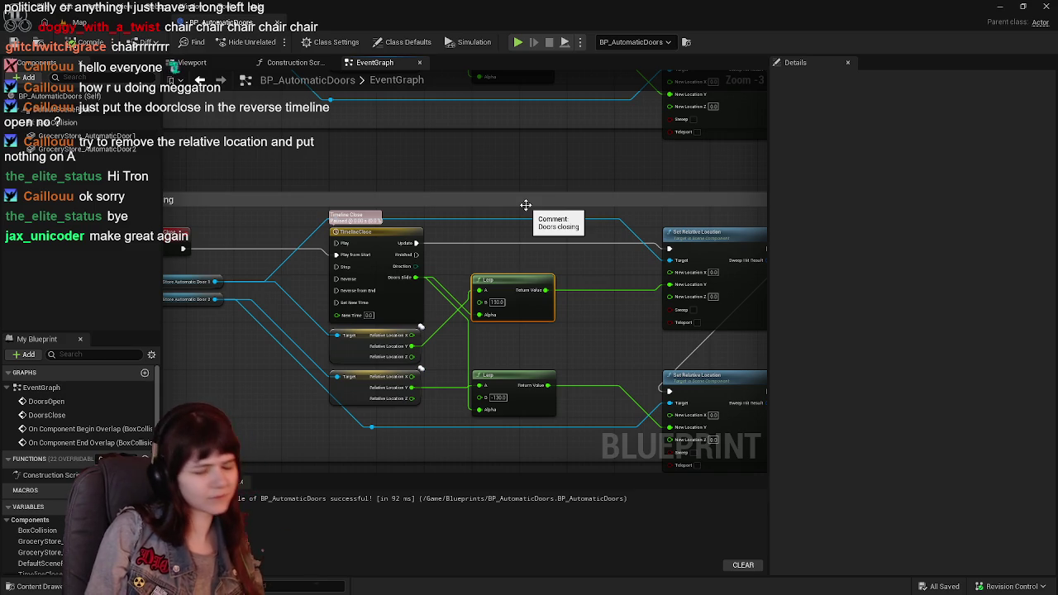
Move DoorsOpen and both door references left, with TimelineOpen placed beside them
mouse_move(525, 204)
left_mouse_down()
mouse_move(530, 318)
mouse_move(575, 362)
left_mouse_up()
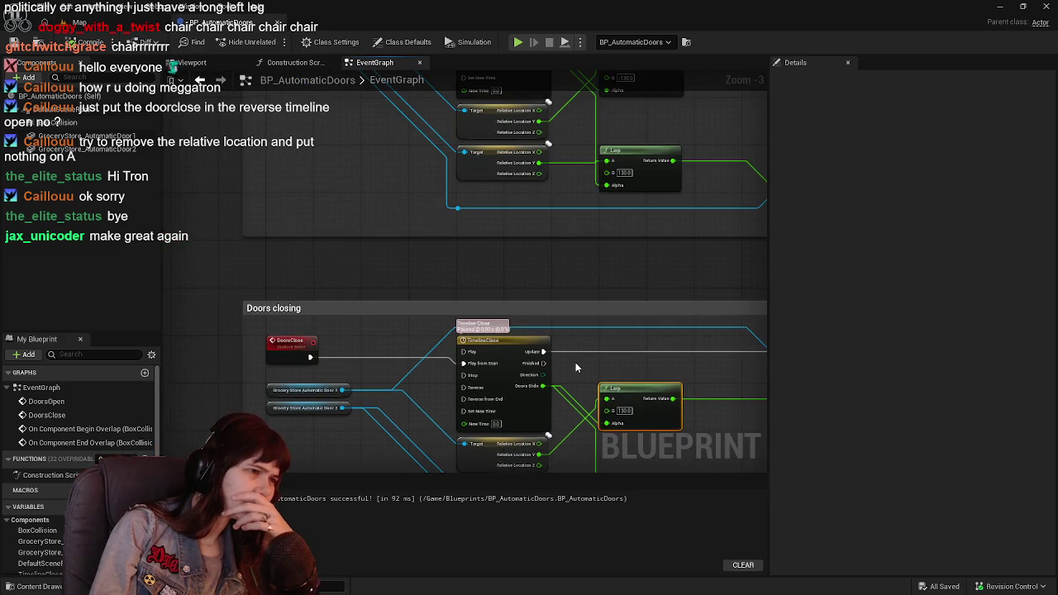
scroll(575, 362, "down", 2)
scroll(428, 307, "up", 2)
left_click_drag(428, 307, 437, 384)
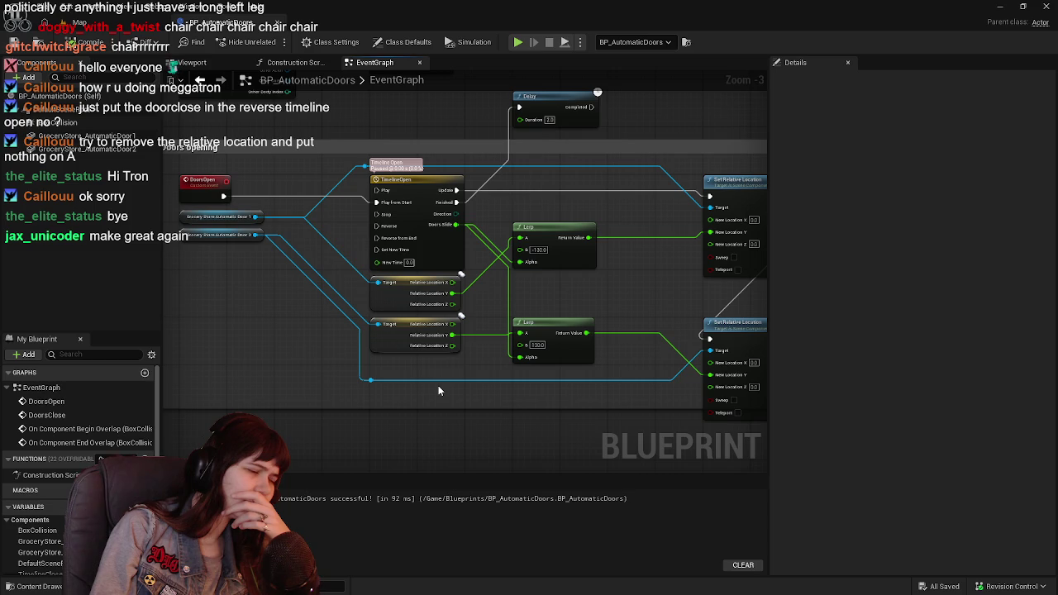
scroll(438, 385, "down", 1)
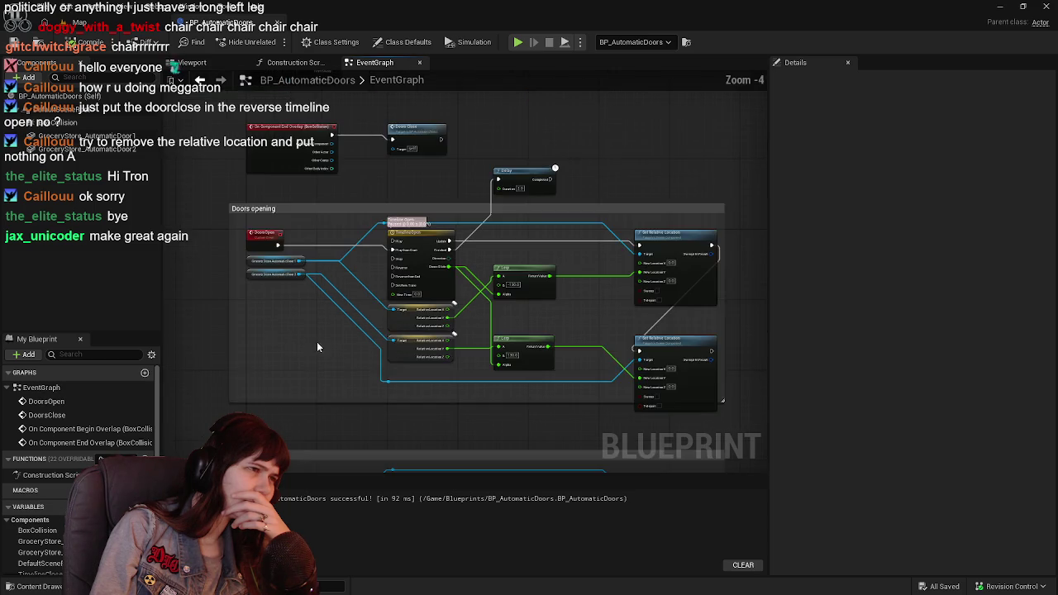
scroll(316, 341, "up", 2)
mouse_move(399, 337)
left_mouse_down()
mouse_move(345, 248)
mouse_move(484, 278)
mouse_move(281, 278)
left_mouse_up()
mouse_move(534, 318)
left_mouse_down()
mouse_move(270, 288)
mouse_move(615, 343)
left_mouse_up()
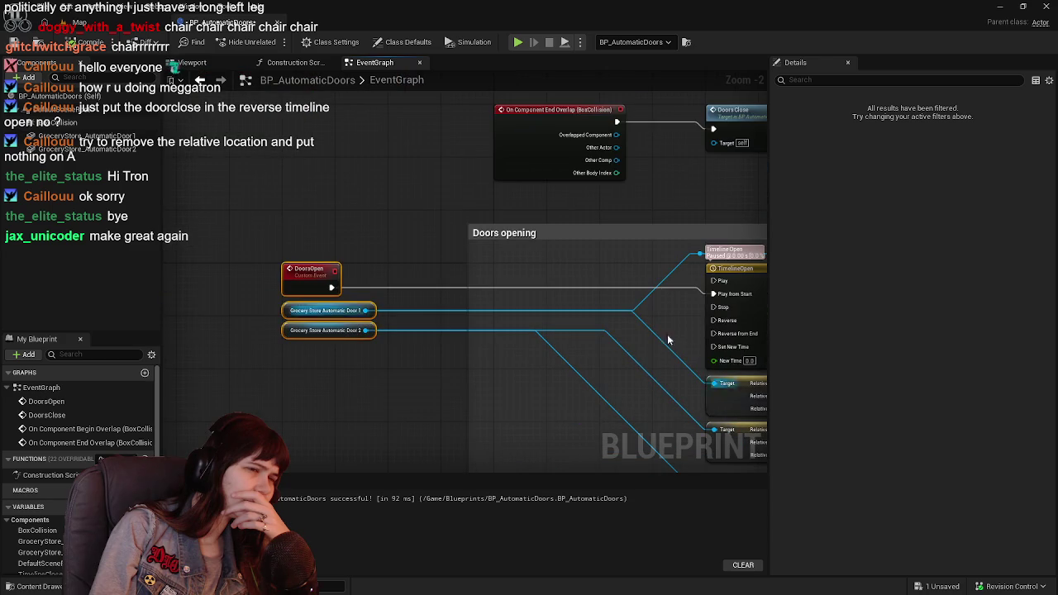
mouse_move(747, 319)
left_mouse_down()
mouse_move(459, 294)
mouse_move(482, 320)
mouse_move(411, 326)
mouse_move(357, 308)
left_mouse_up()
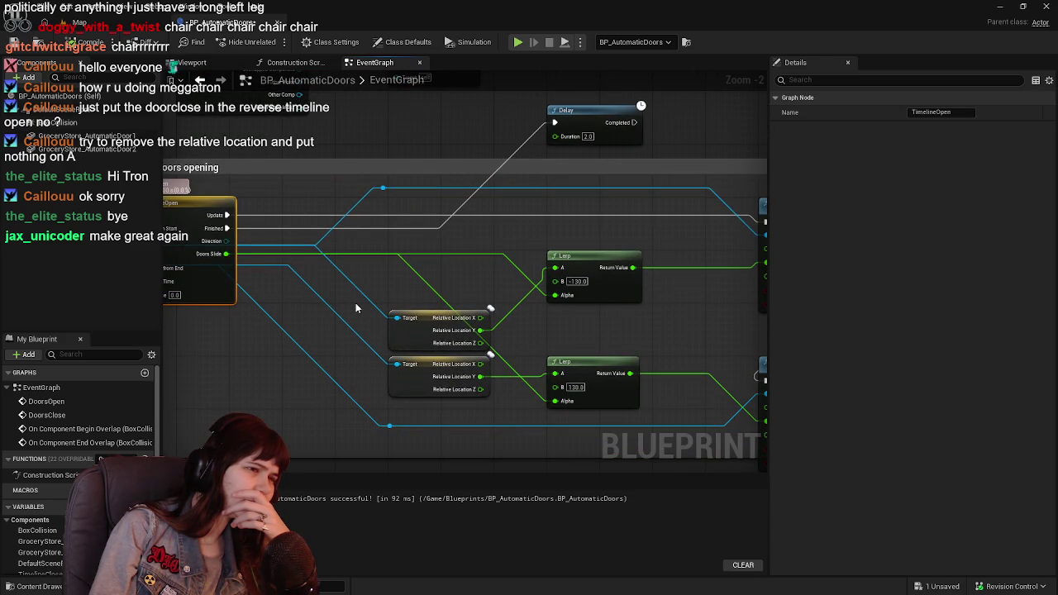
Delete the Lerp nodes and both Set Relative Location nodes
mouse_move(431, 270)
left_mouse_down()
mouse_move(604, 390)
mouse_move(263, 359)
mouse_move(435, 346)
left_mouse_up()
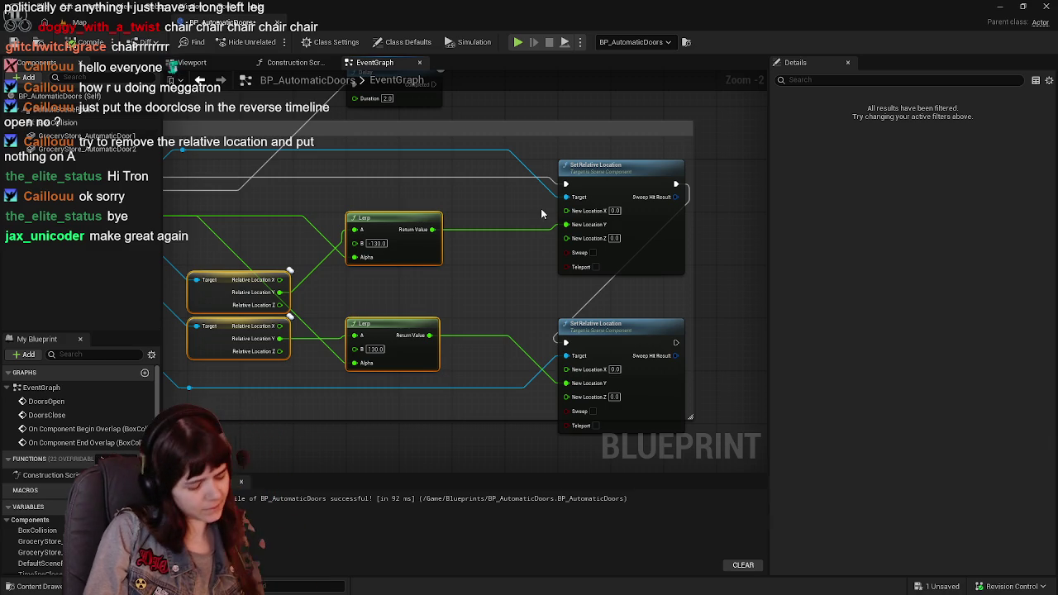
left_click(588, 202, "shift")
left_click(600, 368, "shift")
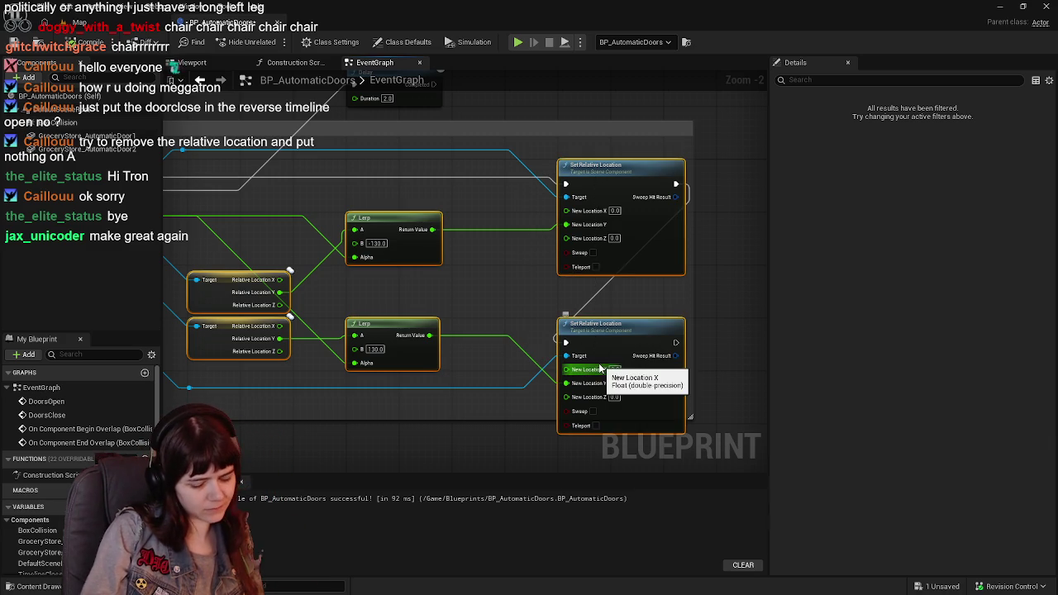
key("Delete")
Delete the entire Doors closing group of nodes
scroll(537, 315, "down", 4)
left_click_drag(327, 272, 570, 382)
key("Home")
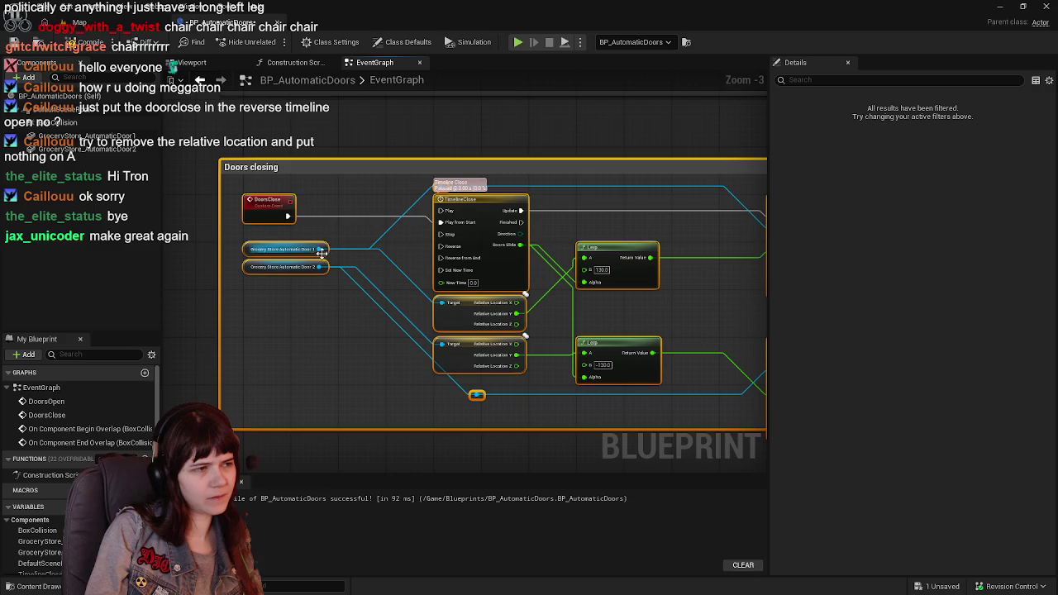
right_click(361, 203)
mouse_move(281, 208)
left_mouse_down()
mouse_move(456, 300)
mouse_move(282, 306)
left_mouse_up()
scroll(263, 304, "down", 2)
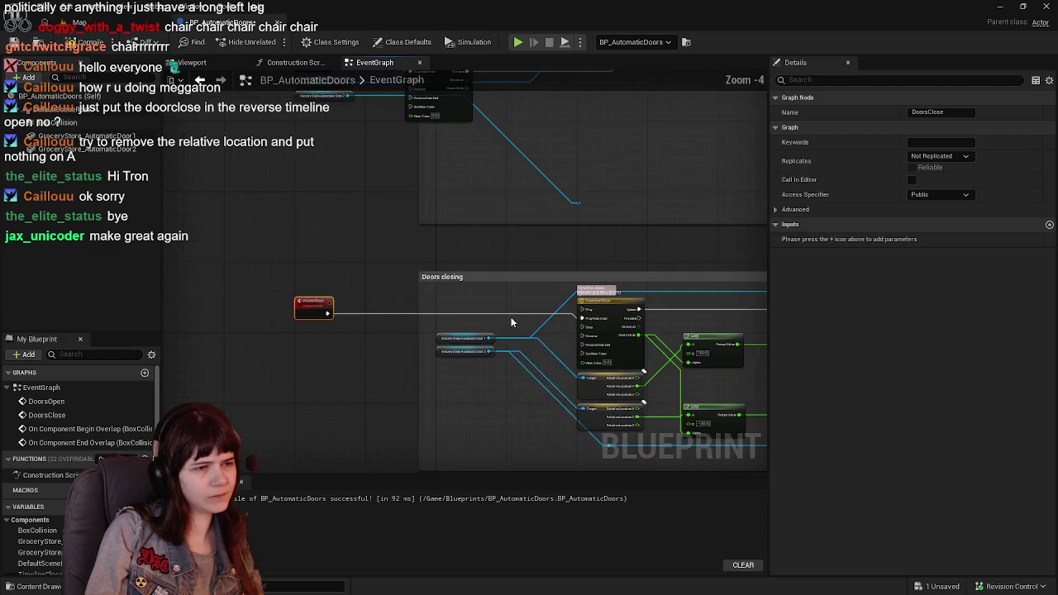
left_click_drag(237, 233, 697, 419)
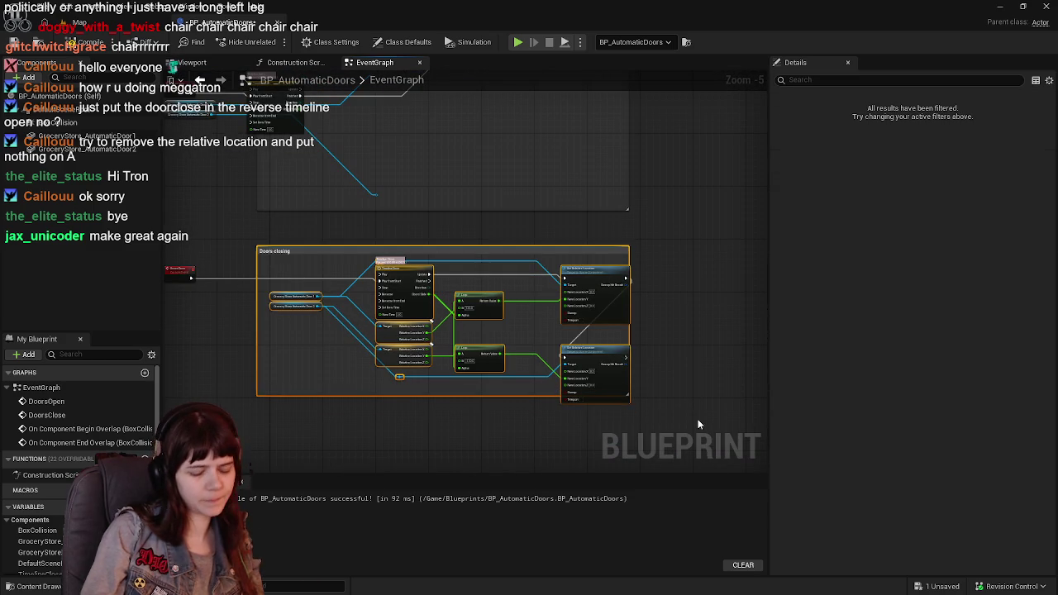
key("Delete")
Remove the Doors opening comment box while keeping its nodes
left_click_drag(435, 150, 539, 249)
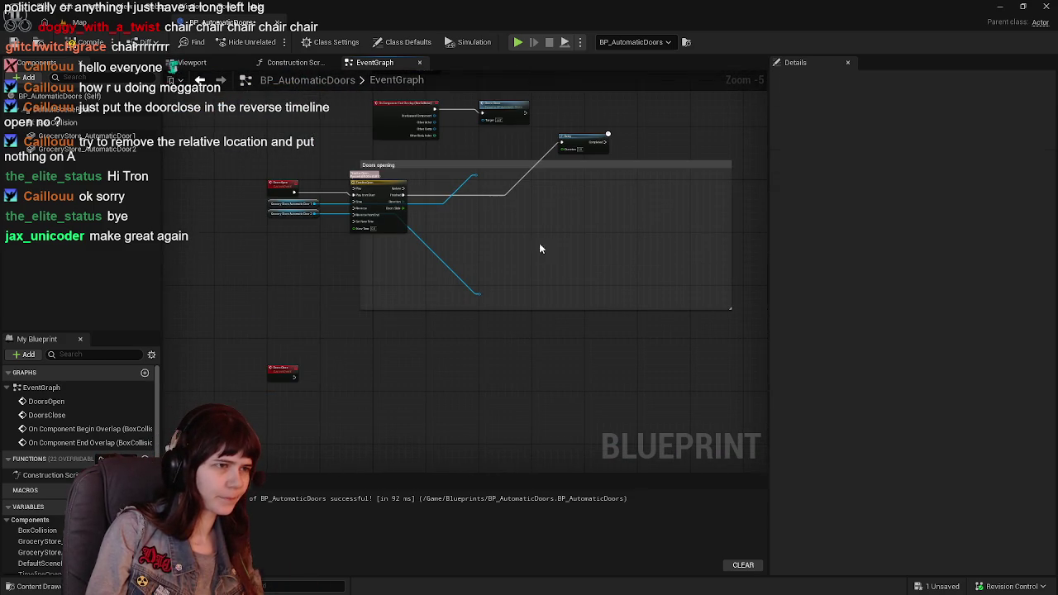
left_click(424, 164)
key("Delete")
scroll(424, 168, "up", 1)
scroll(532, 202, "up", 1)
scroll(456, 269, "down", 1)
scroll(305, 401, "up", 1)
Move the DoorsClose event up near the timeline and remove a stray reroute node
left_click_drag(308, 423, 306, 237)
scroll(406, 232, "down", 2)
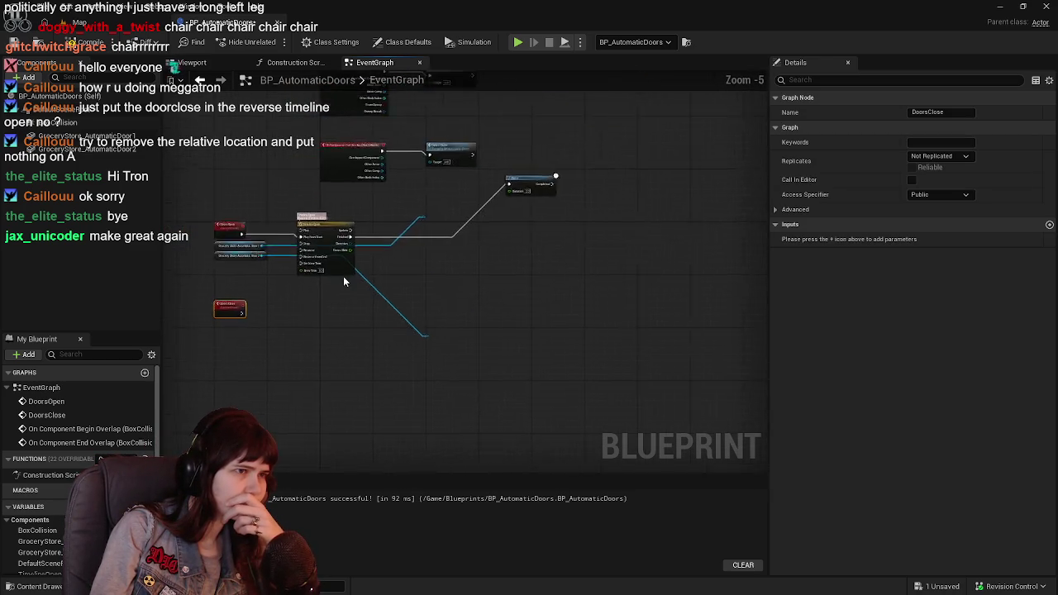
scroll(343, 281, "up", 2)
double_click(487, 170)
key("Delete")
Shift the remaining event, door, timeline and DoorsClose nodes right, then delete the Delay node
scroll(463, 330, "down", 1)
left_click_drag(213, 207, 442, 387)
scroll(318, 314, "up", 1)
mouse_move(222, 202)
left_mouse_down()
mouse_move(418, 252)
mouse_move(407, 206)
left_mouse_up()
mouse_move(562, 216)
left_mouse_down()
mouse_move(465, 263)
mouse_move(395, 338)
left_mouse_up()
left_click(558, 314)
mouse_move(584, 234)
left_mouse_down()
mouse_move(540, 261)
mouse_move(540, 273)
left_mouse_up()
key("Delete")
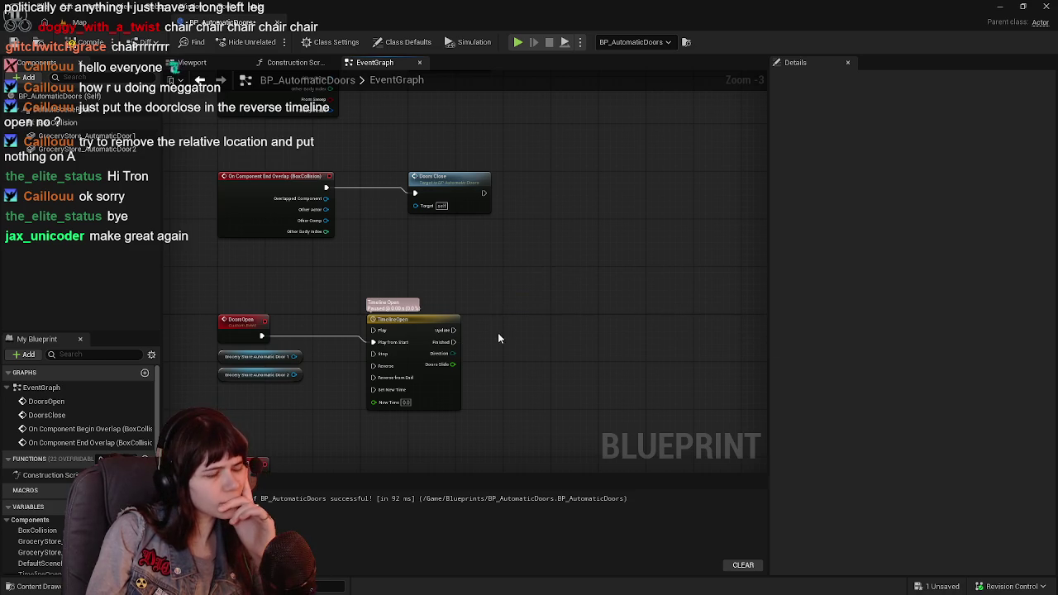
left_click_drag(497, 333, 500, 257)
Connect Doors Slide to a new Lerp (Transform) node and split its A pin into location, rotation, scale
left_click_drag(457, 290, 509, 308)
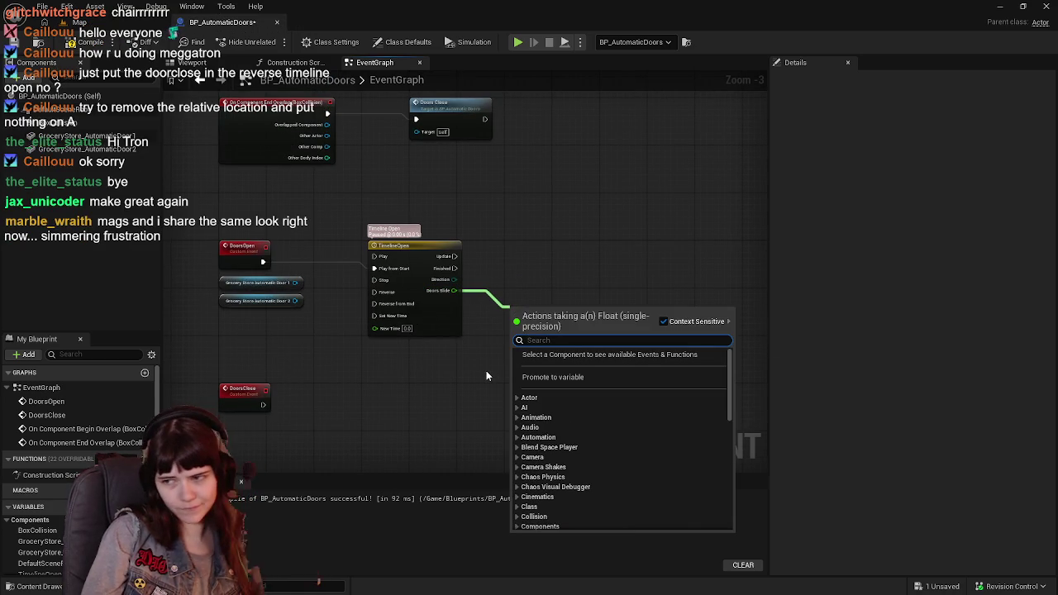
type(";erl")
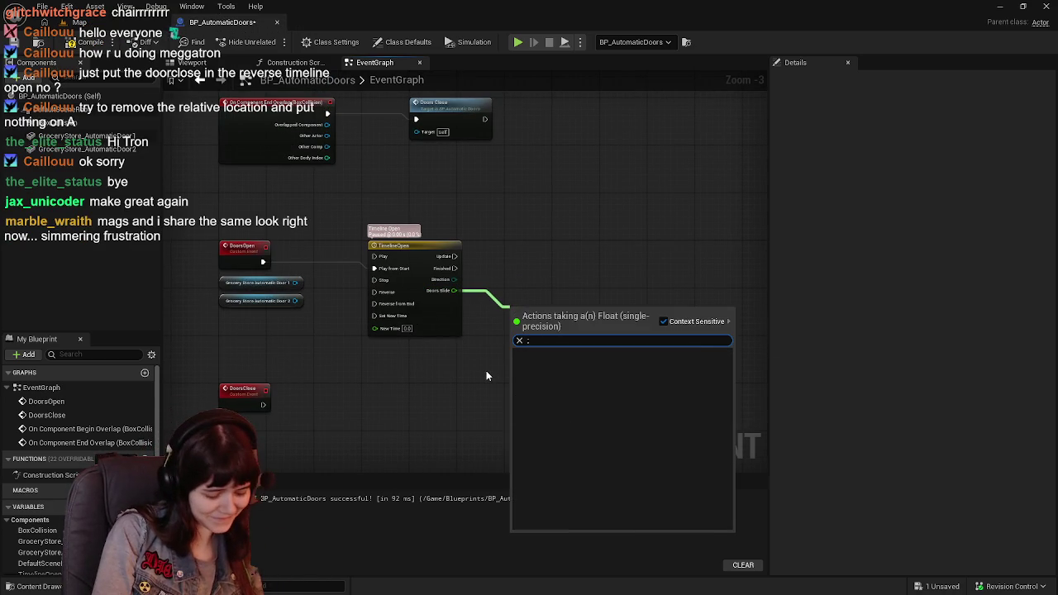
key("BackSpace")
key("BackSpace")
key("BackSpace")
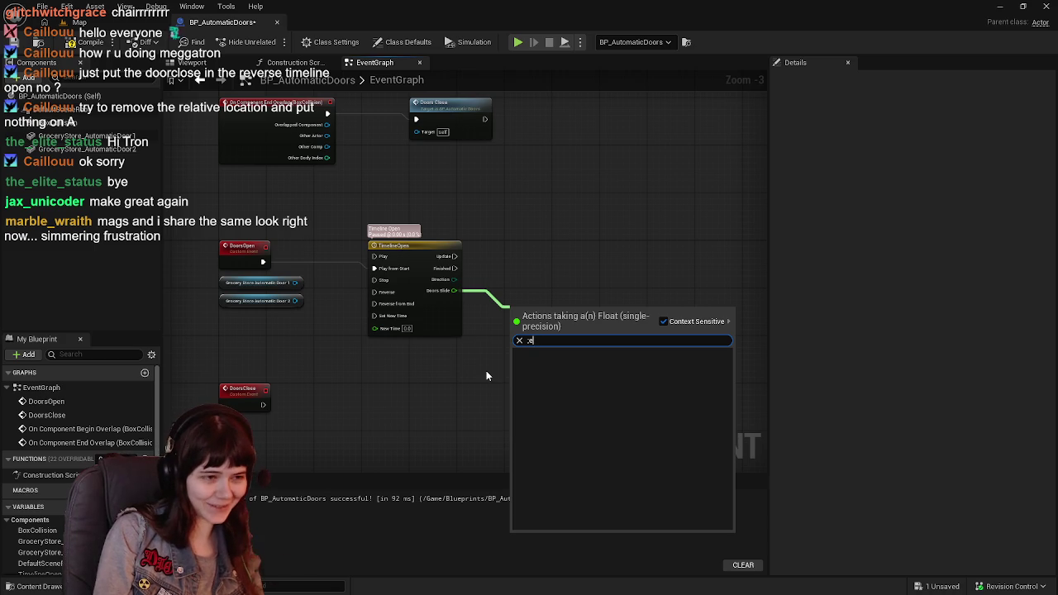
type("lerp")
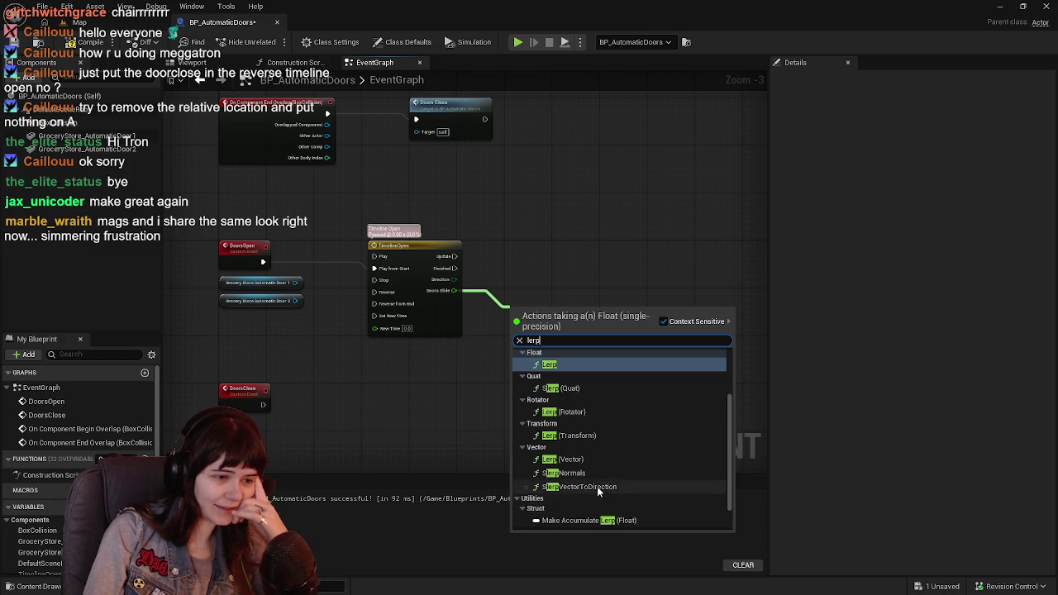
scroll(601, 440, "up", 2)
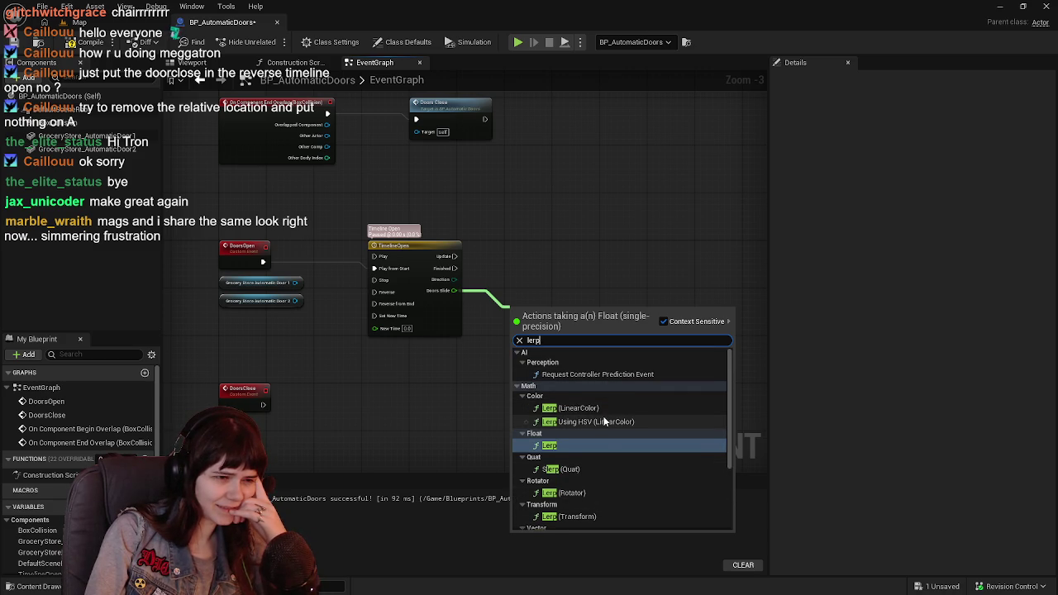
scroll(604, 422, "down", 1)
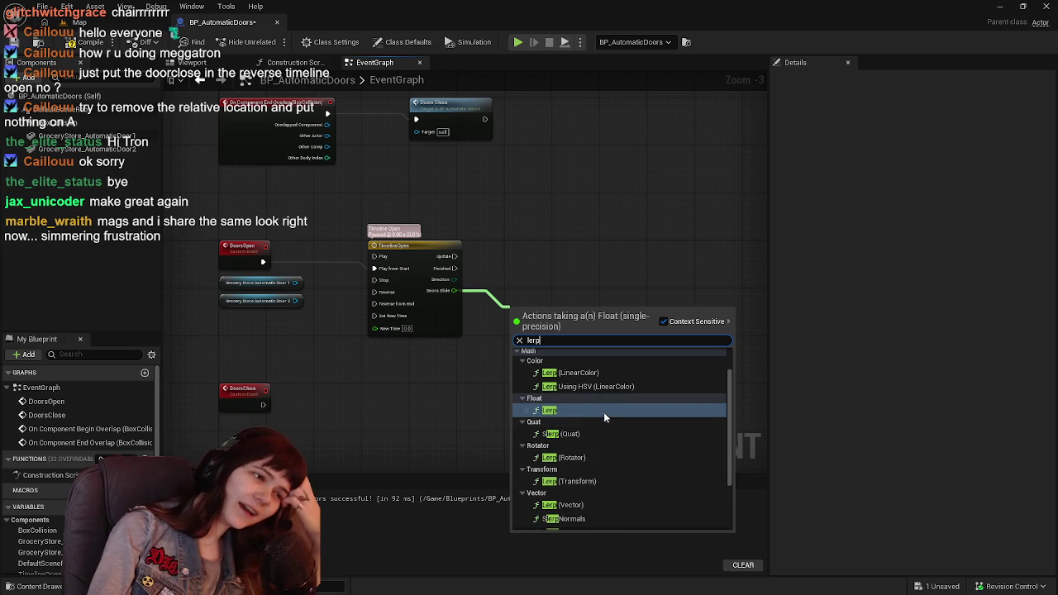
scroll(587, 460, "down", 1)
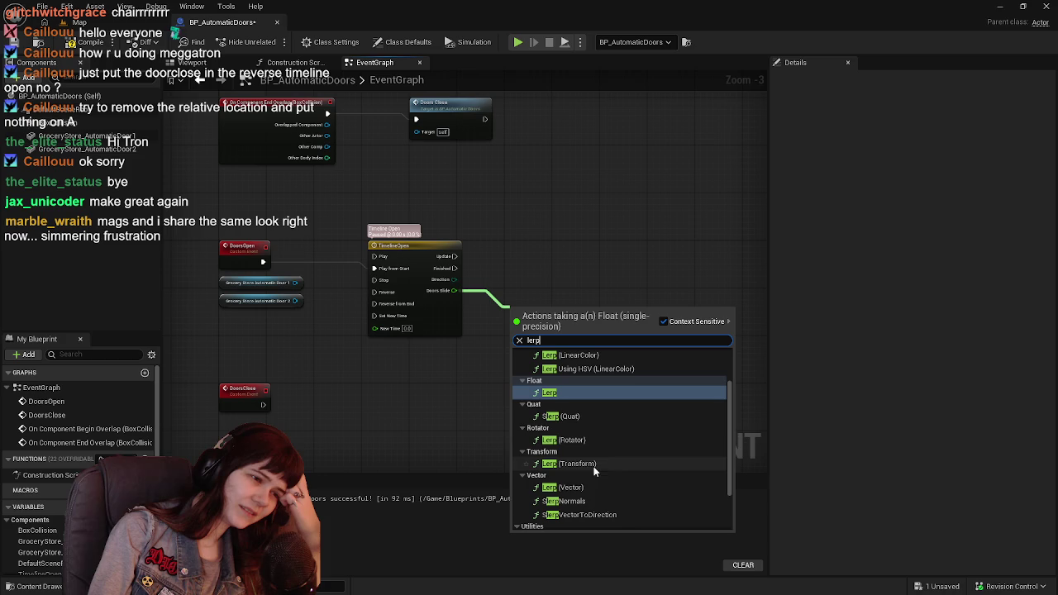
left_click(590, 463)
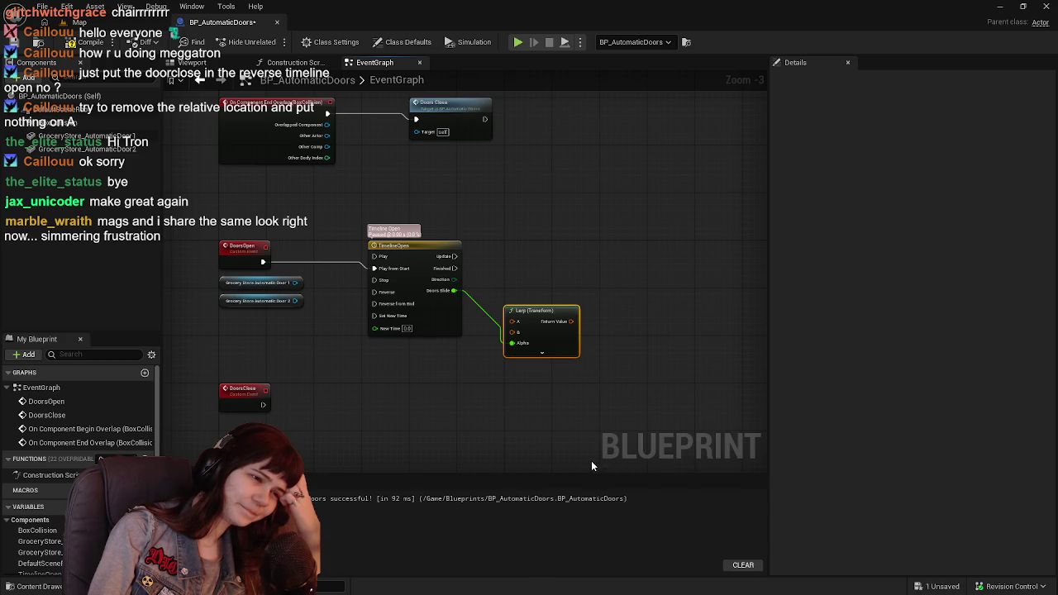
scroll(571, 361, "up", 1)
mouse_move(561, 326)
left_mouse_down()
mouse_move(584, 282)
mouse_move(548, 261)
mouse_move(603, 266)
left_mouse_up()
right_click(562, 246)
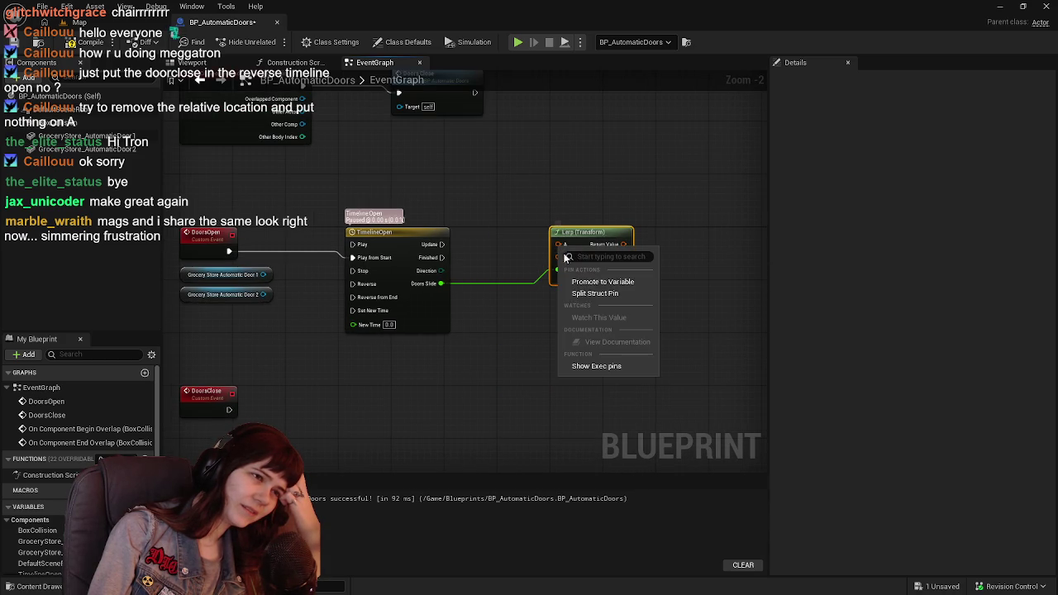
left_click(595, 294)
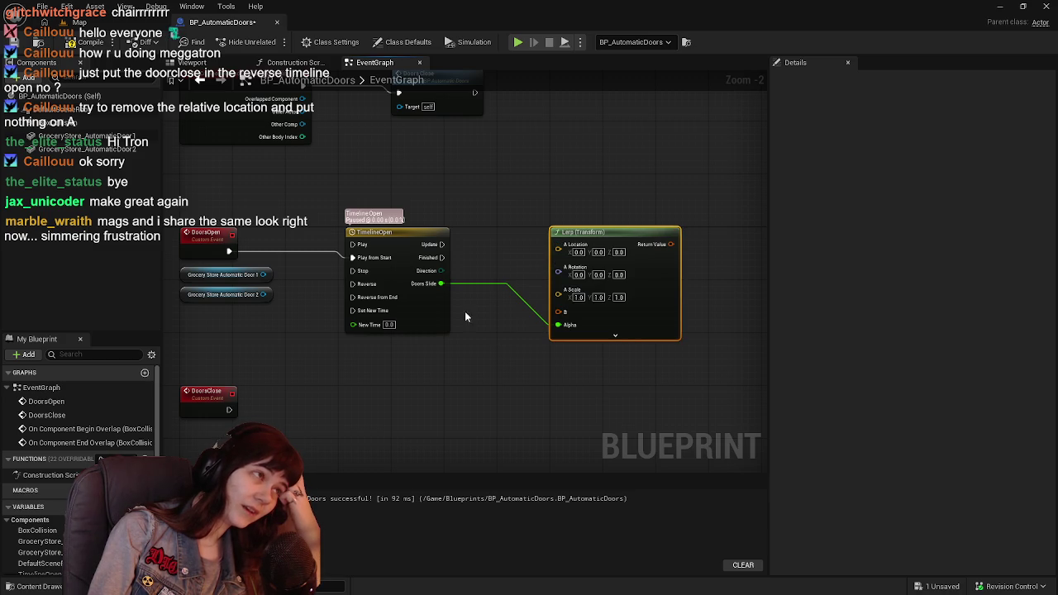
Compile, then select the GroceryStore_AutomaticDoor1 door in the Blueprint viewport
left_click(82, 41)
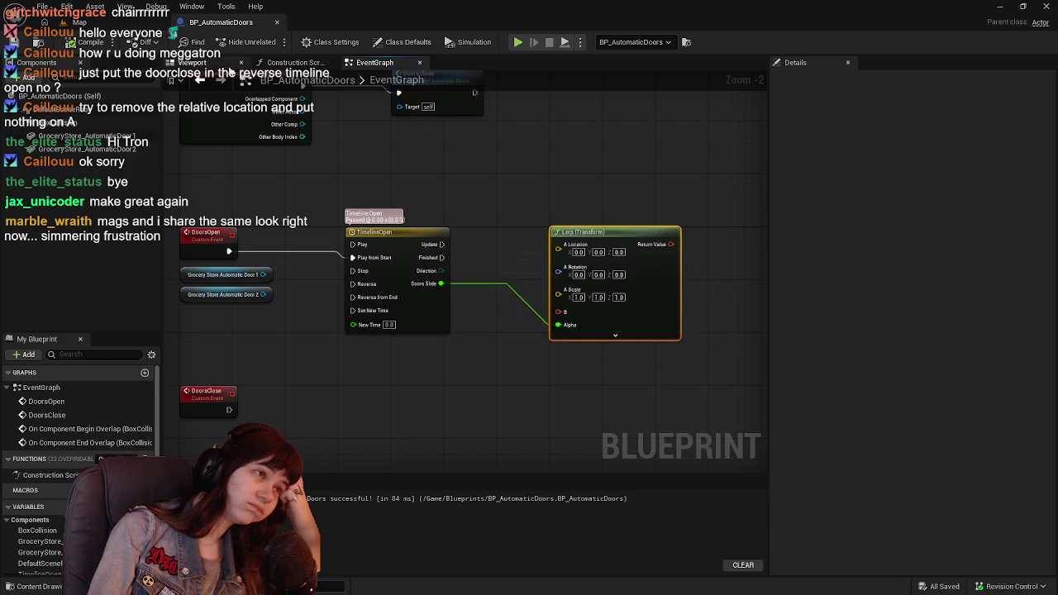
left_click(192, 62)
left_click(624, 273)
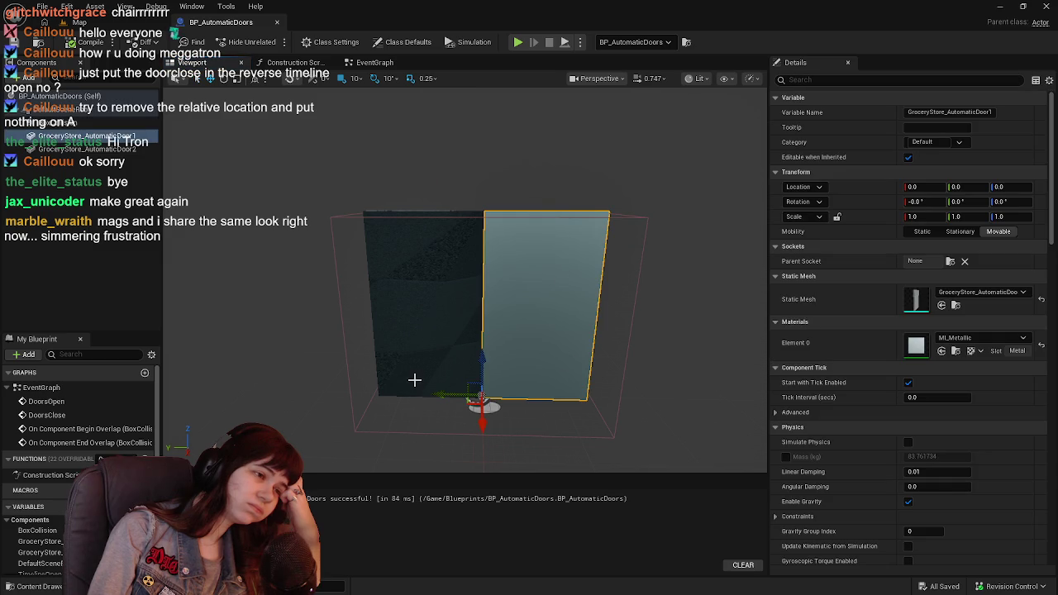
Test-slide GroceryStore_AutomaticDoor1 to Y -130, reset Location Y to 0, then select its event-graph reference
mouse_move(430, 393)
left_mouse_down()
mouse_move(573, 395)
mouse_move(541, 405)
left_mouse_up()
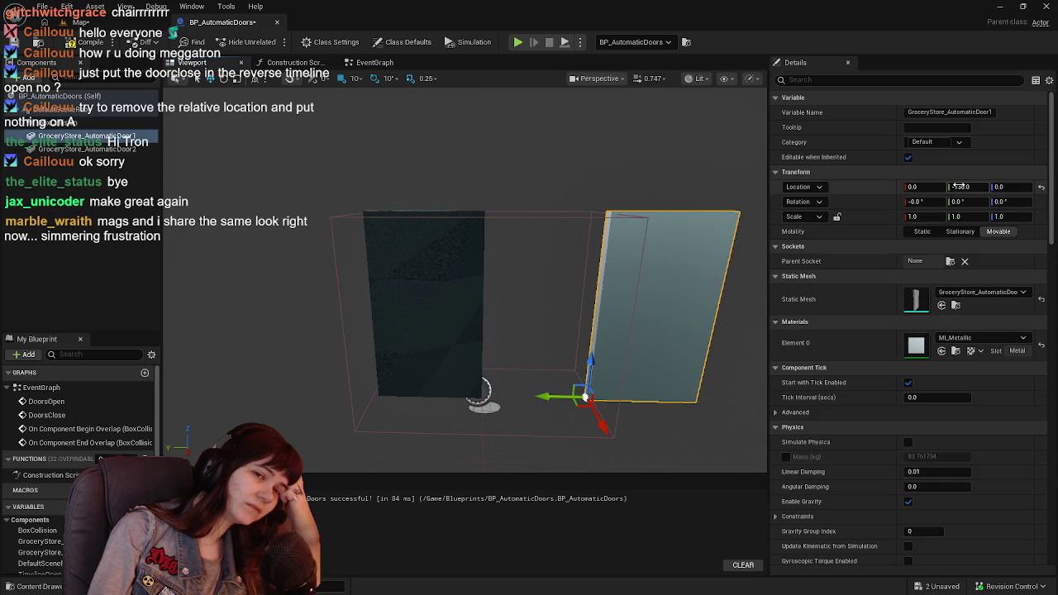
type("0")
key("Return")
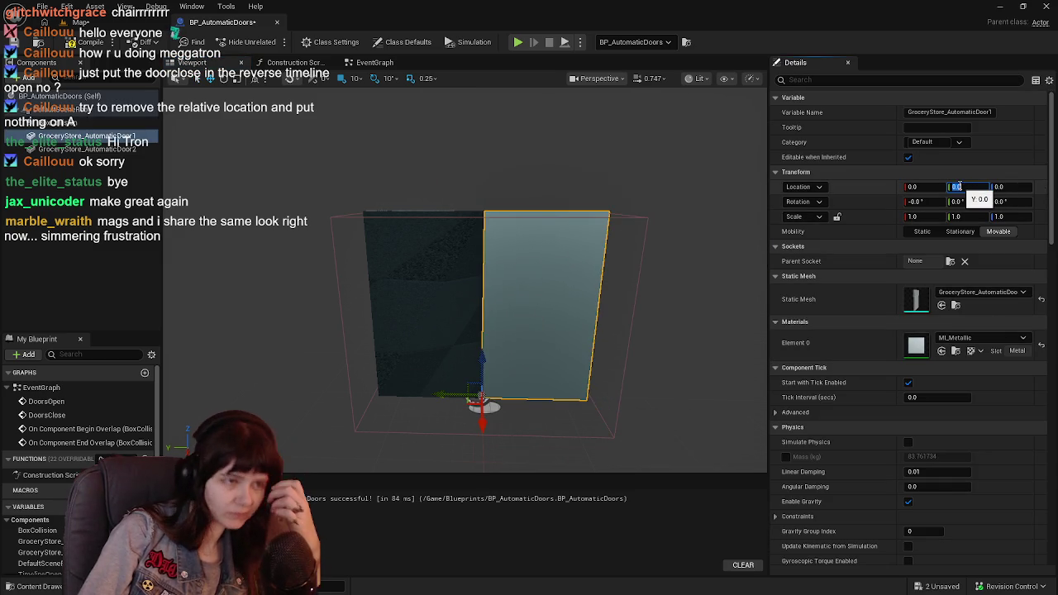
left_click(368, 63)
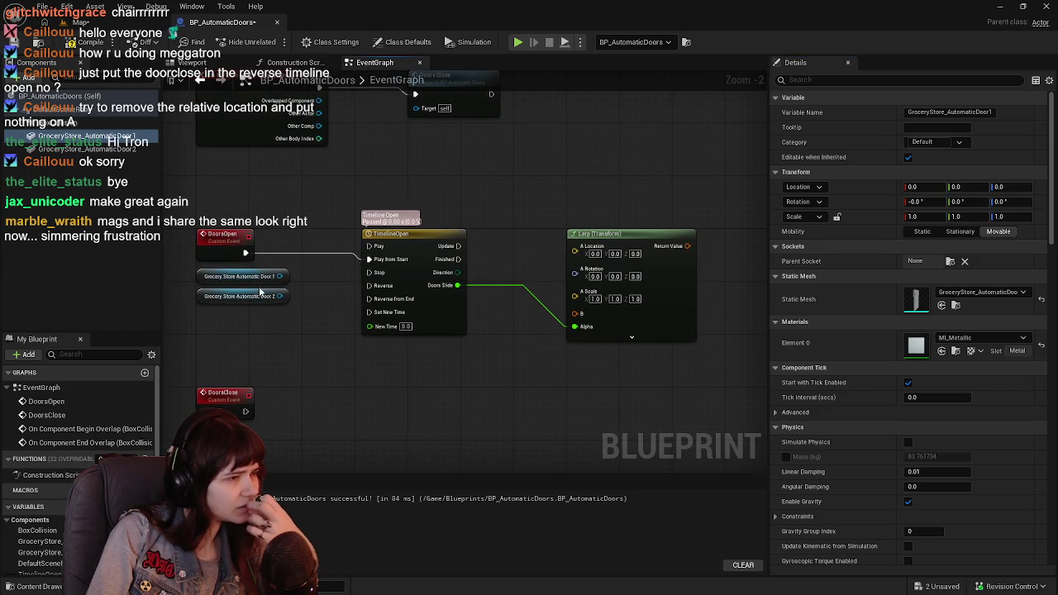
left_click(198, 275)
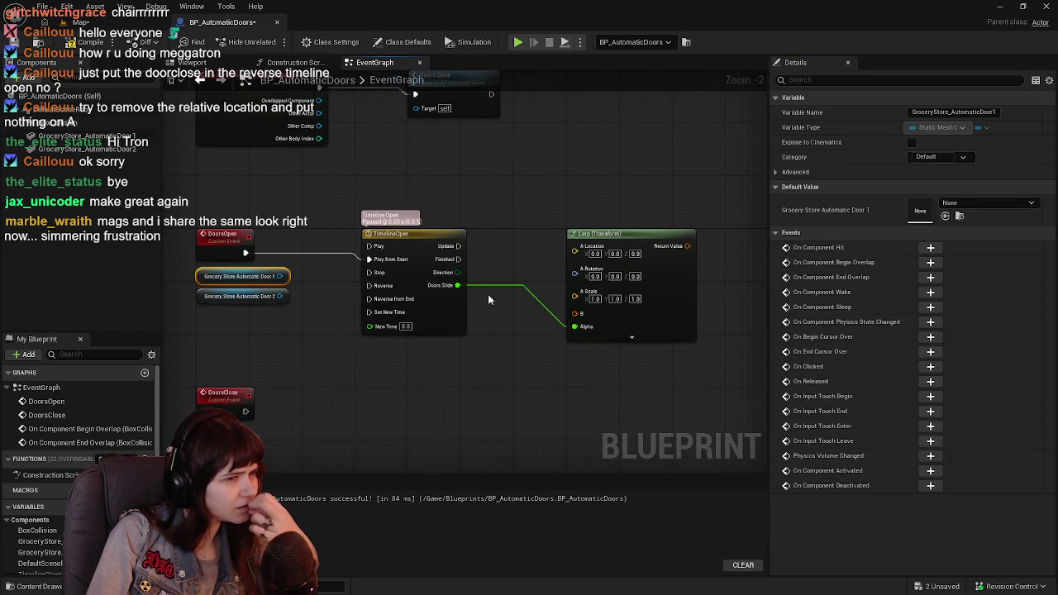
Add a Get Relative Transform node for Grocery Store Automatic Door 1 beside TimelineOpen
left_click_drag(280, 277, 402, 382)
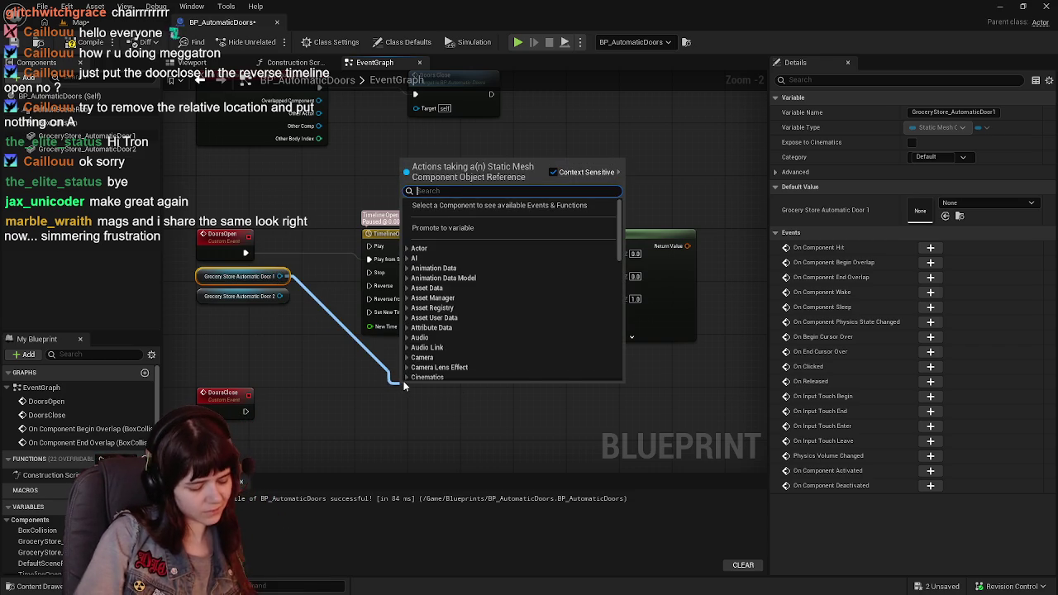
type("get transform")
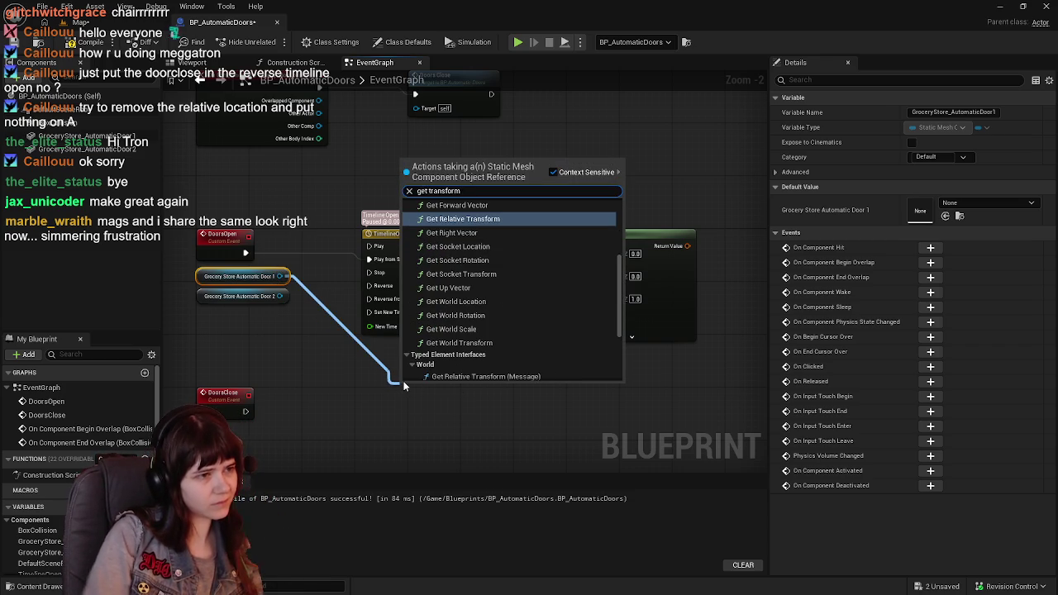
key("Return")
left_click_drag(425, 380, 394, 341)
Split the transform and location pins into X, Y, Z, trying then deleting an Addition node on Y
right_click(438, 369)
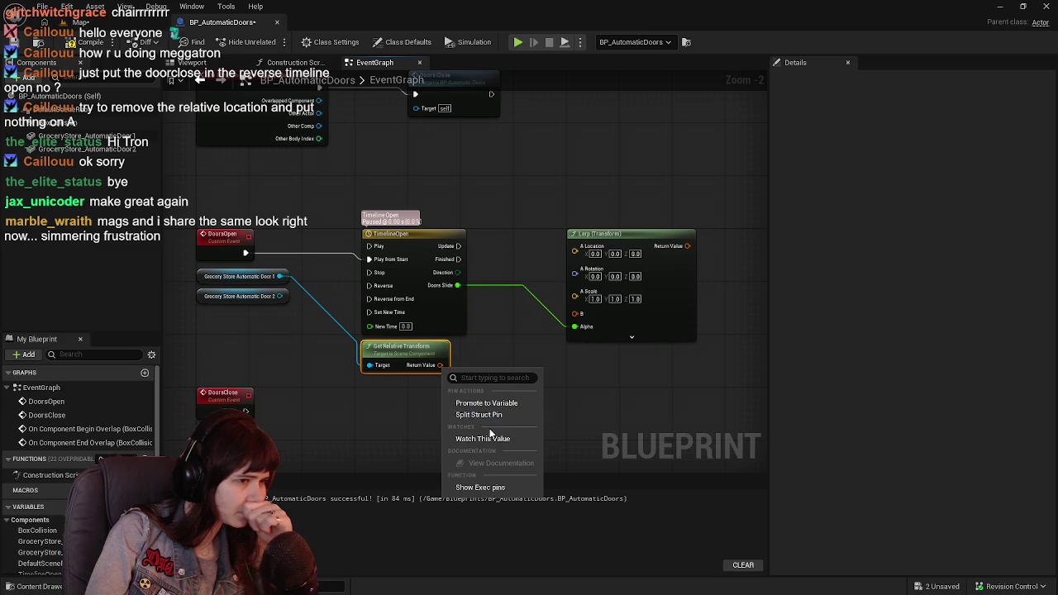
left_click(485, 415)
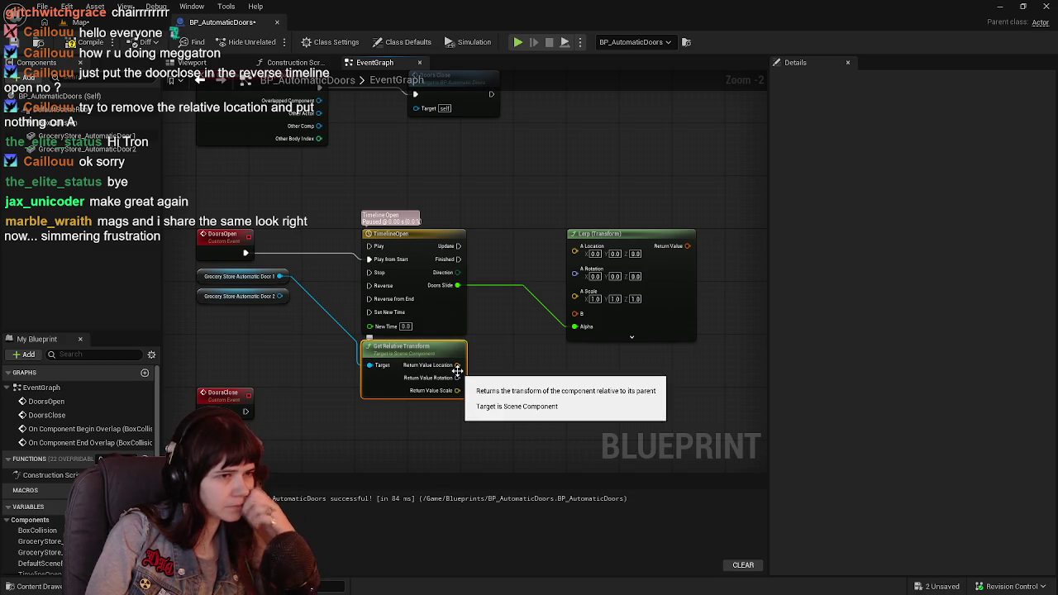
right_click(458, 366)
left_click(499, 414)
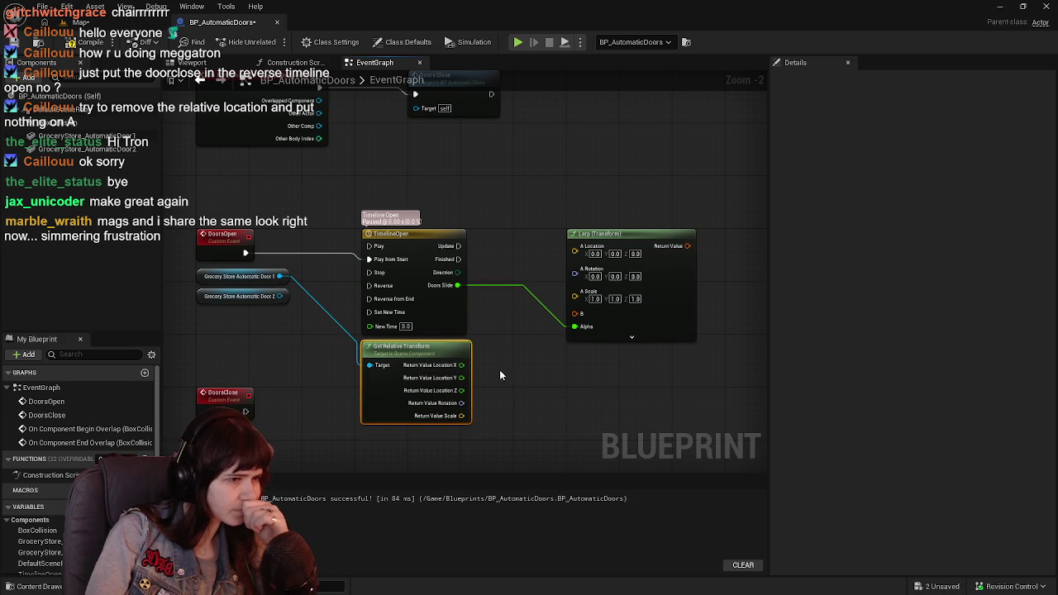
left_click(607, 303)
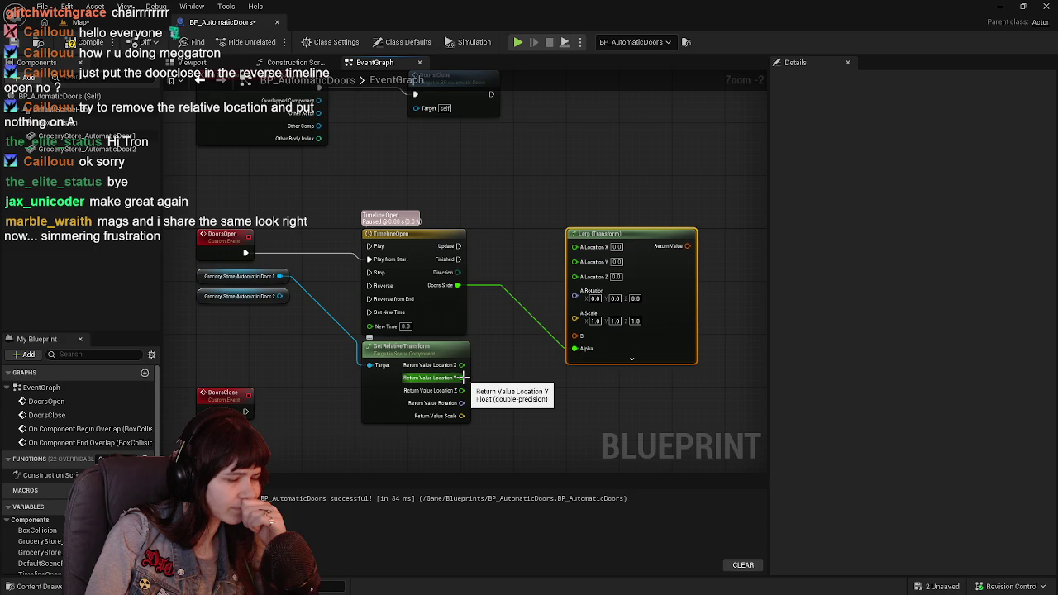
left_click_drag(465, 376, 485, 361)
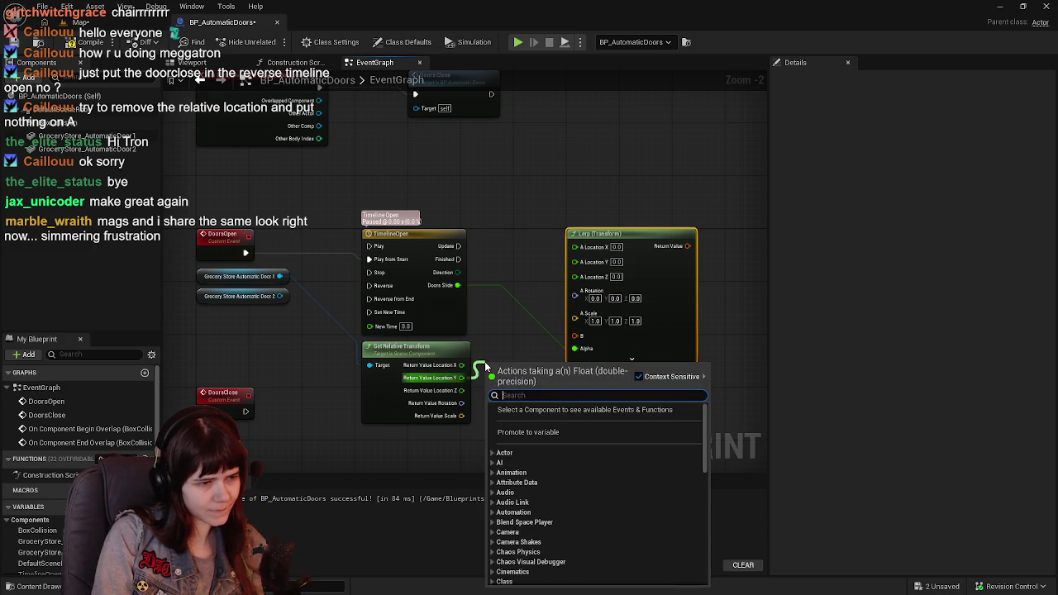
type("add")
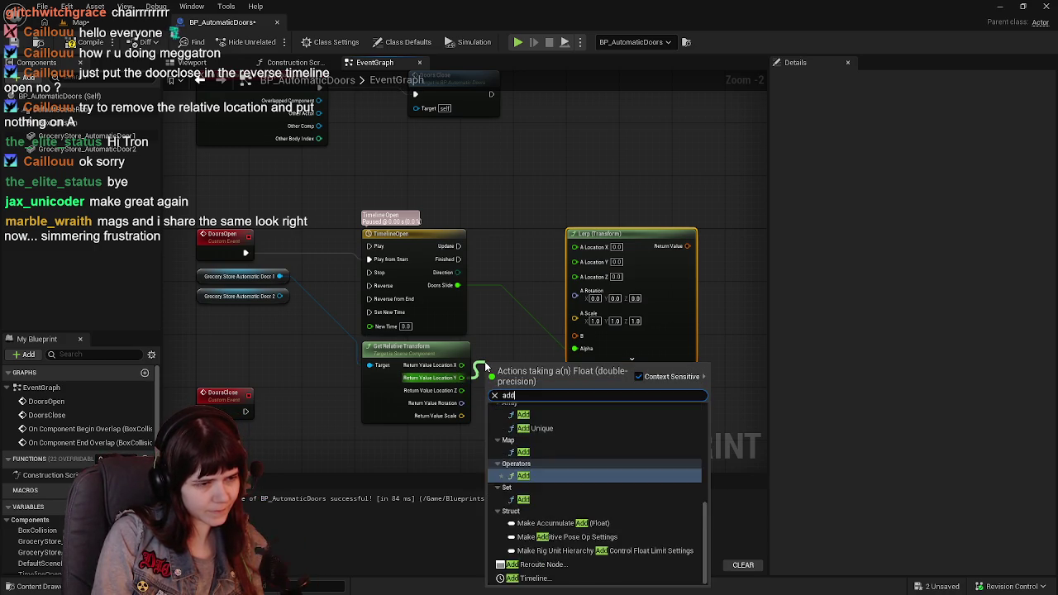
key("Return")
left_click_drag(608, 332, 721, 334)
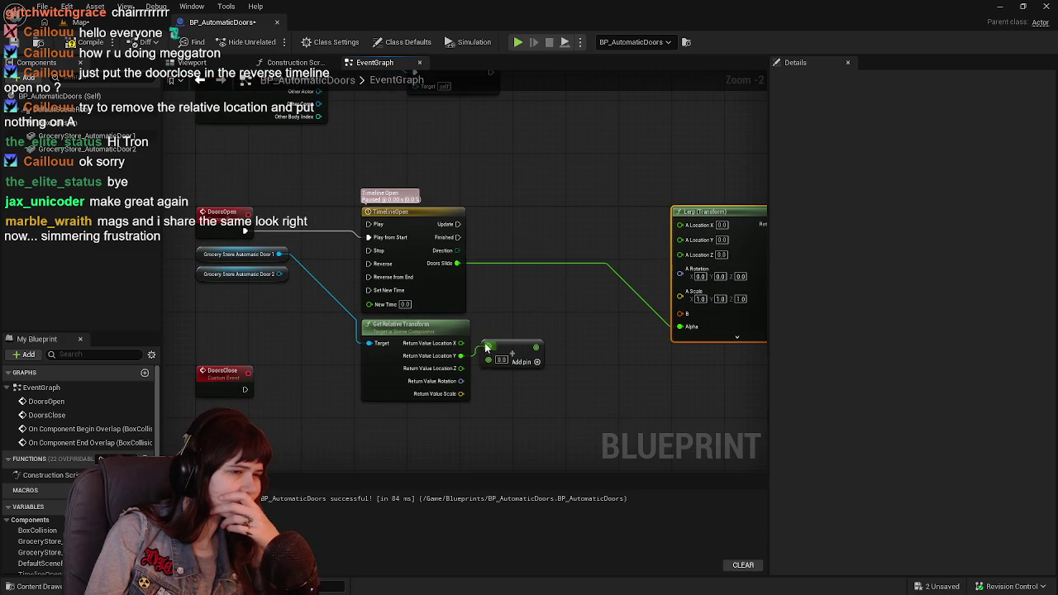
left_click_drag(507, 344, 537, 319)
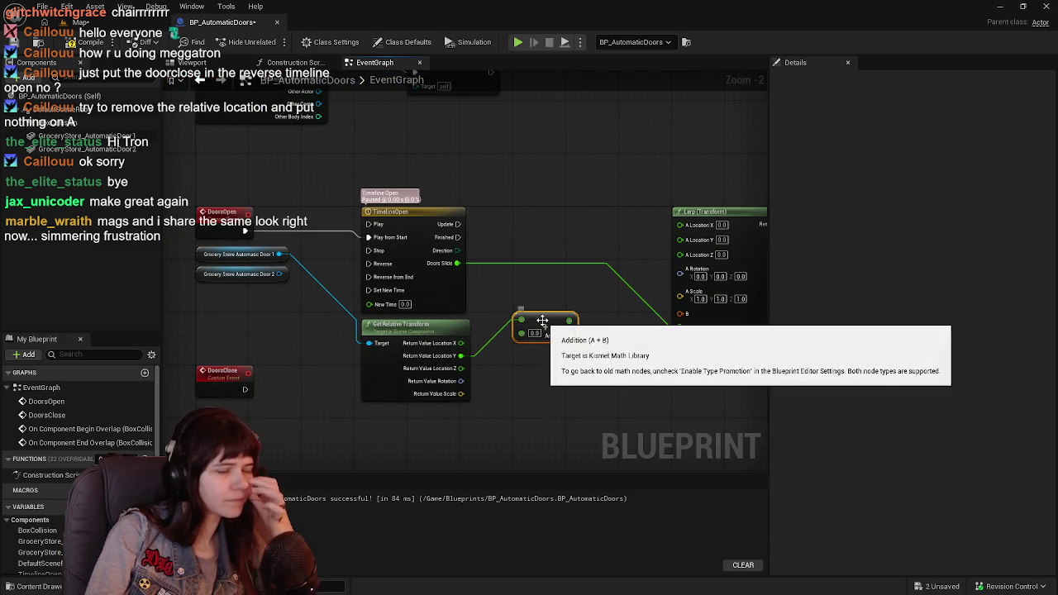
mouse_move(598, 338)
left_mouse_down()
mouse_move(598, 348)
mouse_move(554, 344)
left_mouse_up()
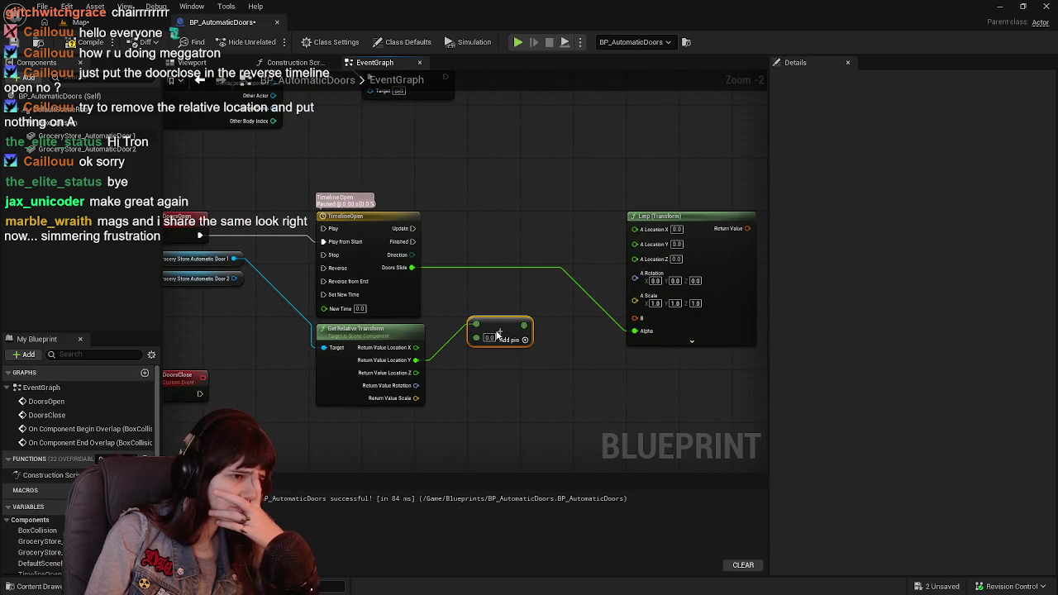
key("Delete")
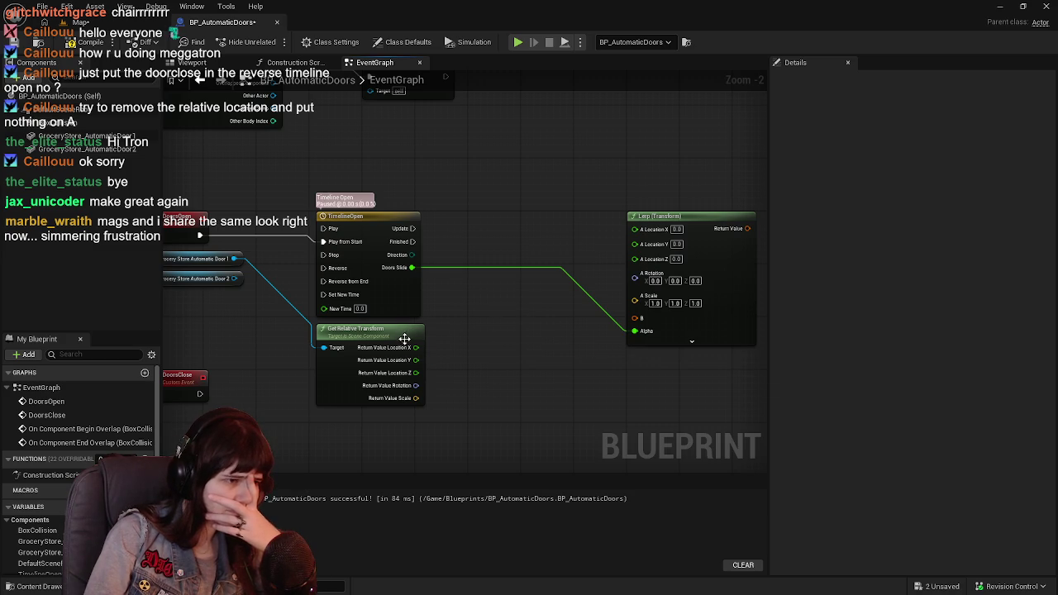
Recombine the location pins on both nodes and move the Lerp closer to the timeline
right_click(417, 354)
left_click(485, 403)
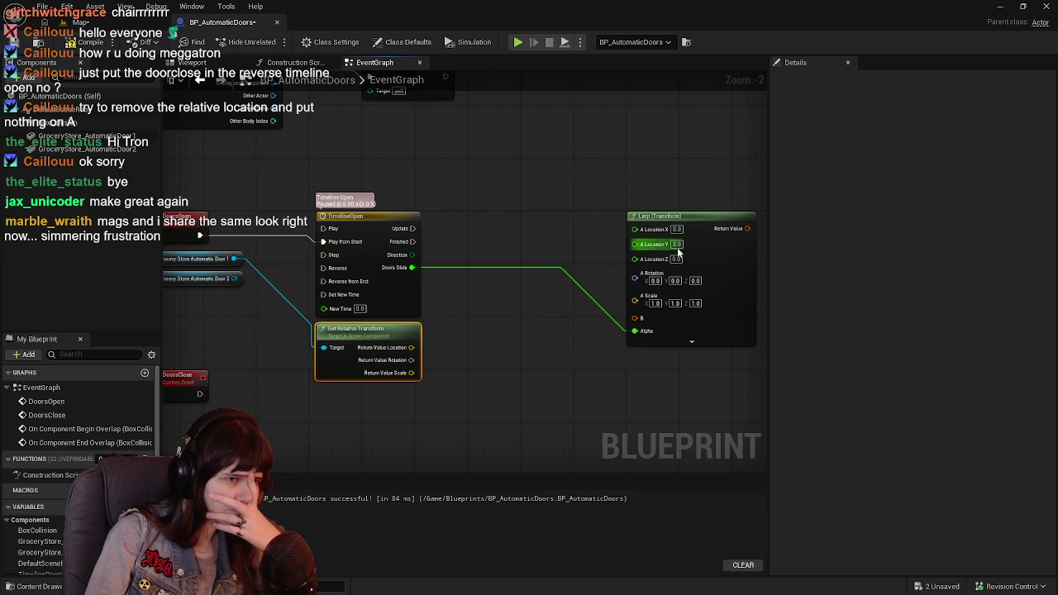
right_click(636, 245)
left_click(666, 277)
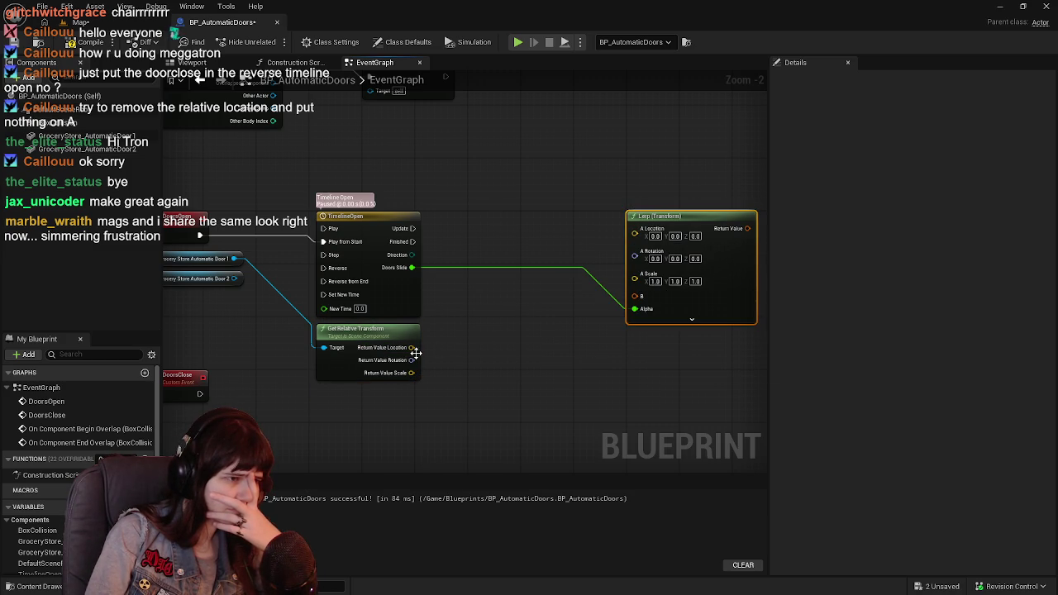
left_click_drag(412, 347, 514, 310)
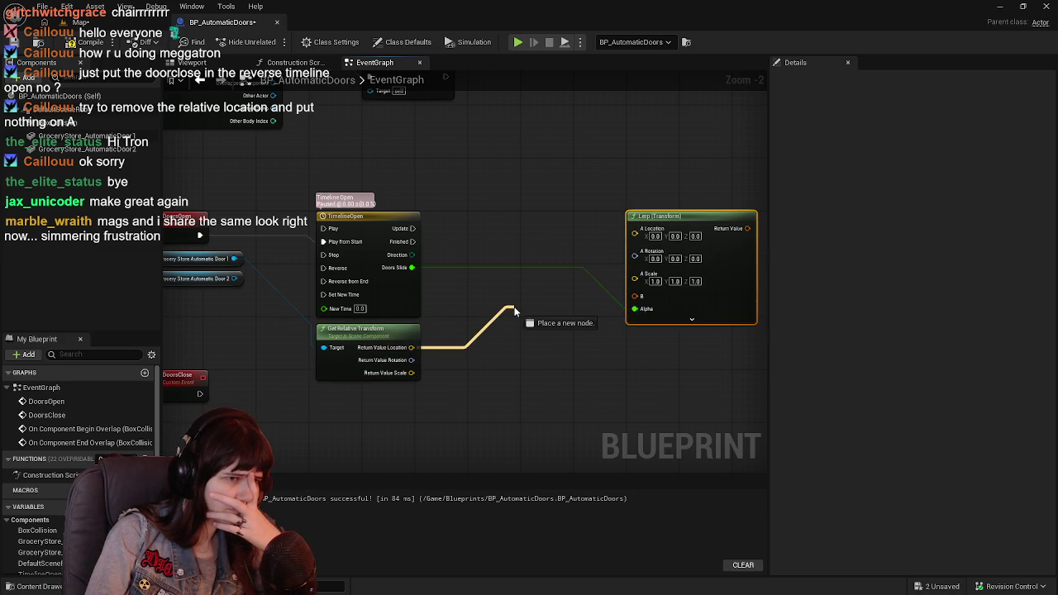
mouse_move(514, 310)
left_mouse_down()
mouse_move(496, 330)
mouse_move(463, 326)
left_mouse_up()
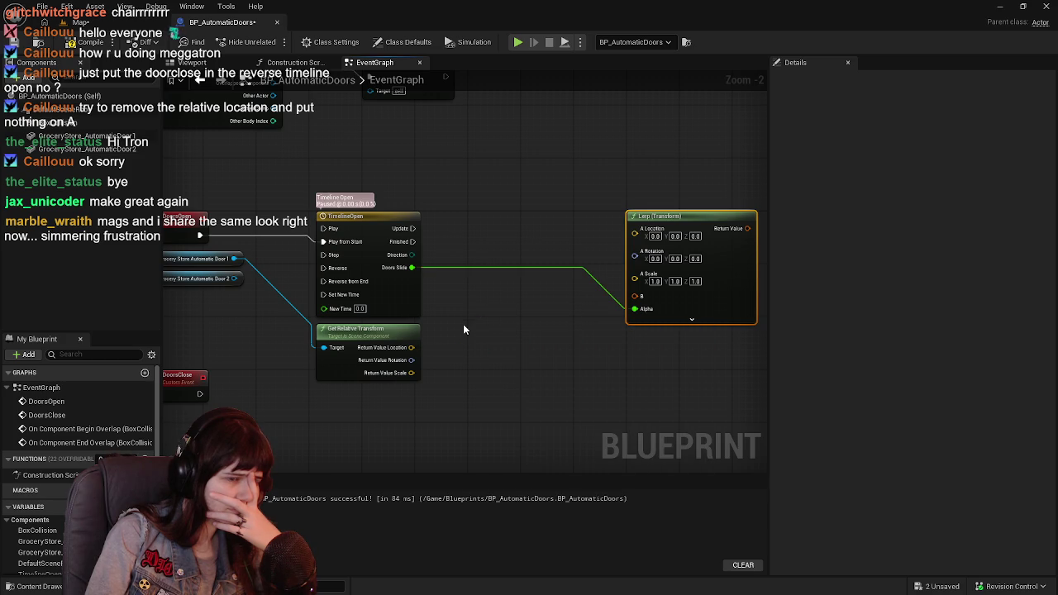
mouse_move(234, 264)
left_mouse_down()
mouse_move(597, 267)
mouse_move(611, 332)
mouse_move(505, 342)
left_mouse_up()
left_click(556, 328)
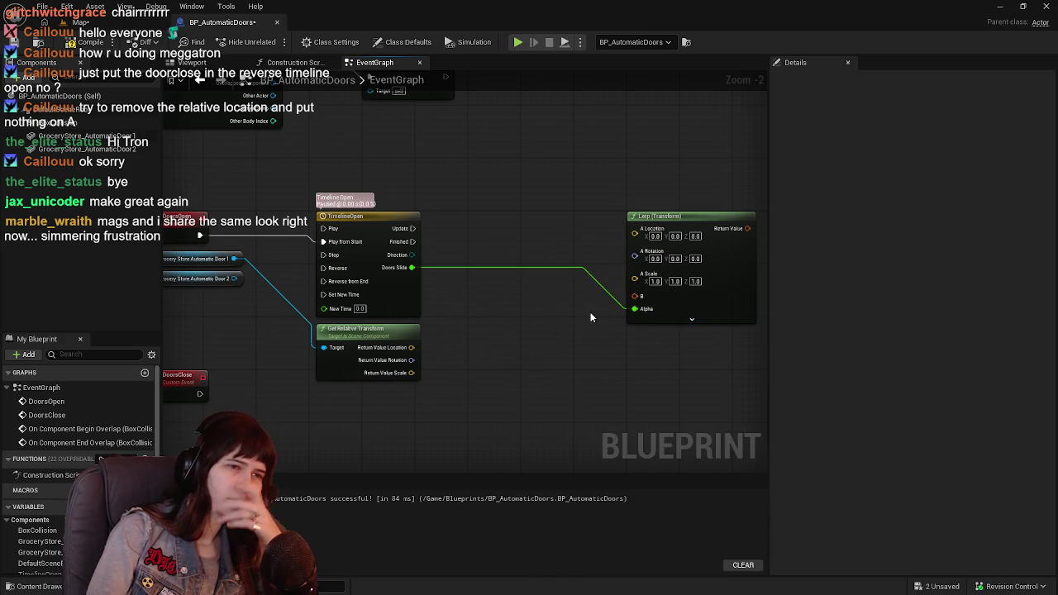
left_click_drag(739, 272, 581, 269)
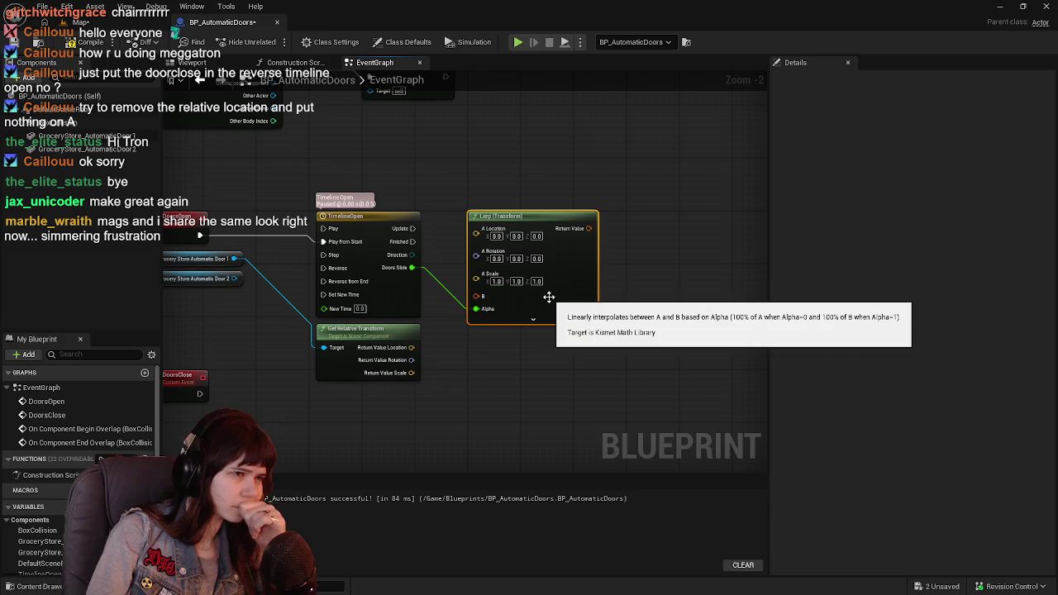